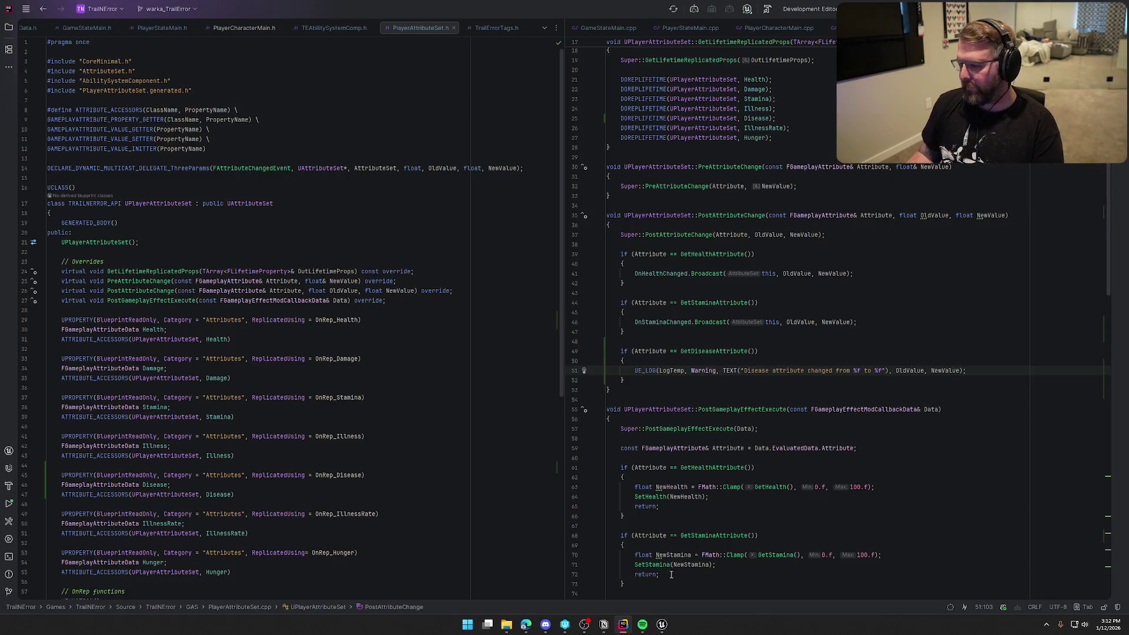
Leave Rider and bring back the Unreal Editor showing the GE_Cholera gameplay effect.
scroll(799, 423, "down", 10)
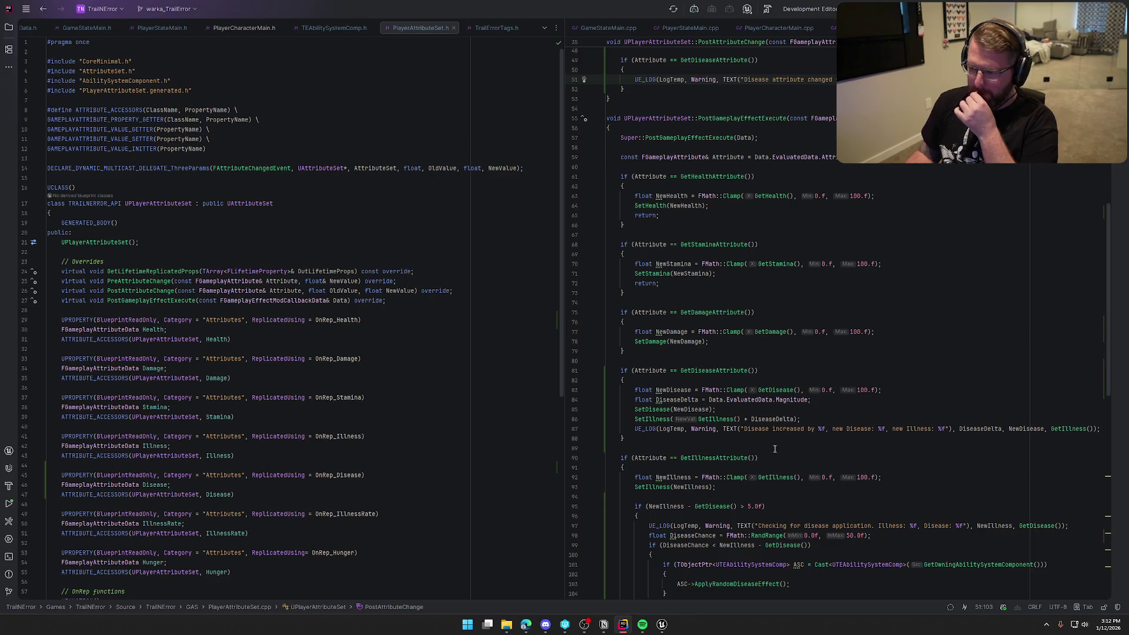
left_click(661, 628)
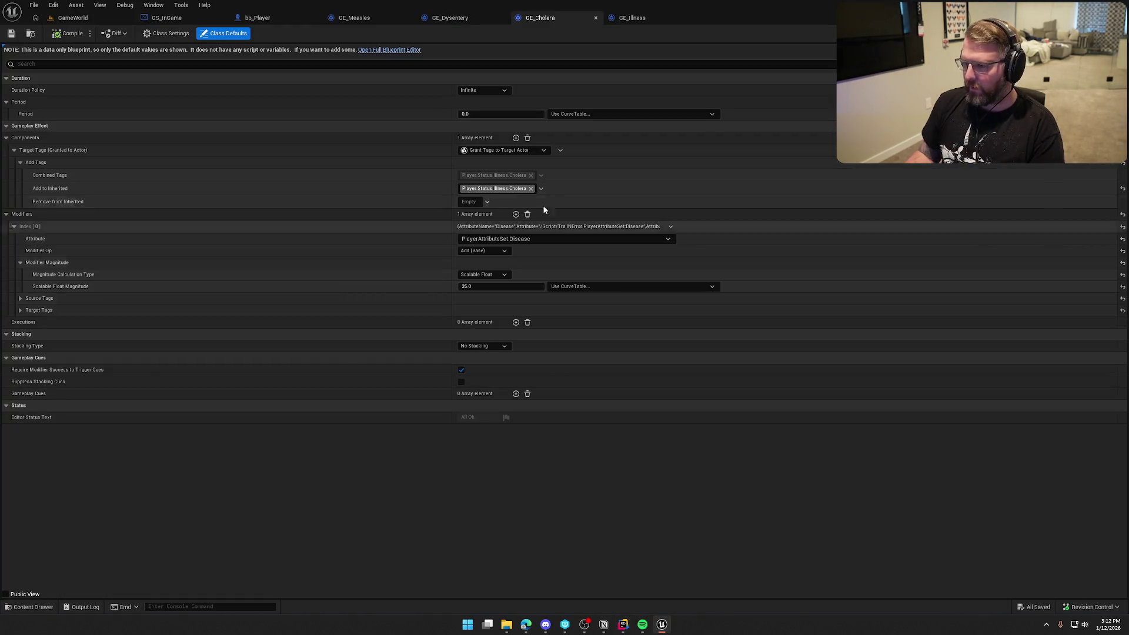
Close Rider's UnrealLink panel, then open the GameWorld map from the Content Drawer.
key("alt+Tab")
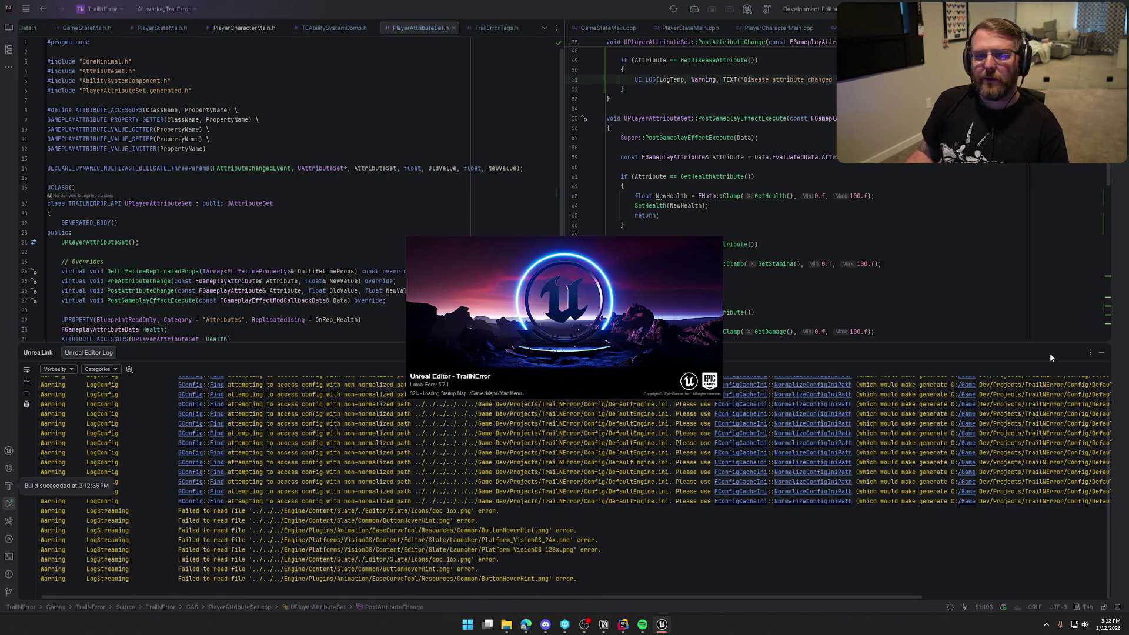
left_click(1100, 353)
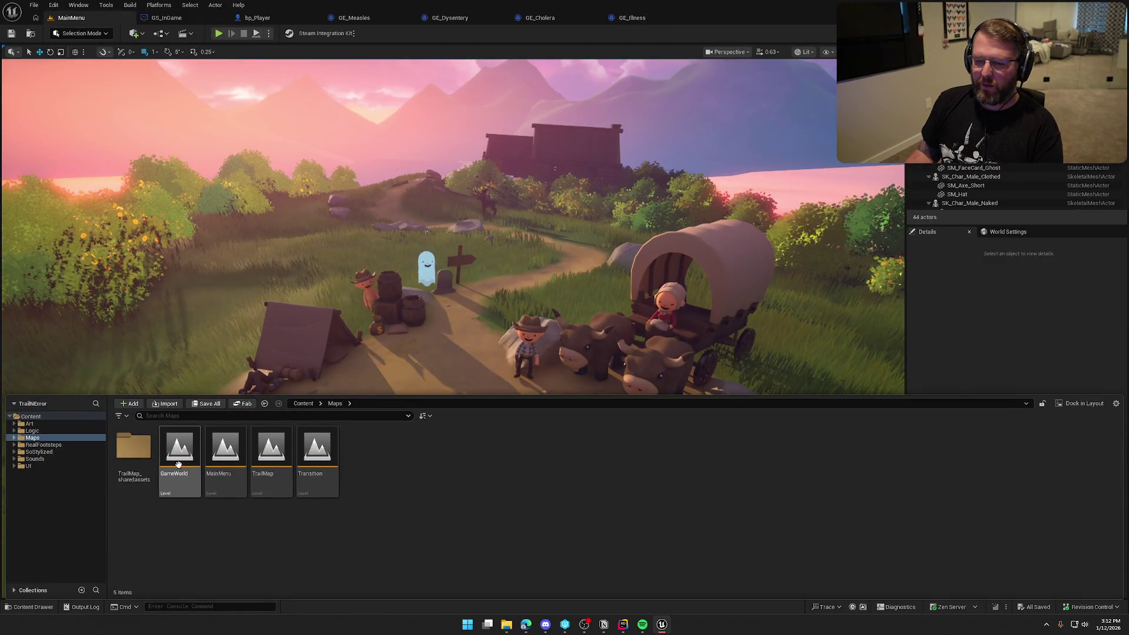
double_click(179, 452)
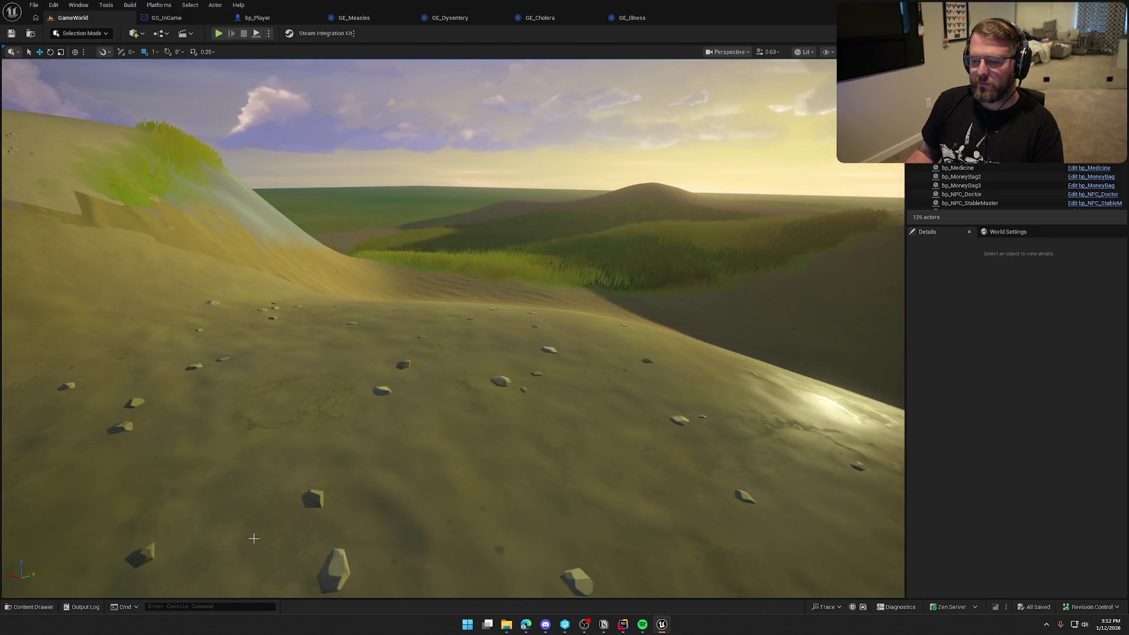
Start a Play-in-Editor session of the GameWorld level.
left_click(82, 607)
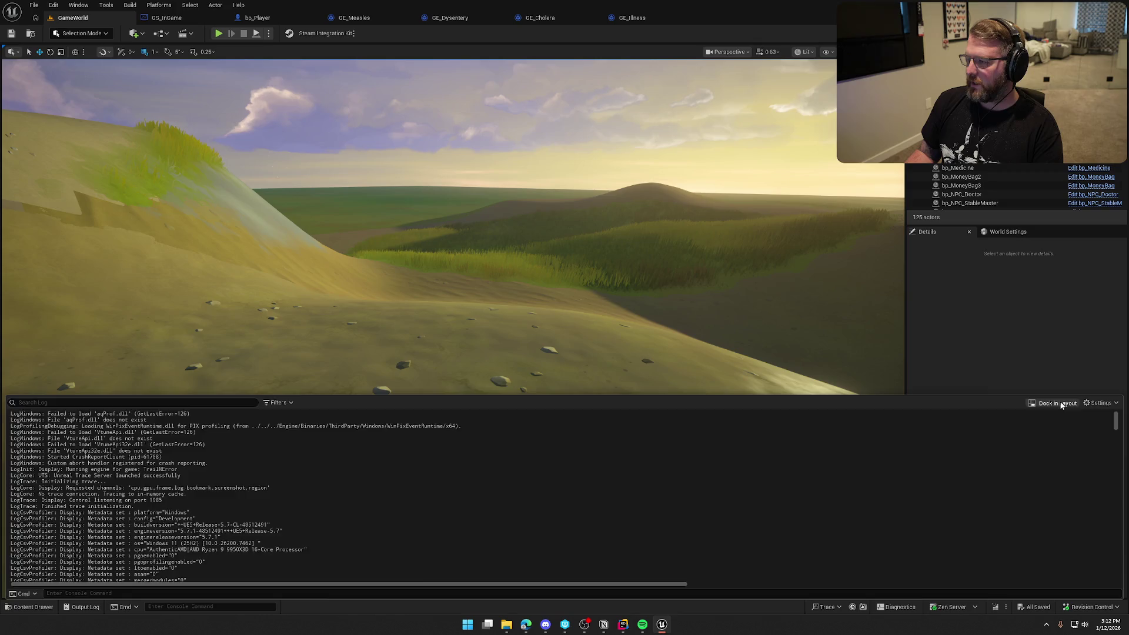
left_click(992, 371)
left_click(218, 33)
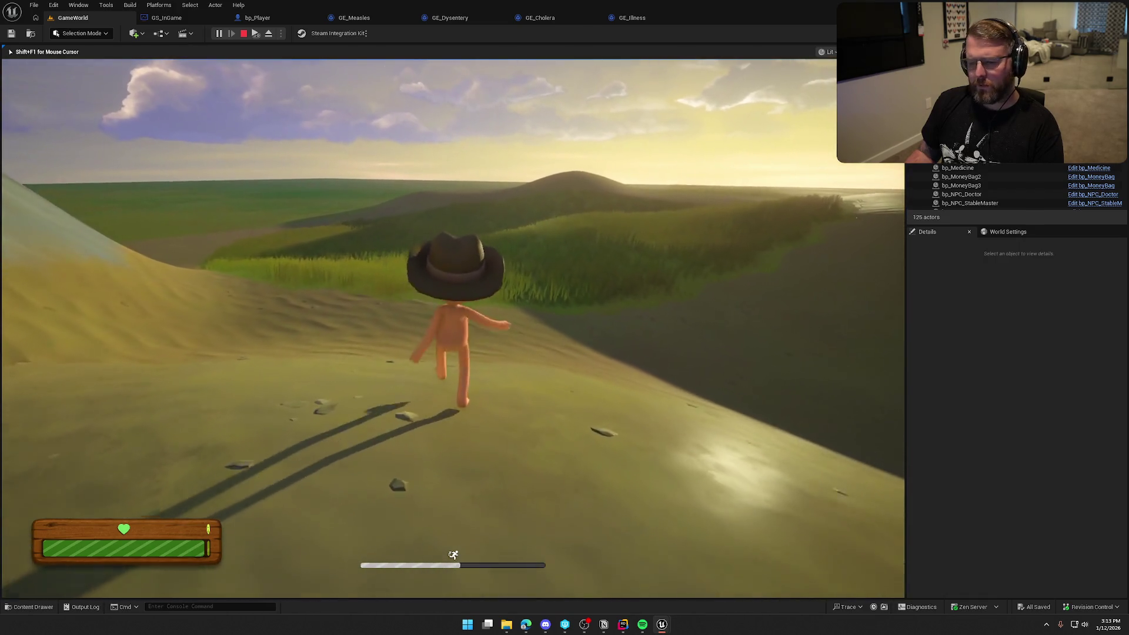
Inspect Disease 25 and Illness 21 in the Gameplay Debugger, stop play, and return to Rider.
key("shift+F1")
key("alt+Tab")
key("Tab")
scroll(758, 153, "up", 2)
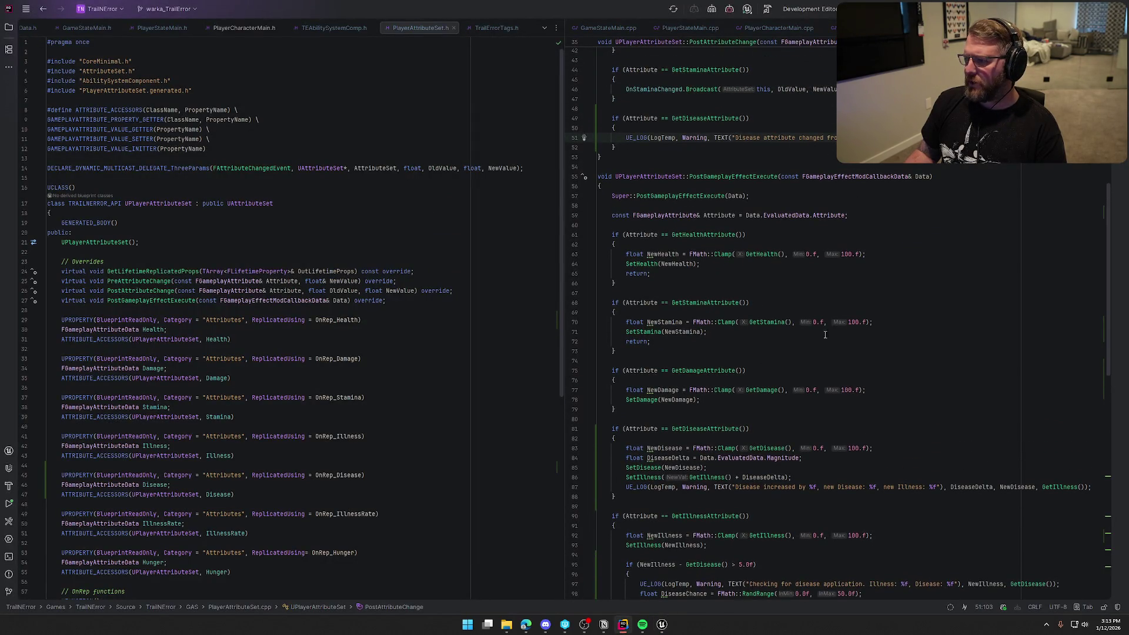
key("alt+Tab")
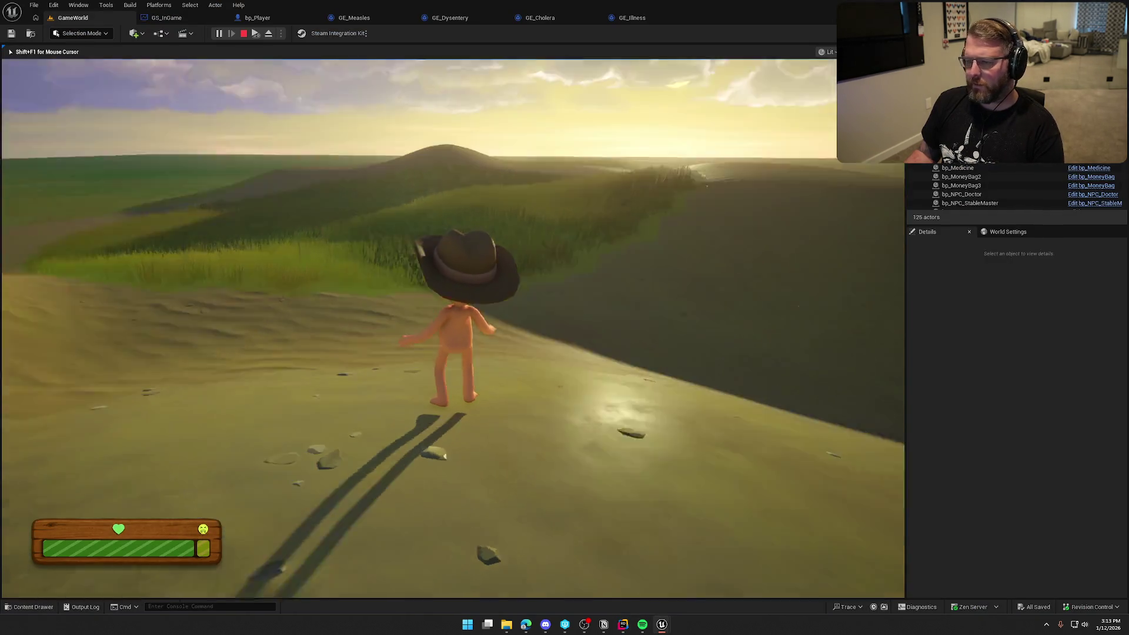
key("apostrophe")
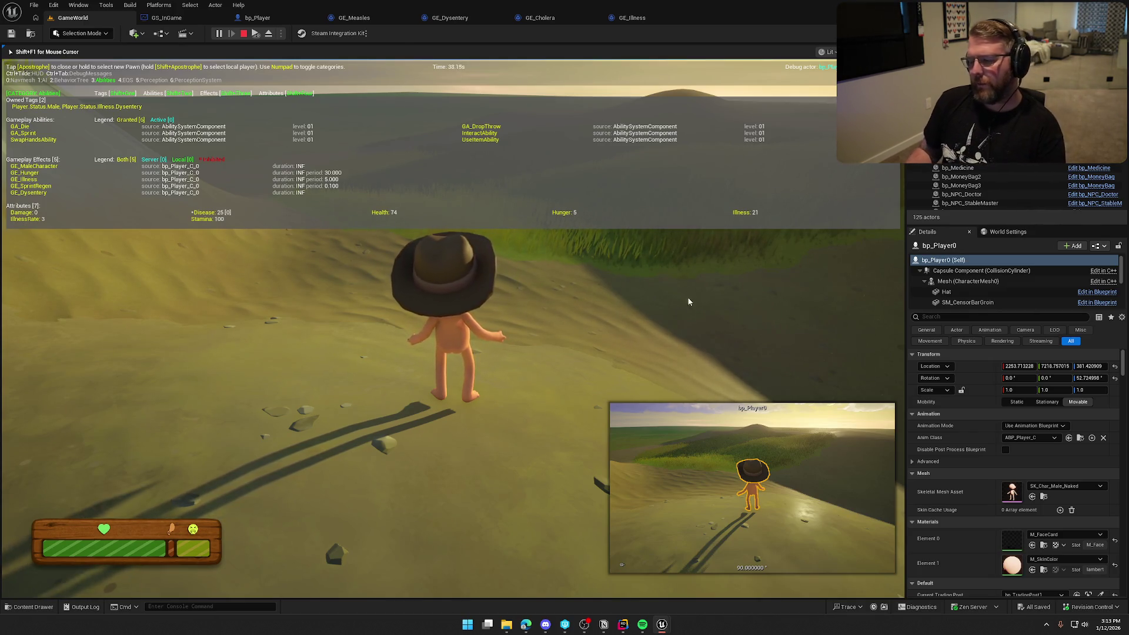
key("Escape")
left_click(622, 624)
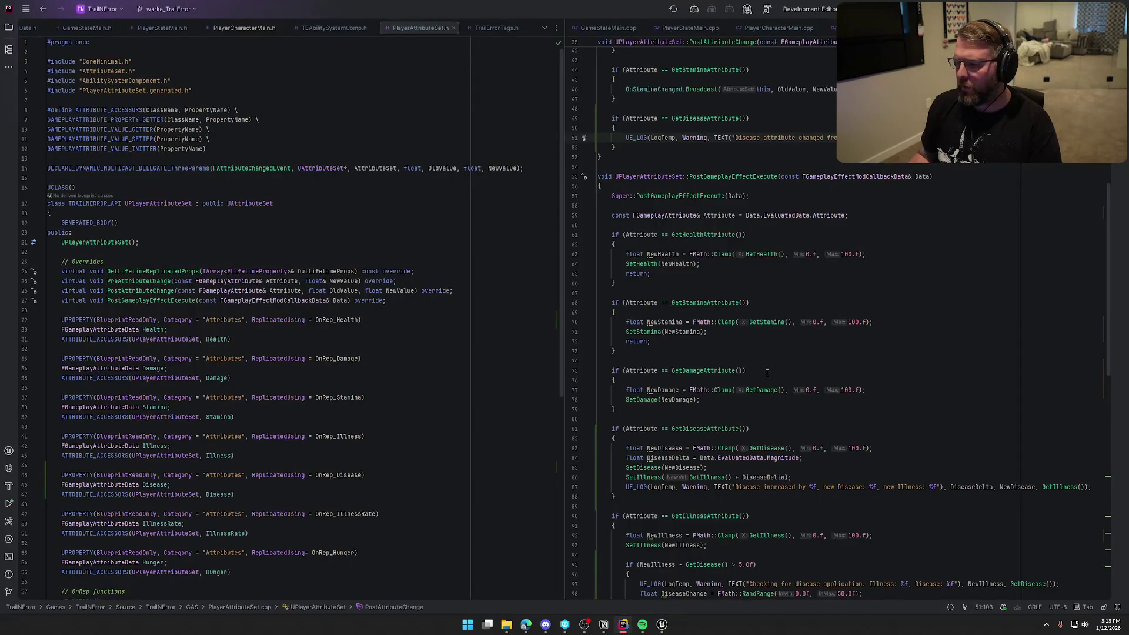
Insert an empty line after the Disease UE_LOG in PostAttributeChange's GetDiseaseAttribute branch.
scroll(746, 429, "up", 3)
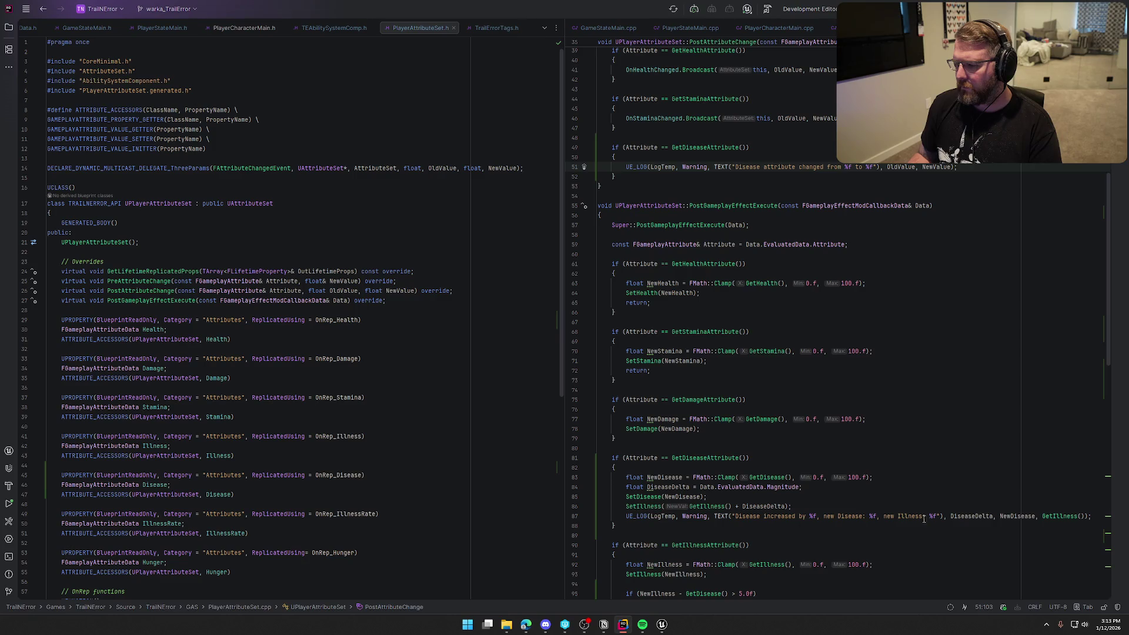
left_click(626, 477)
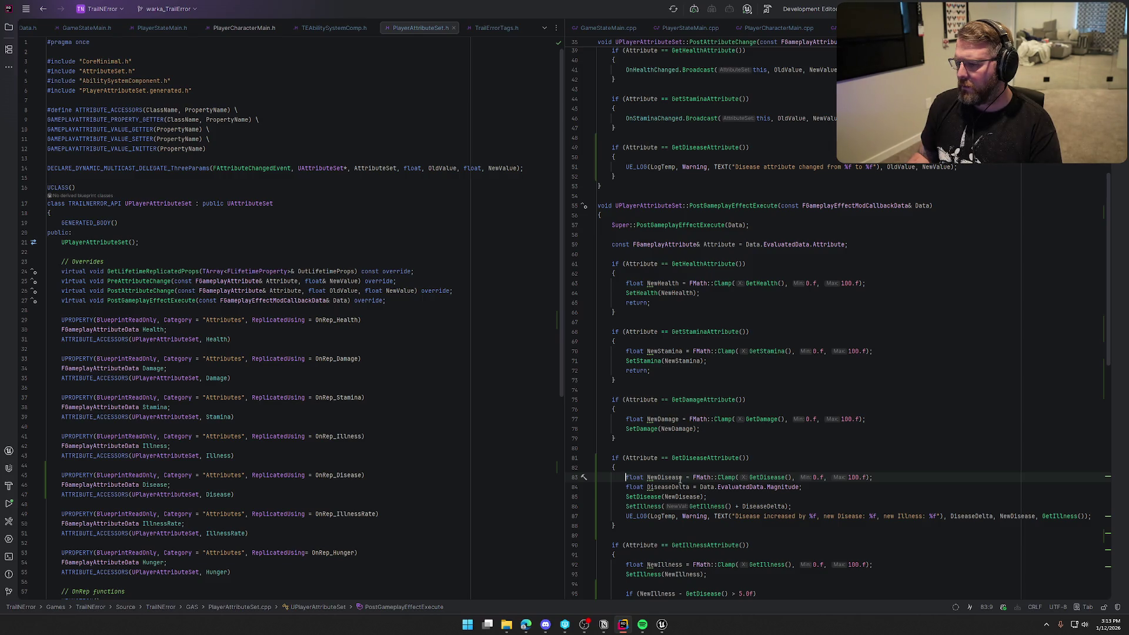
mouse_move(779, 503)
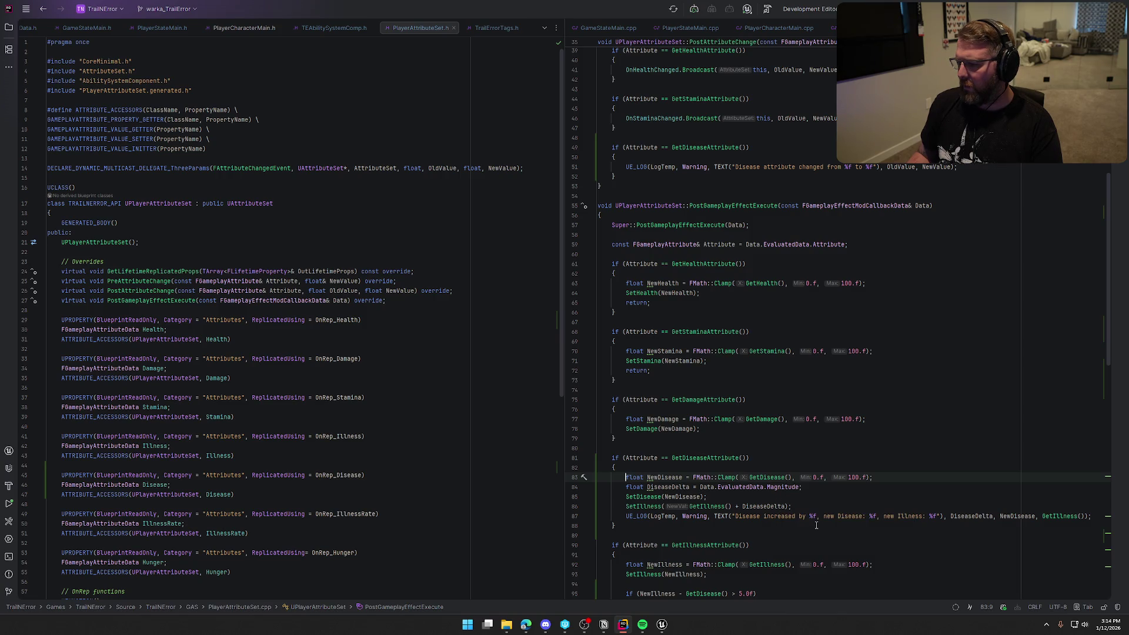
left_click(965, 167)
key("Return")
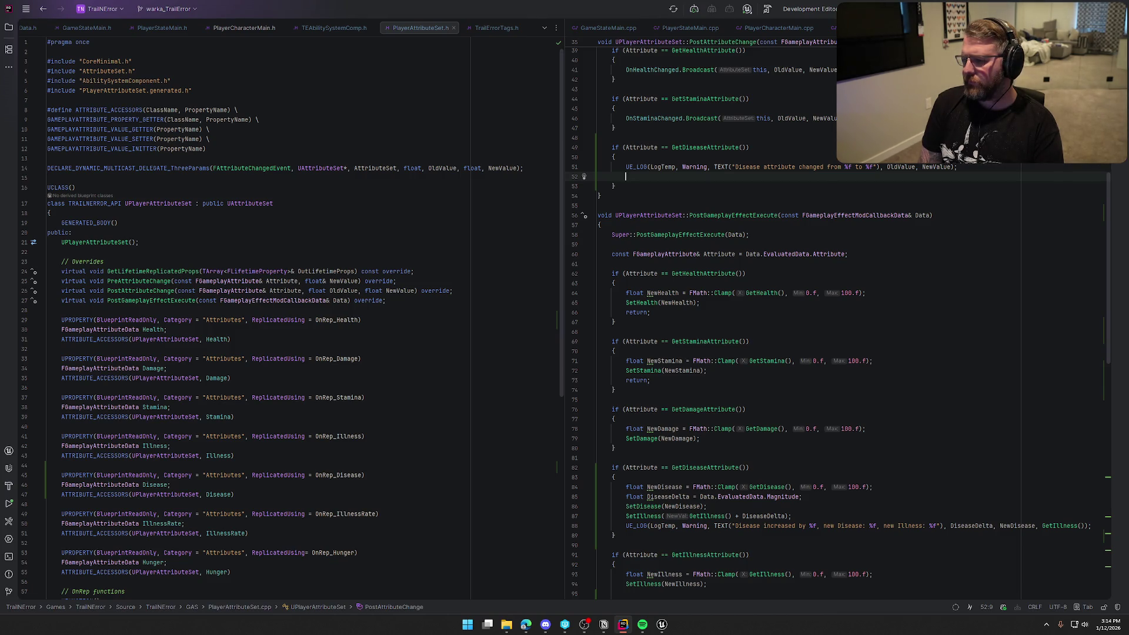
Add float DiseaseDelta, SetIllness adding DiseaseDelta, and an Illness increase UE_LOG in PostAttributeChange.
type("Dis")
key("Escape")
type("easeD")
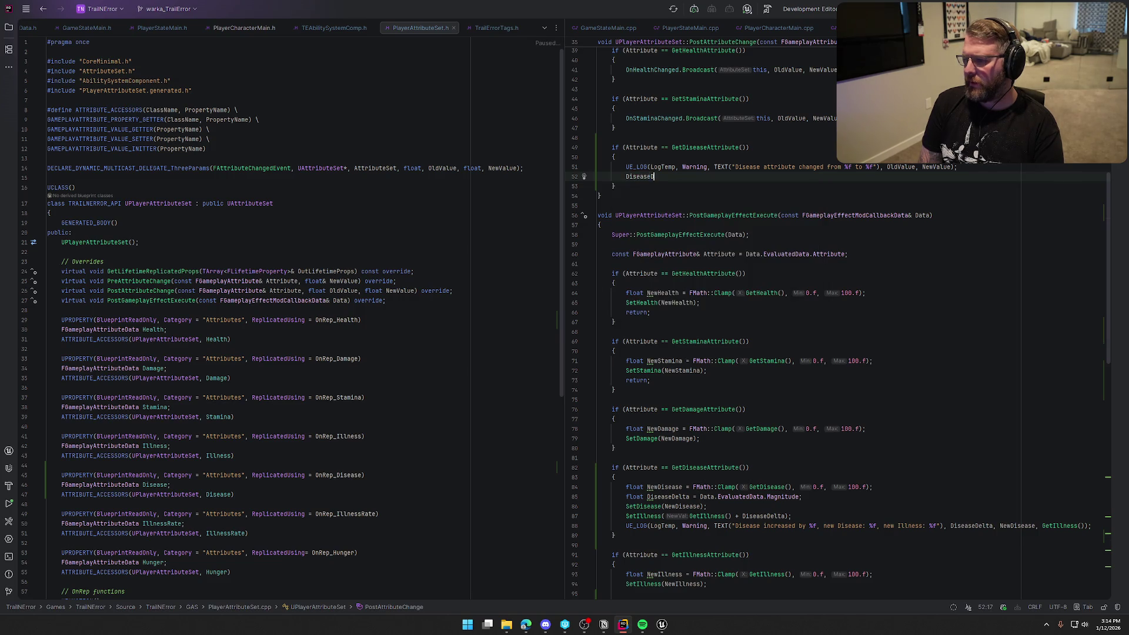
key("BackSpace")
key("BackSpace")
key("BackSpace")
type("float Dis")
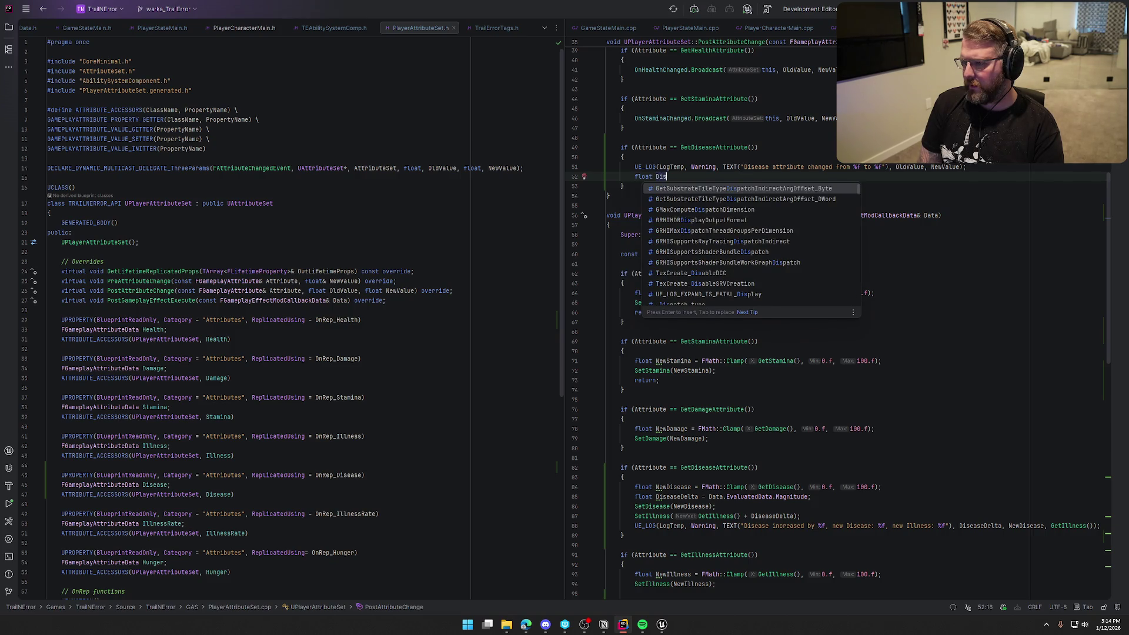
type("easeDelta")
key("Tab")
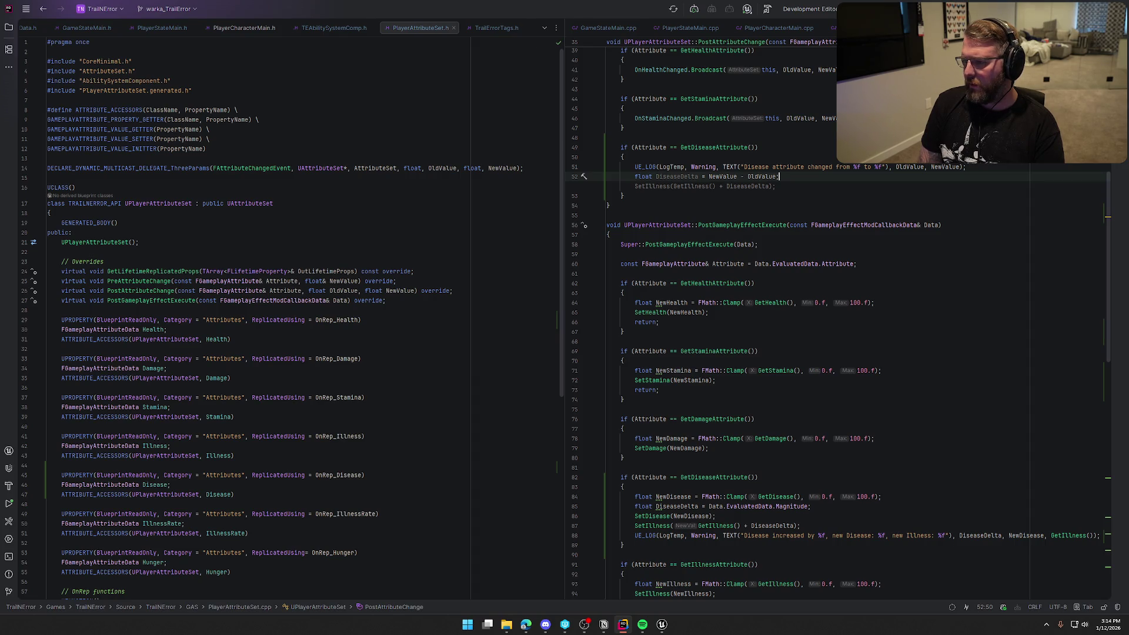
key("Tab")
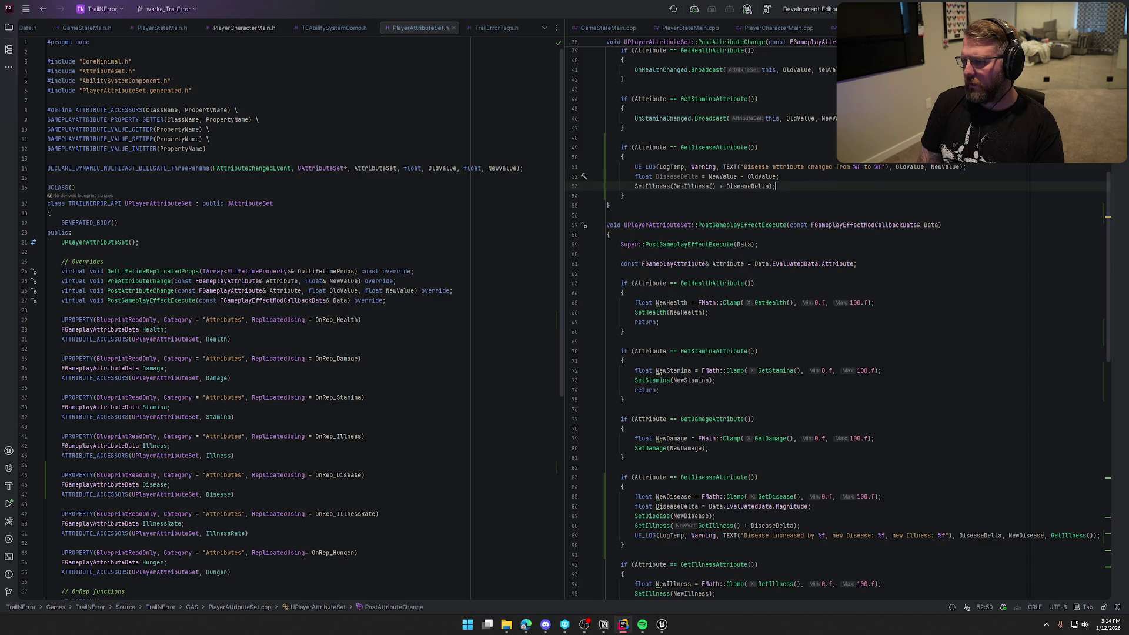
key("Tab")
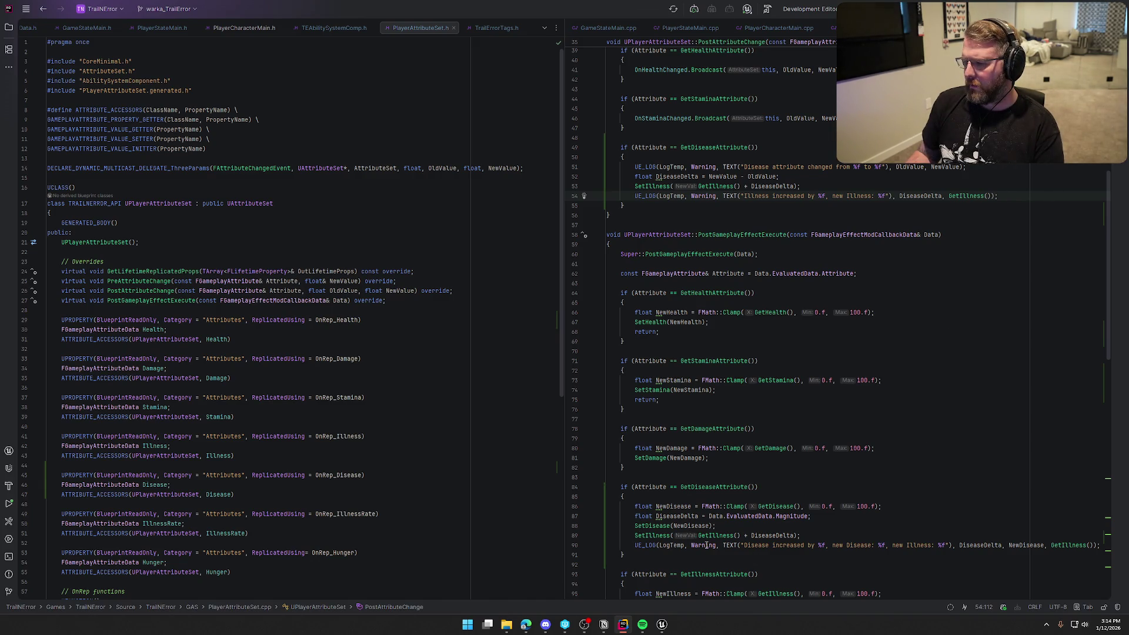
Delete the old Disease block from PostGameplayEffectExecute.
left_click_drag(632, 552, 578, 488)
key("Delete")
key("BackSpace")
key("BackSpace")
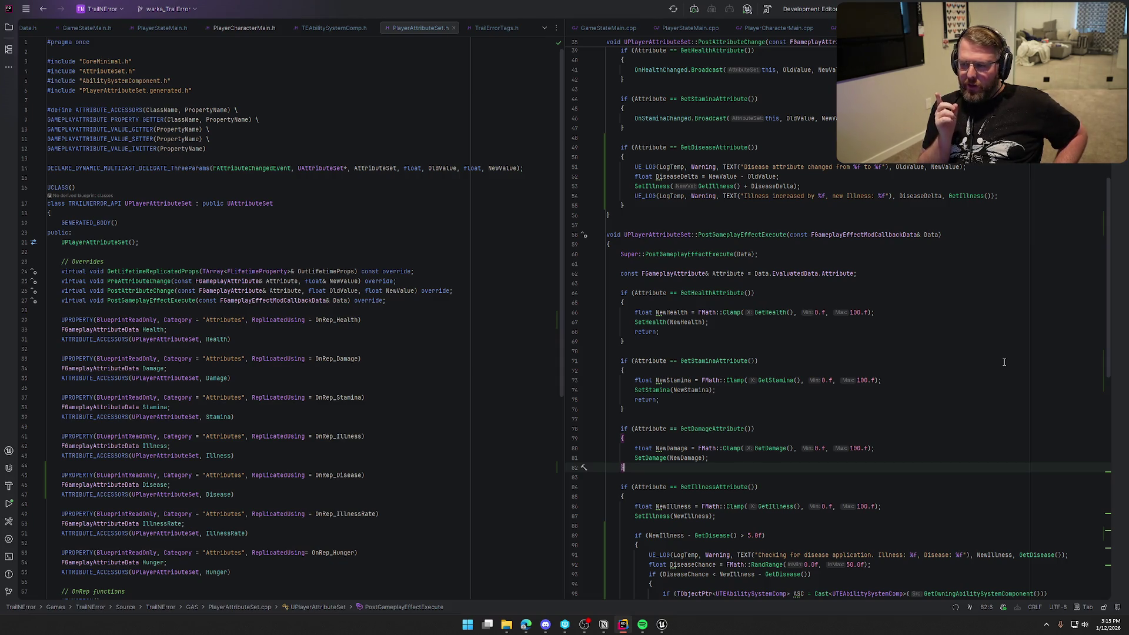
Select the NewHealthValue recalculation lines at the end of PlayerAttributeSet.cpp.
scroll(692, 538, "down", 7)
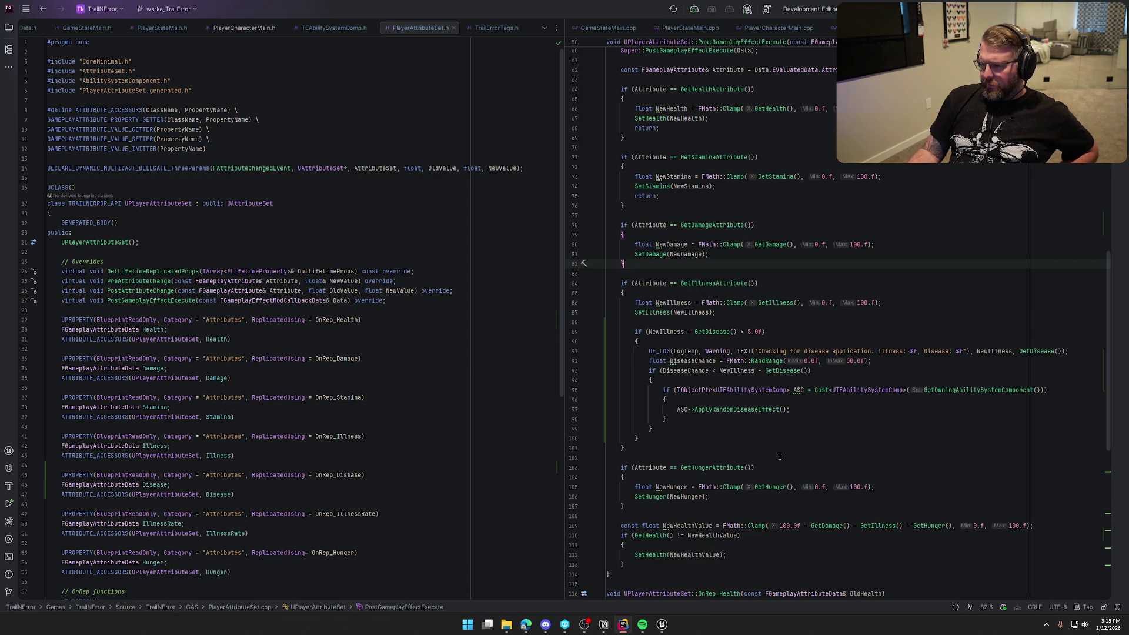
left_click(675, 566)
key("ctrl+w")
key("ctrl+w")
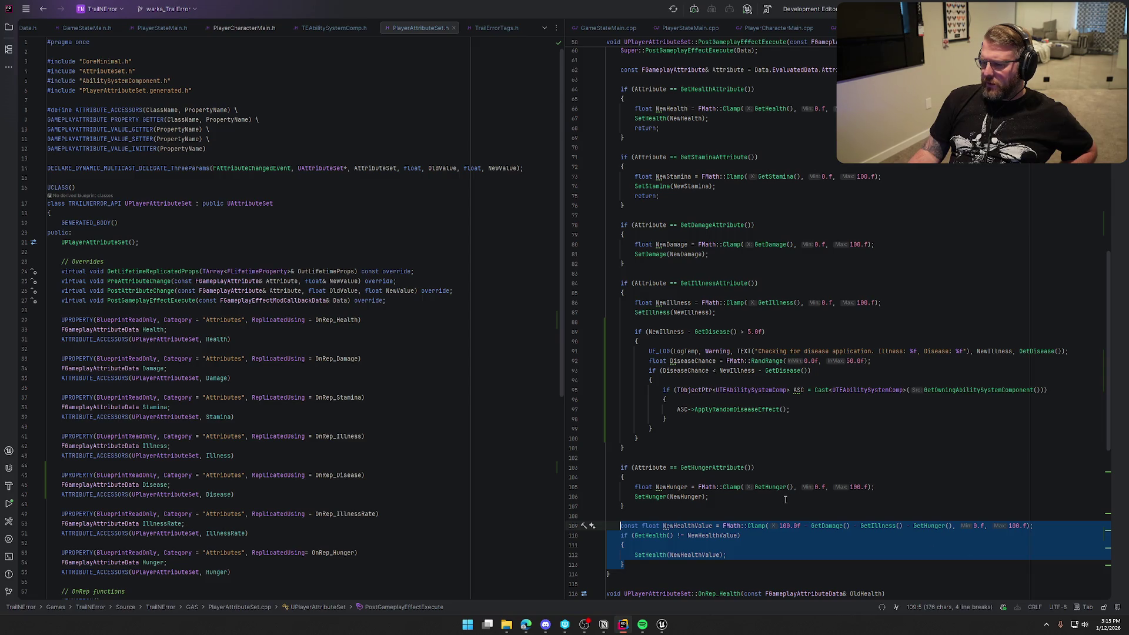
scroll(785, 500, "up", 5)
Run a Live Coding compile from Unreal and wait for the TrailError module patch to succeed.
mouse_move(661, 624)
left_click(665, 594)
left_click(995, 607)
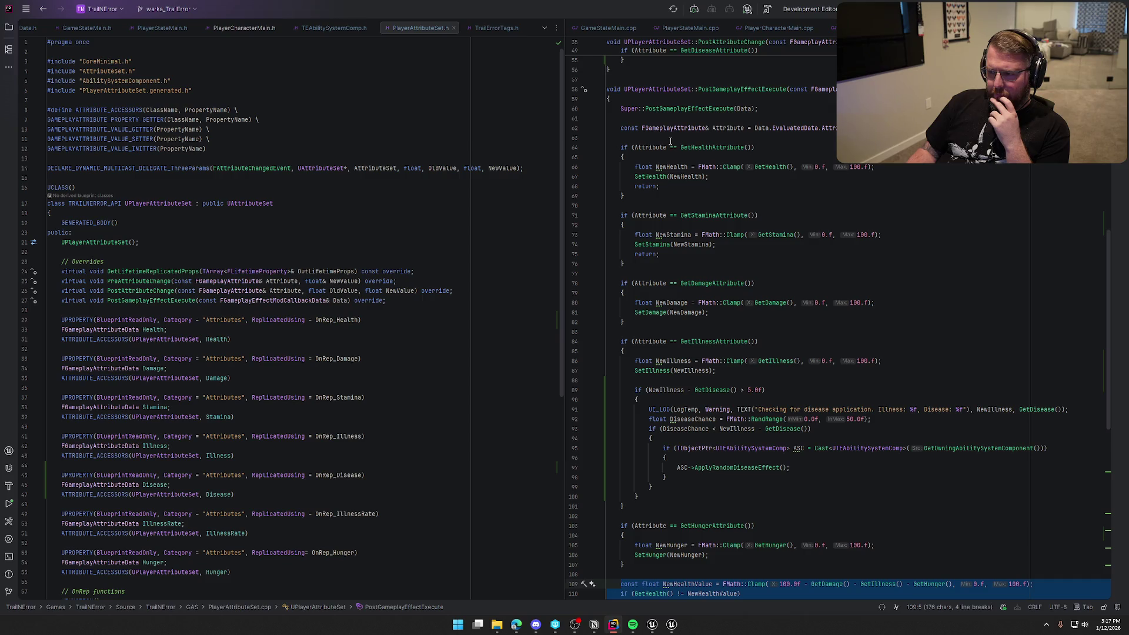
scroll(670, 141, "down", 3)
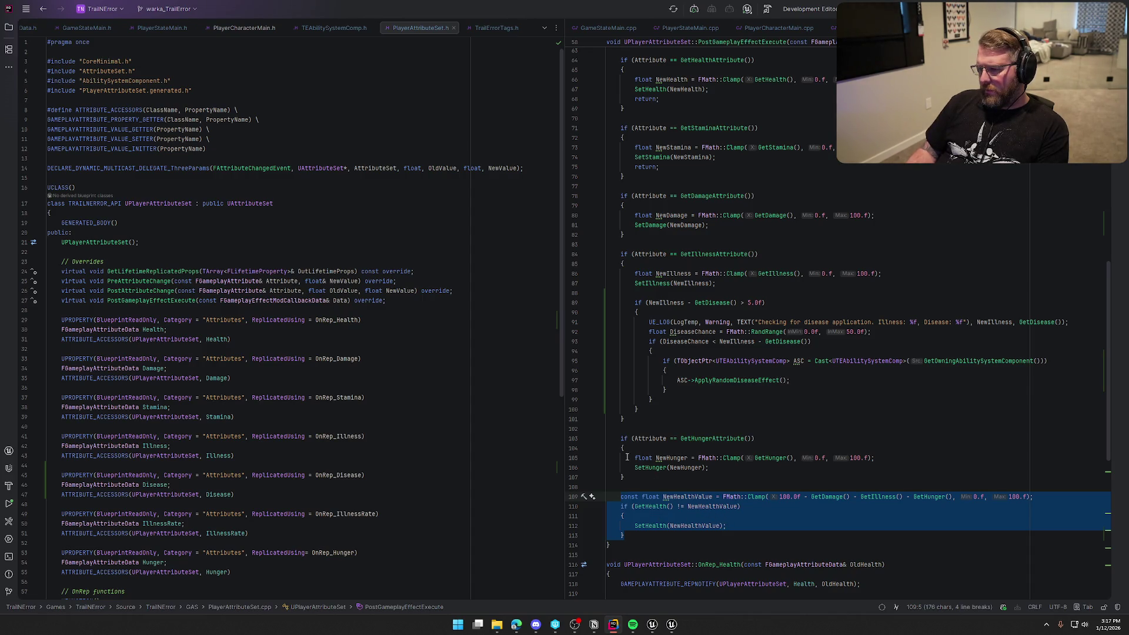
mouse_move(737, 457)
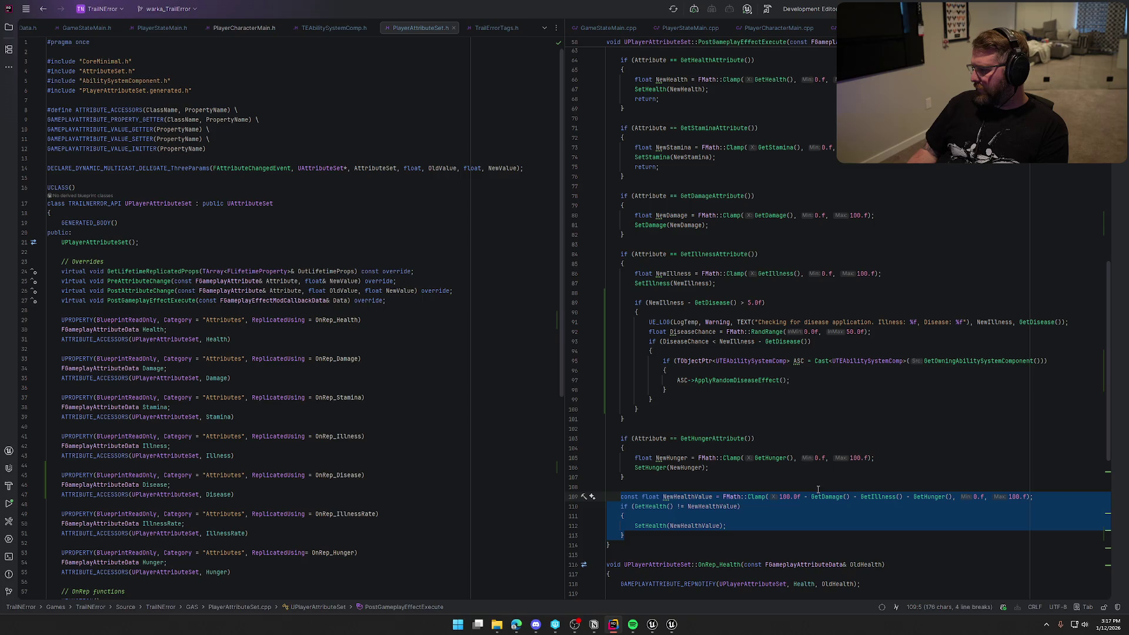
scroll(891, 507, "up", 3)
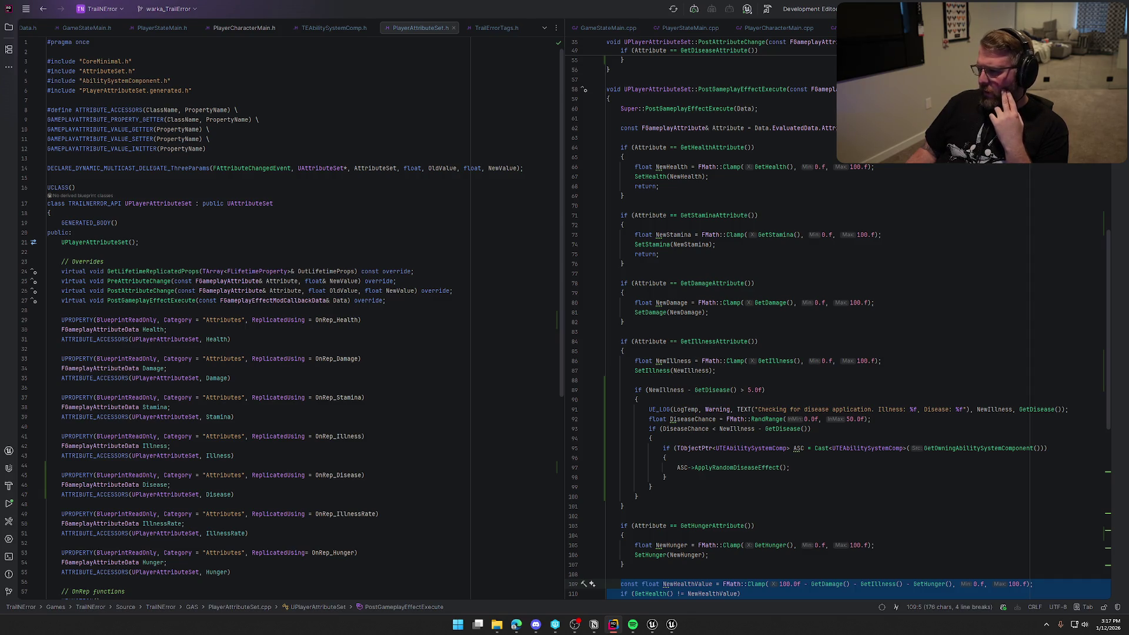
scroll(837, 436, "up", 4)
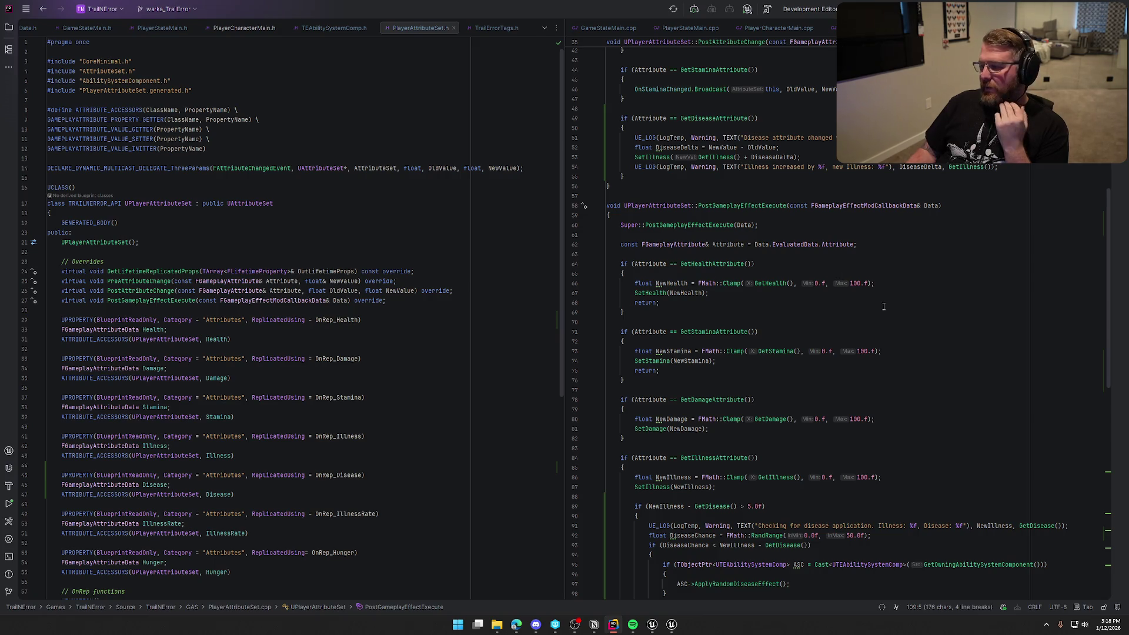
scroll(901, 326, "down", 5)
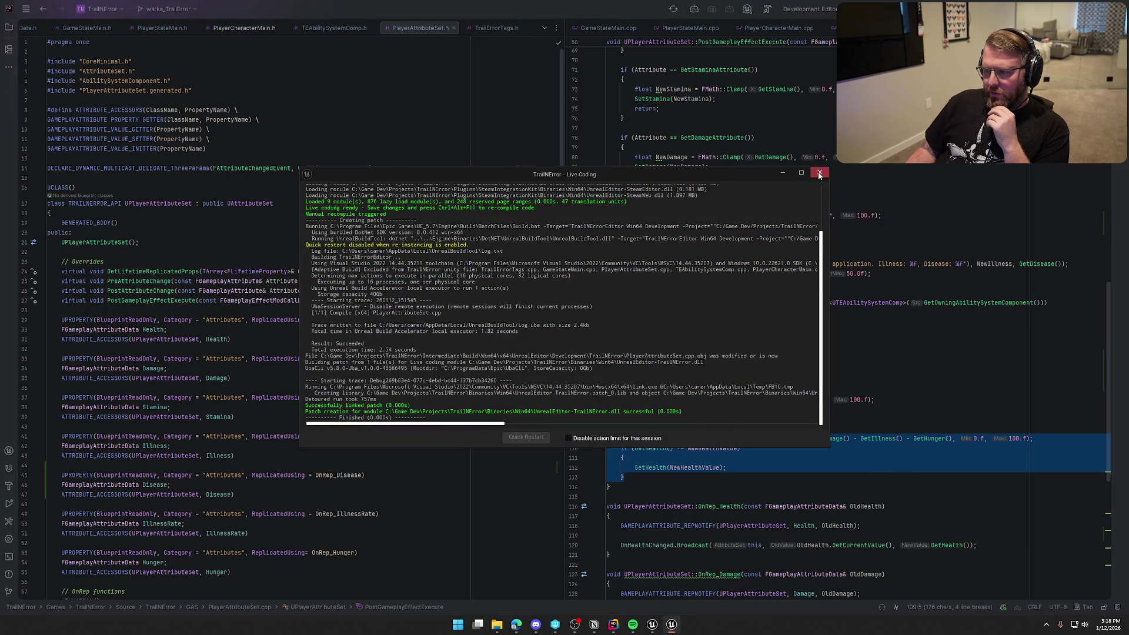
Change GE_Illness Period from 5.0 to 25.0, compile it, and return to the GameWorld tab.
mouse_move(661, 624)
left_click(630, 565)
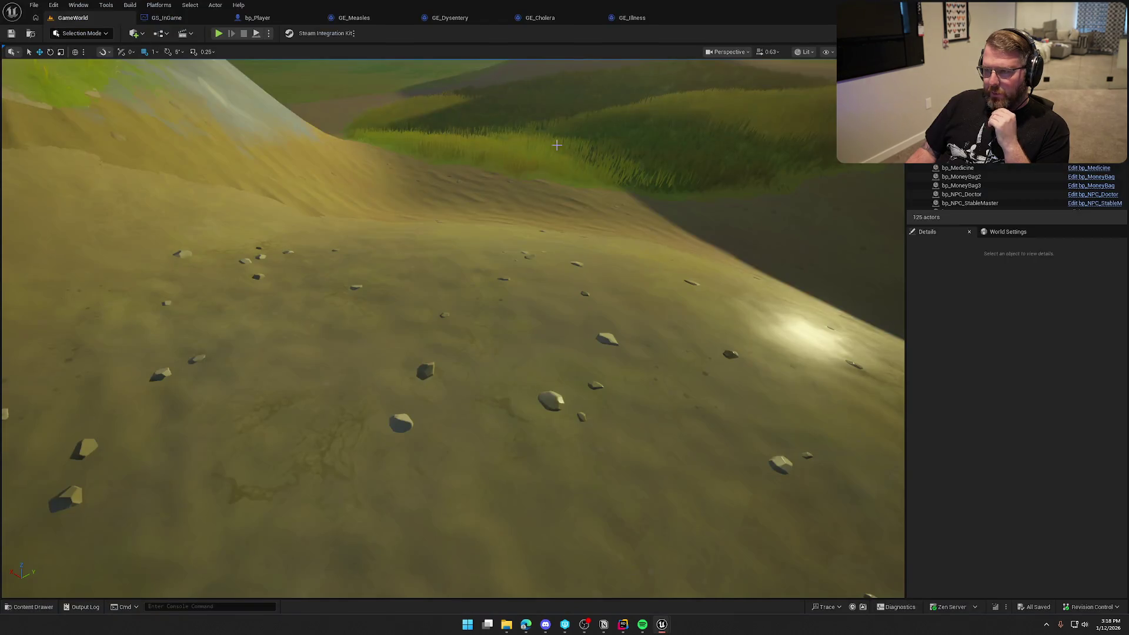
left_click(611, 17)
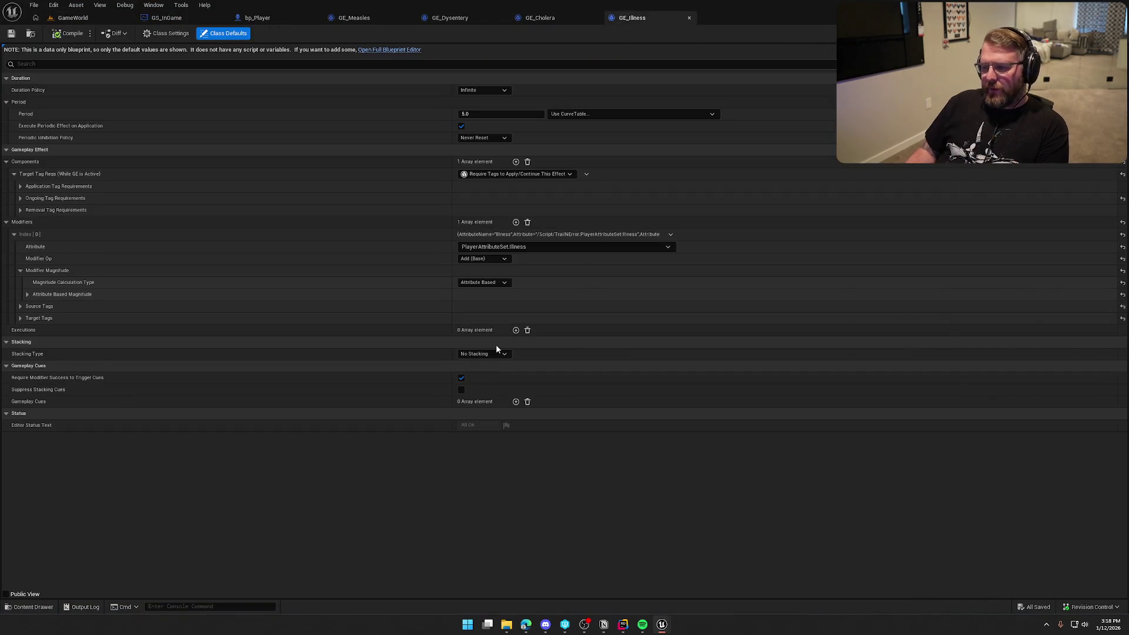
left_click(476, 115)
type("25")
key("Return")
left_click(68, 34)
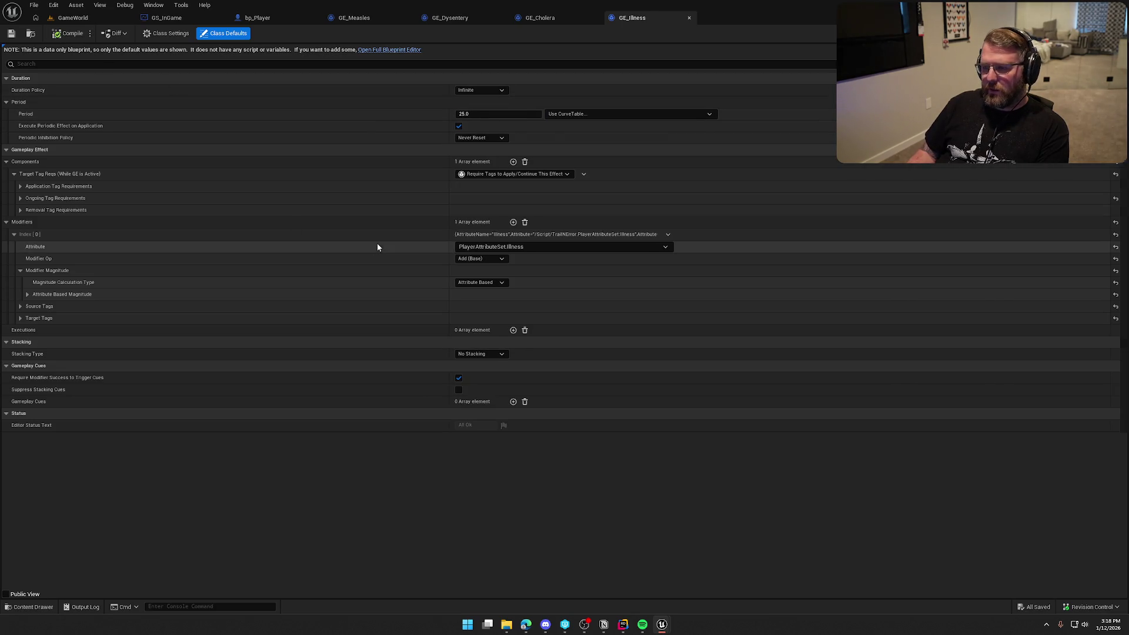
left_click(111, 16)
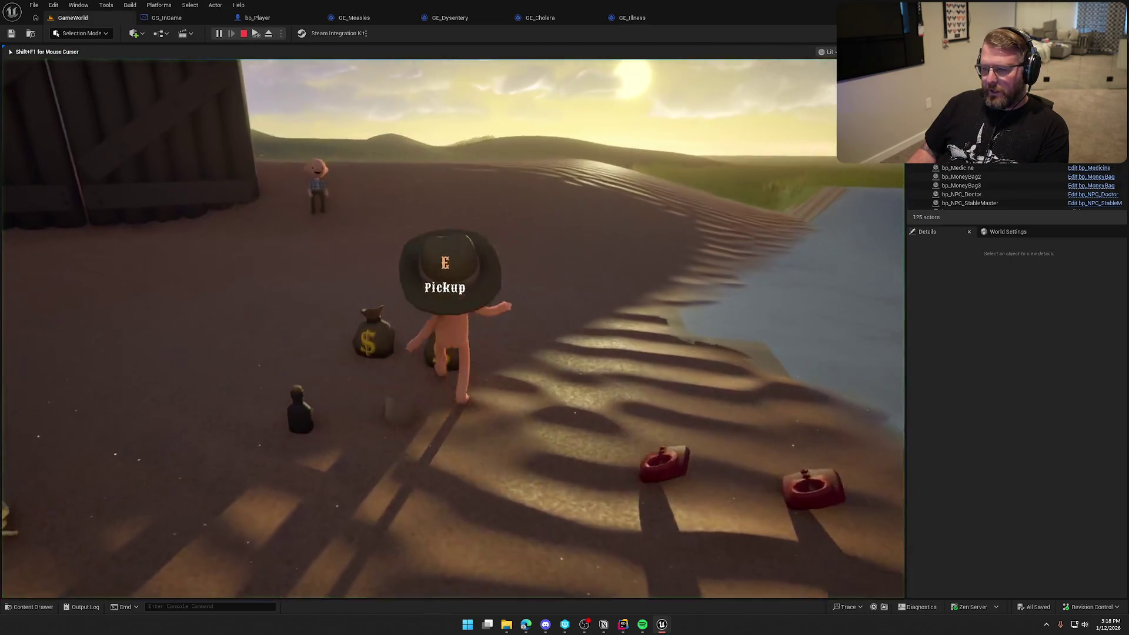
With the gameplay debugger showing Disease 25 and Illness 40, sprint into town, then stop PIE.
key("apostrophe")
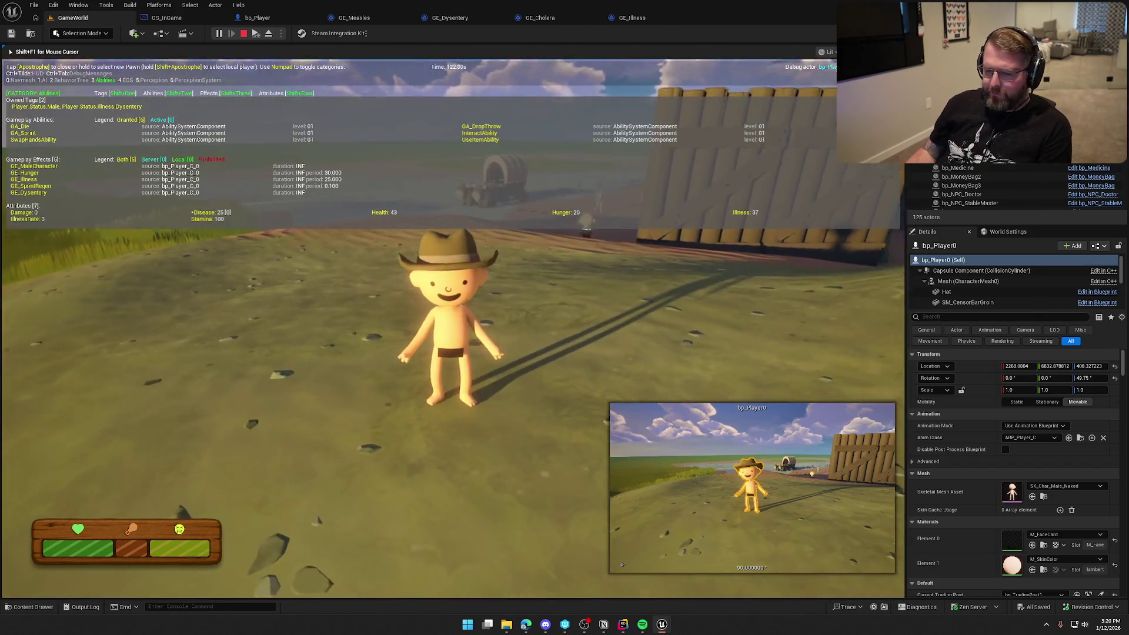
key("shift+w")
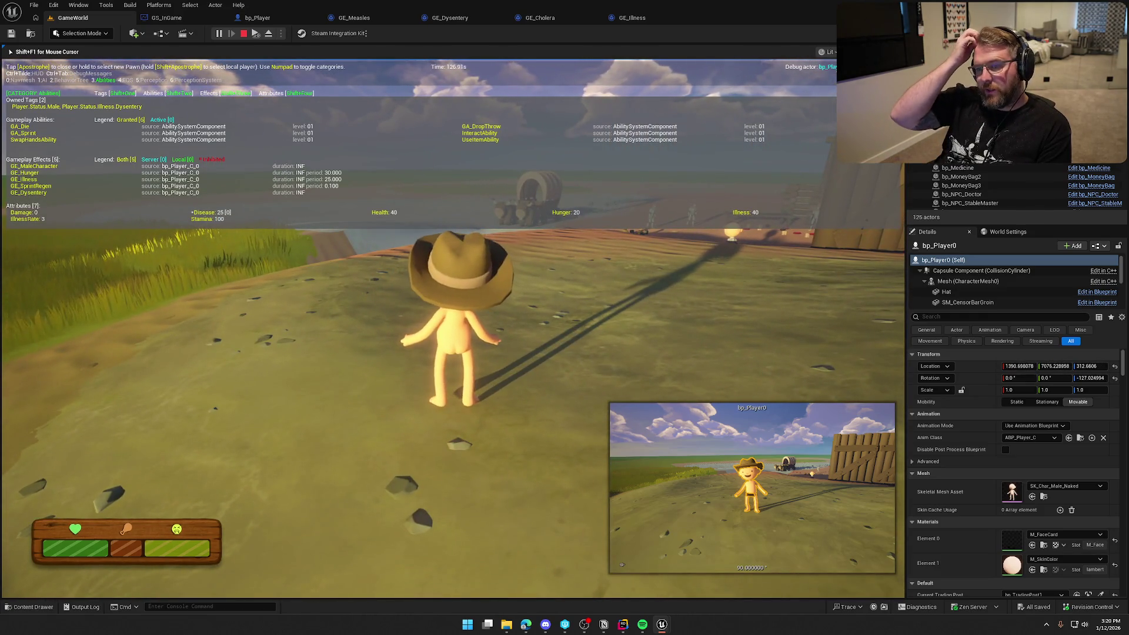
key("s")
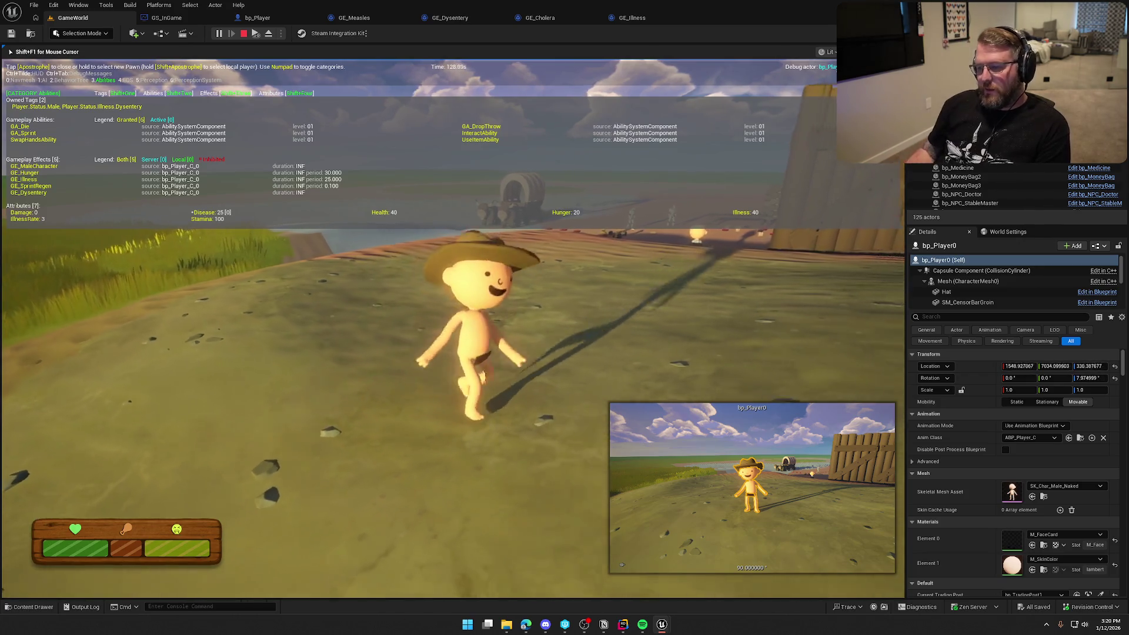
key("w")
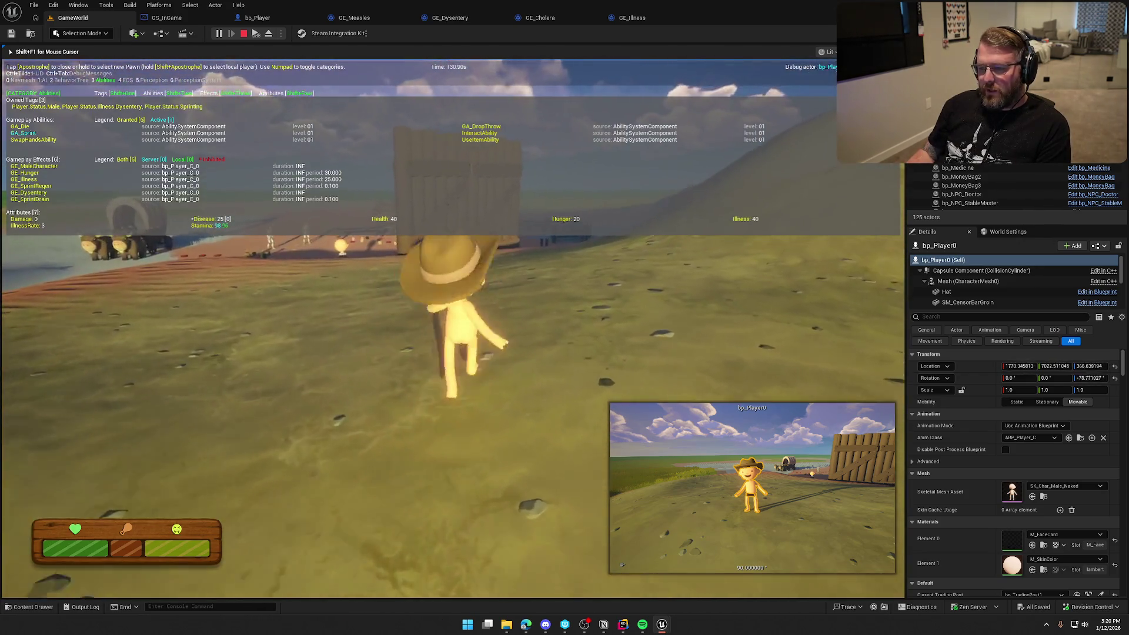
key("shift")
key("w")
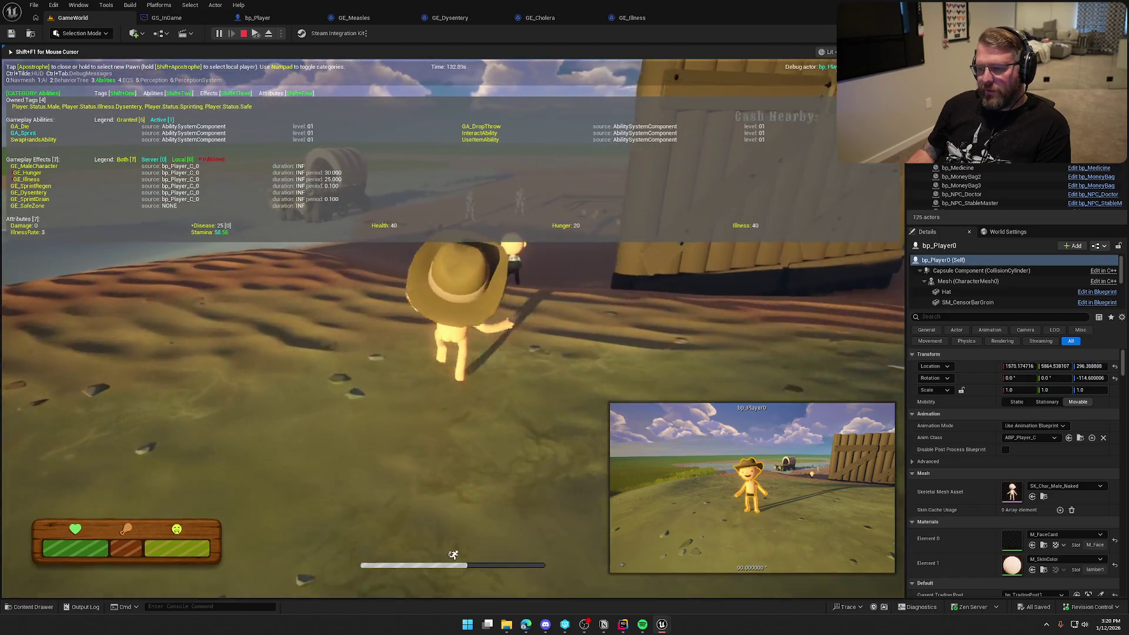
key("w")
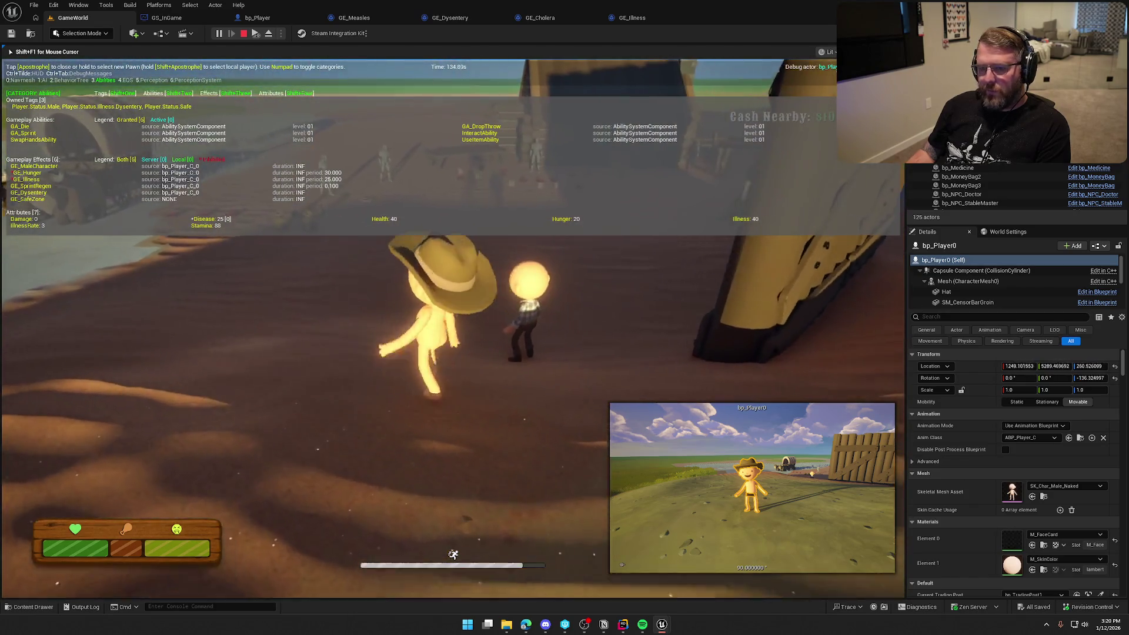
key("w")
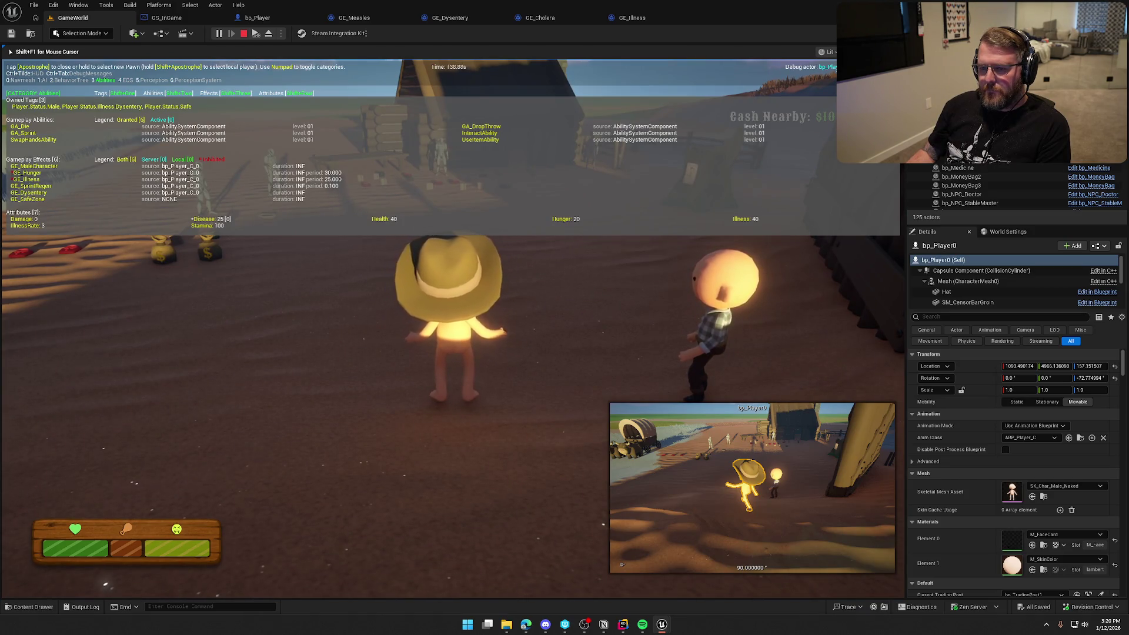
key("w")
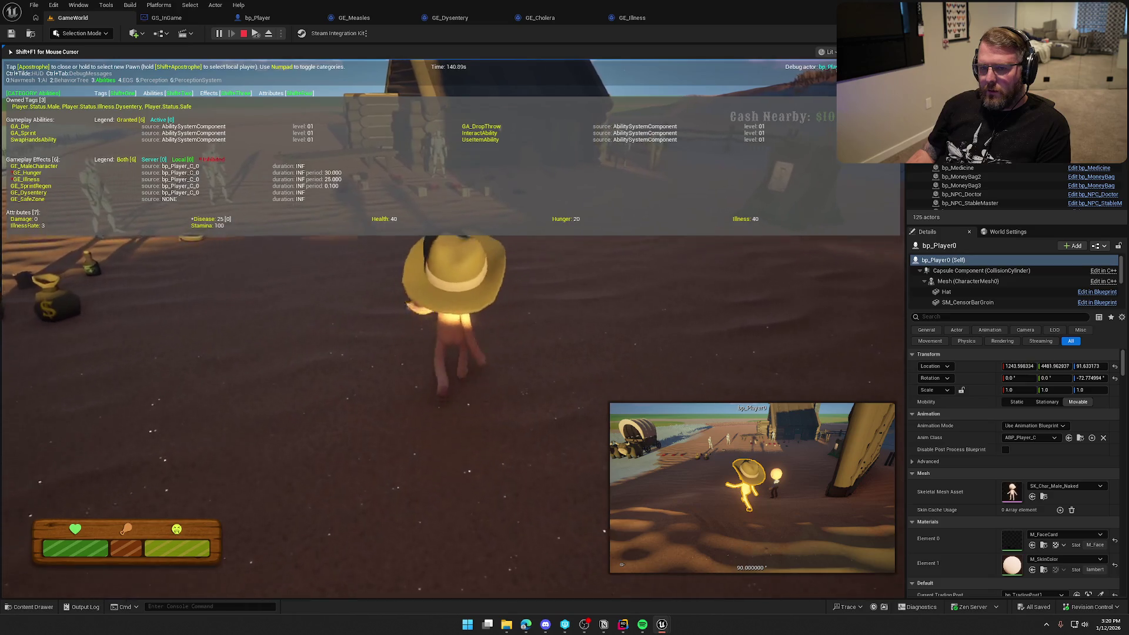
key("w")
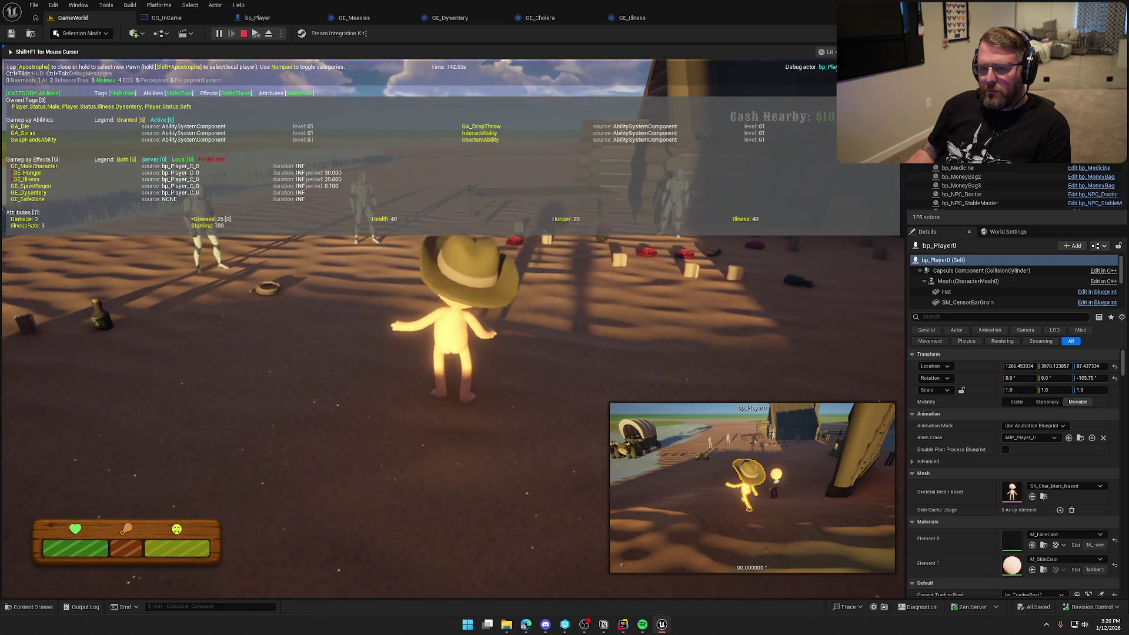
key("Escape")
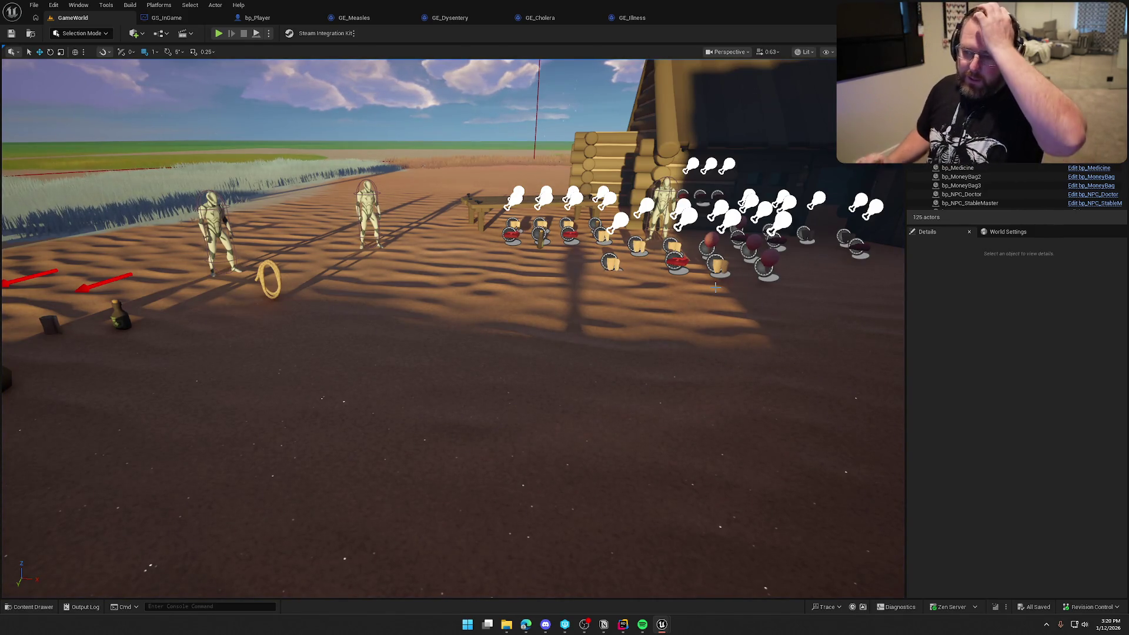
left_click_drag(534, 295, 532, 296)
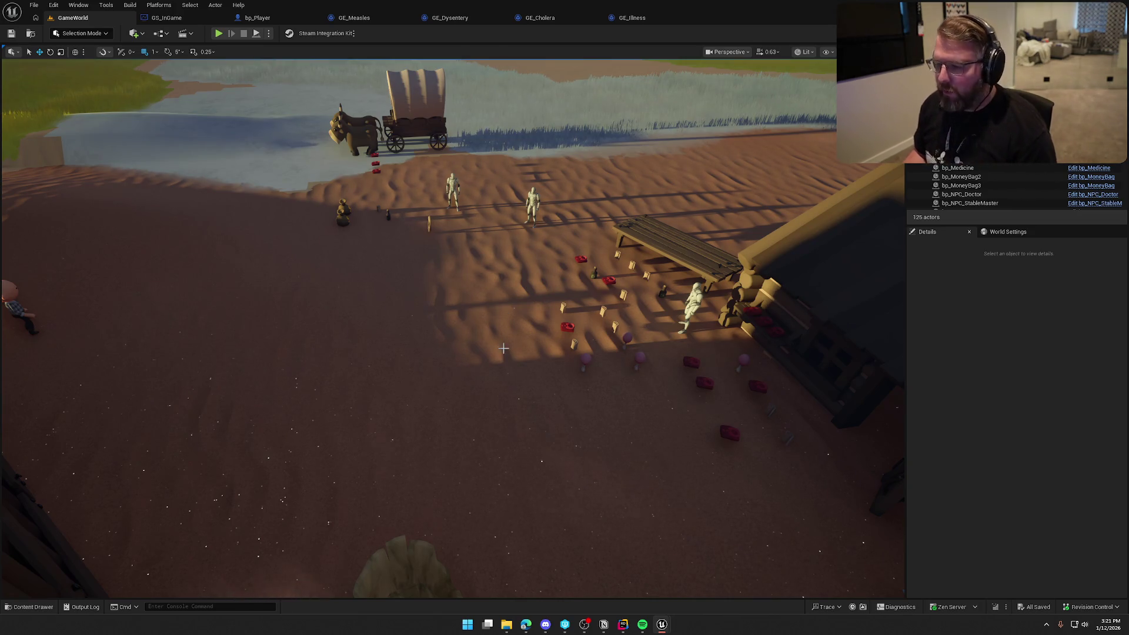
mouse_move(497, 286)
left_mouse_down()
mouse_move(560, 278)
mouse_move(541, 288)
left_mouse_up()
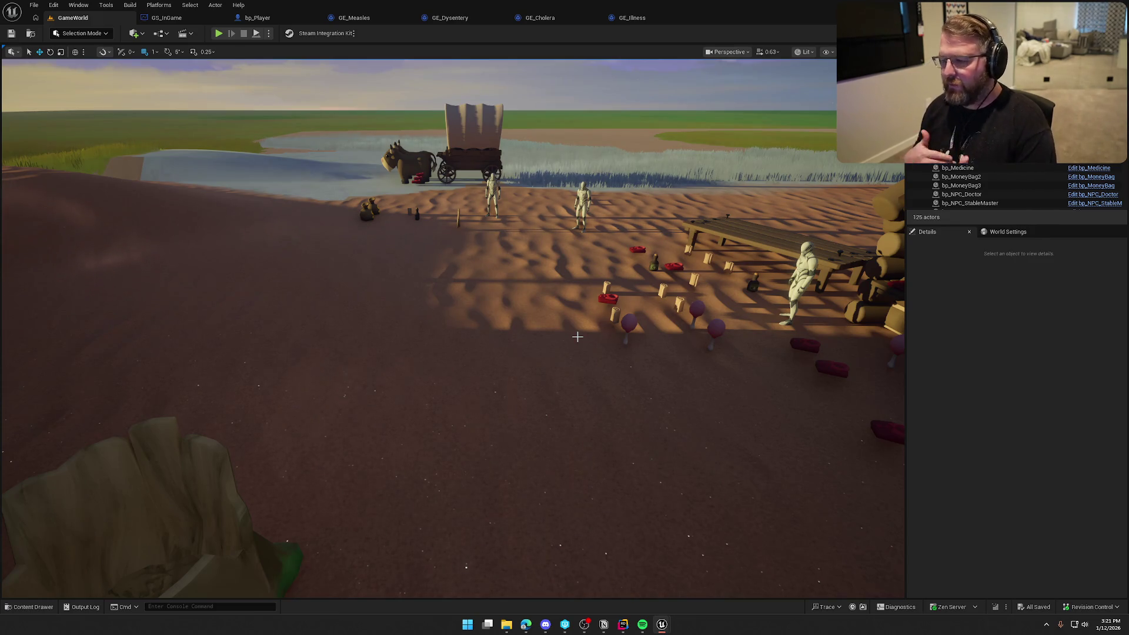
left_click(218, 32)
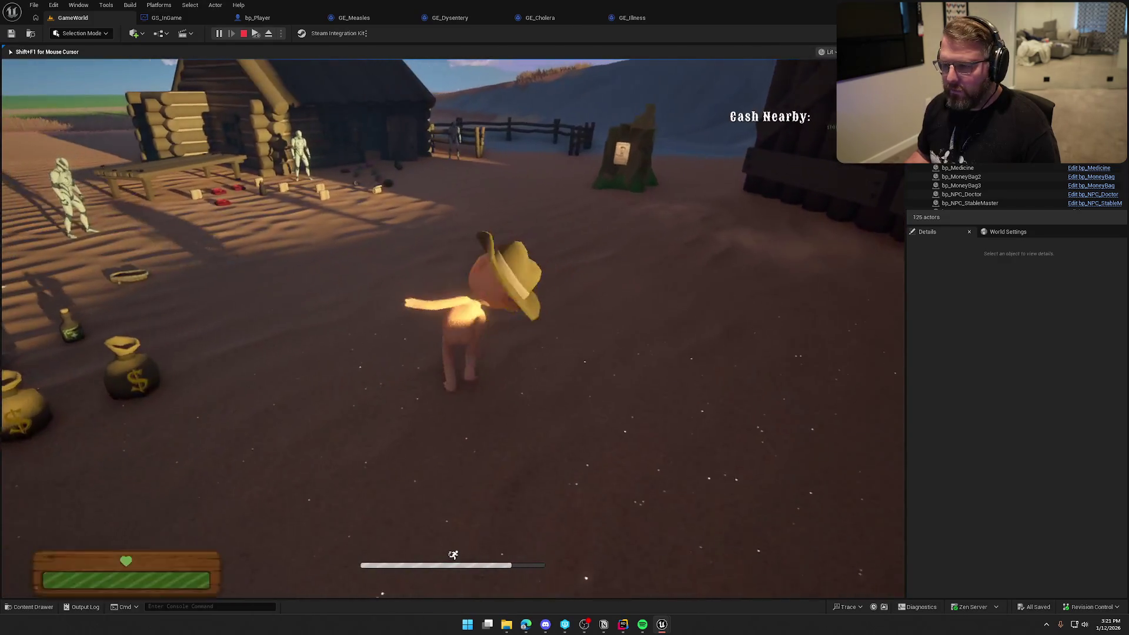
key("w")
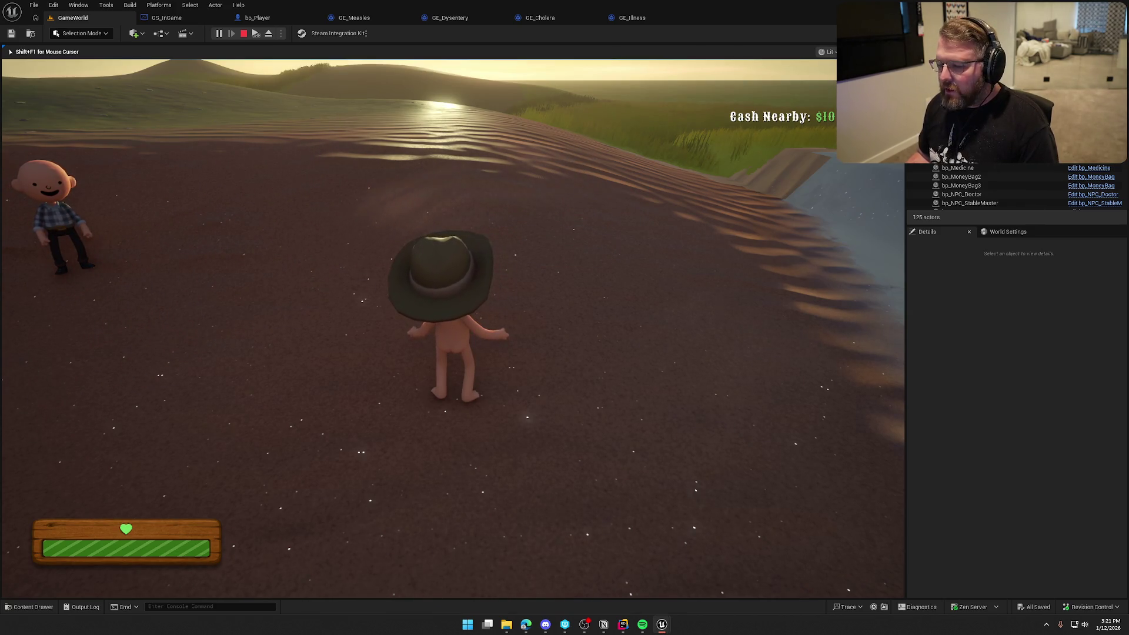
key("Escape")
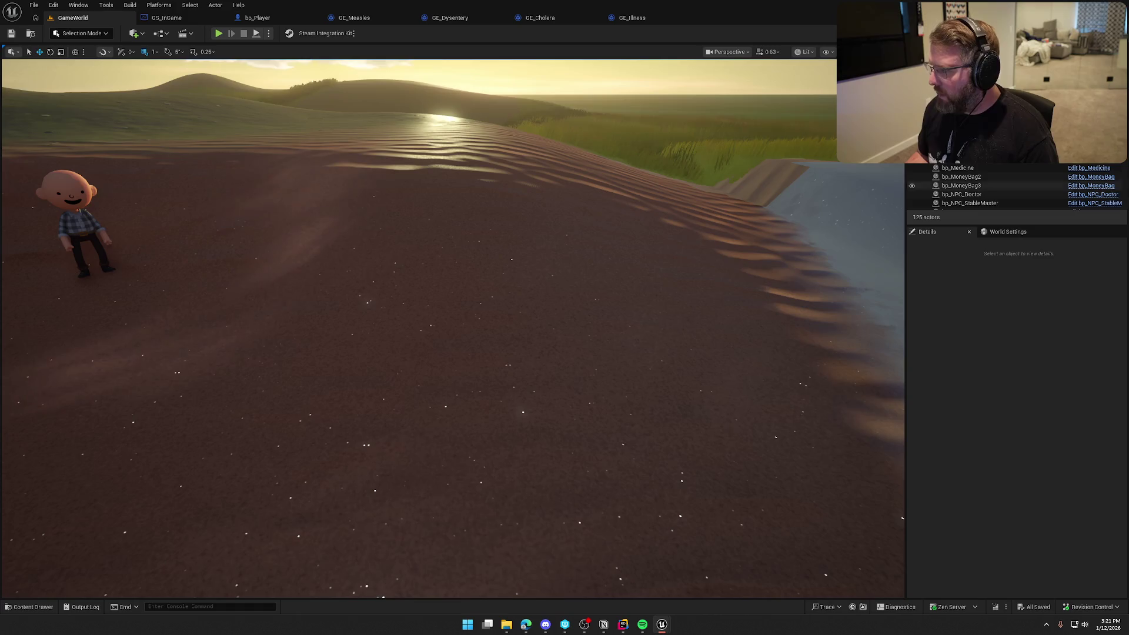
left_click(623, 624)
left_click(770, 451)
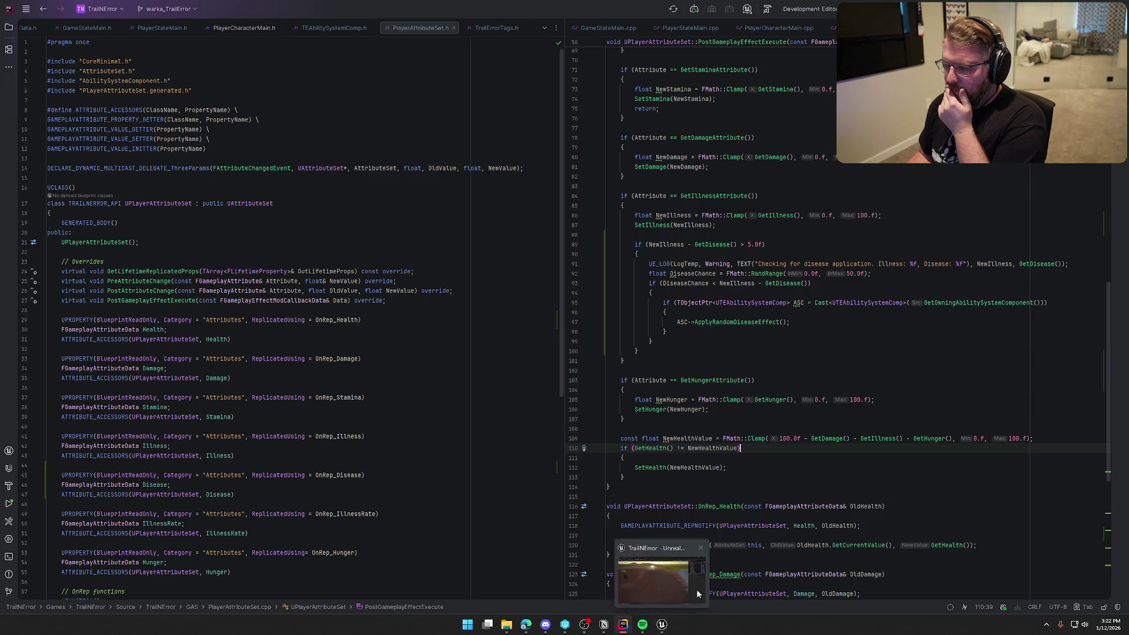
key("ctrl+Tab")
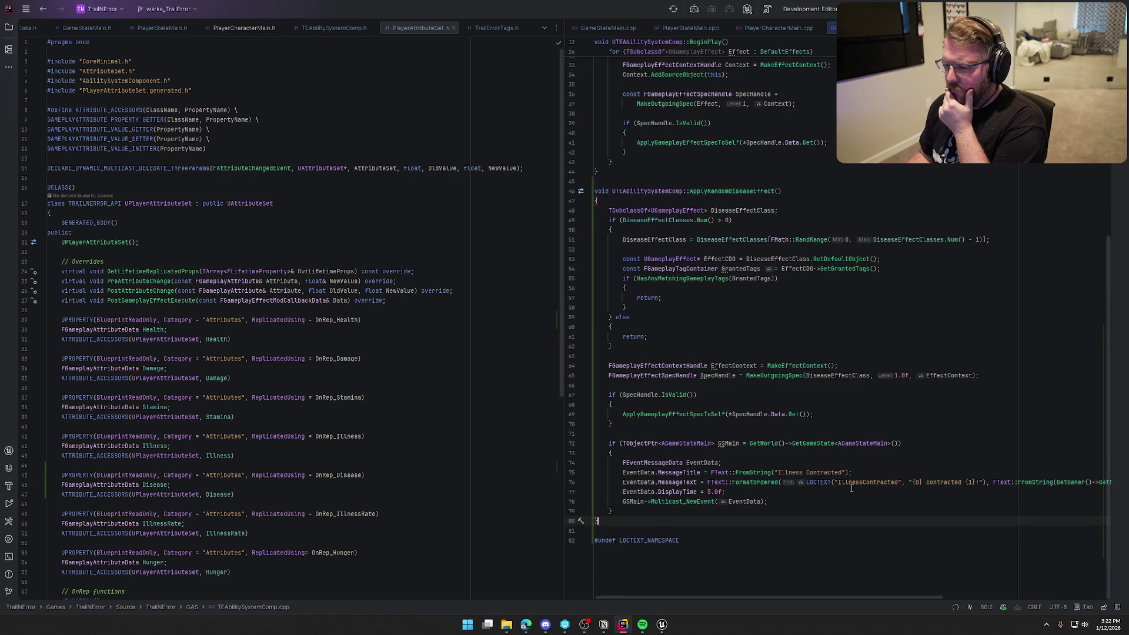
key("Up")
key("Up")
key("End")
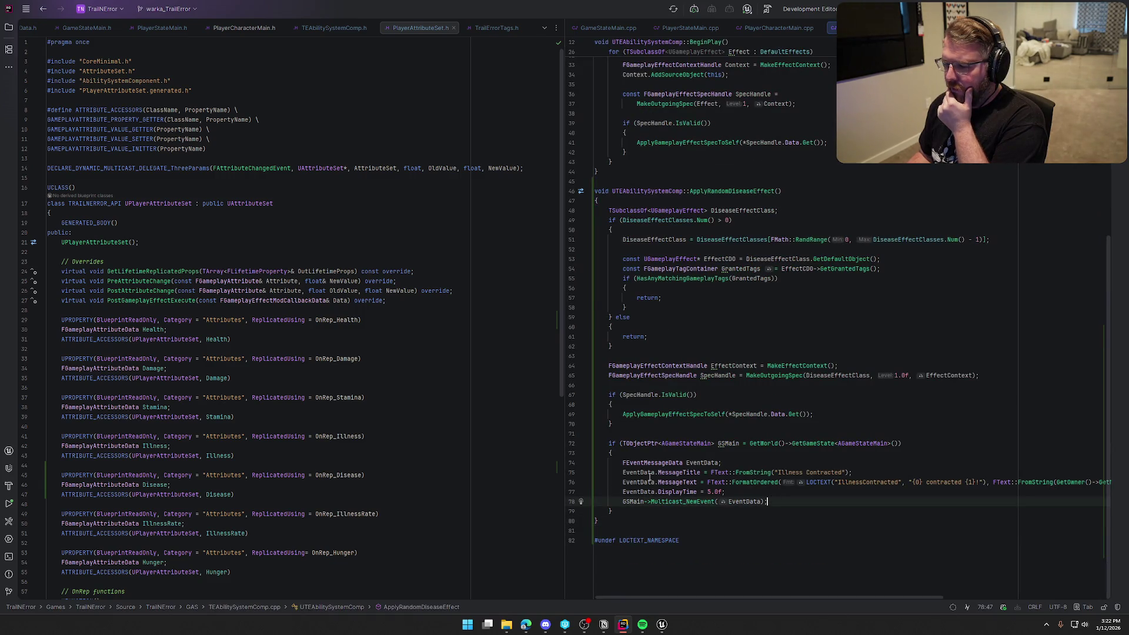
left_click(668, 624)
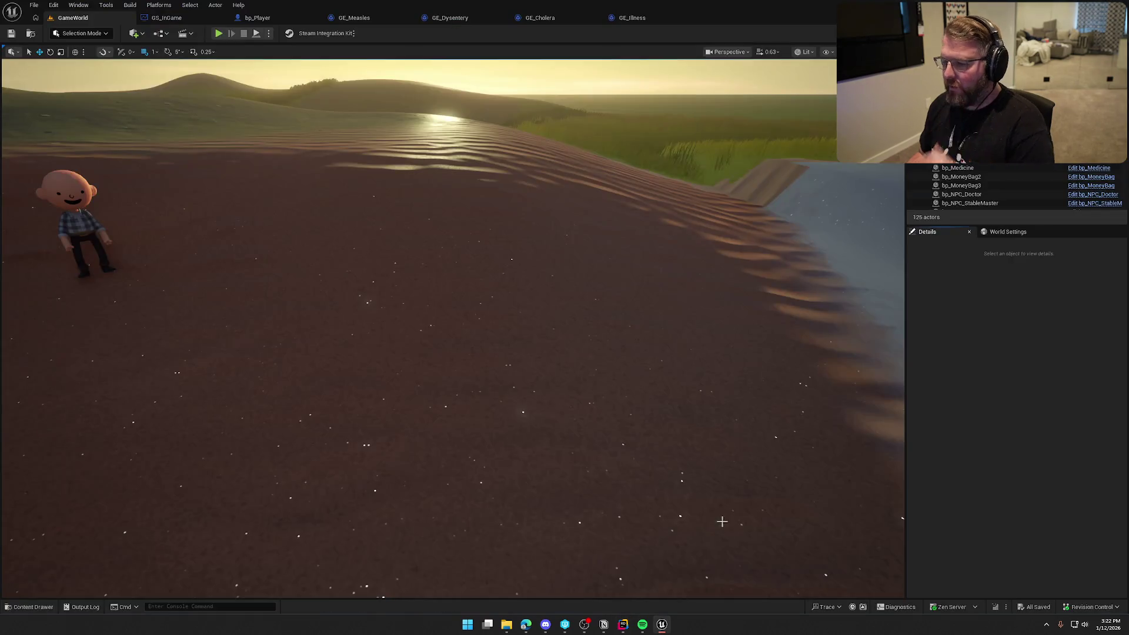
key("ctrl+space")
Open UI_GameHUD from UI > InGame and switch to its event graph.
left_click(54, 466)
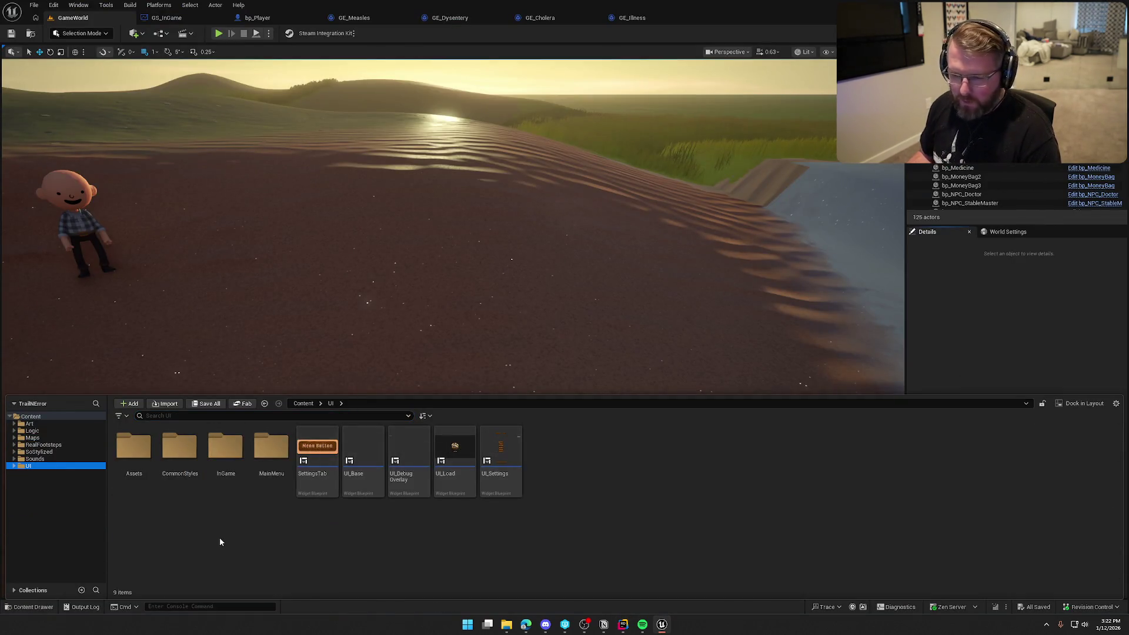
double_click(227, 450)
double_click(227, 451)
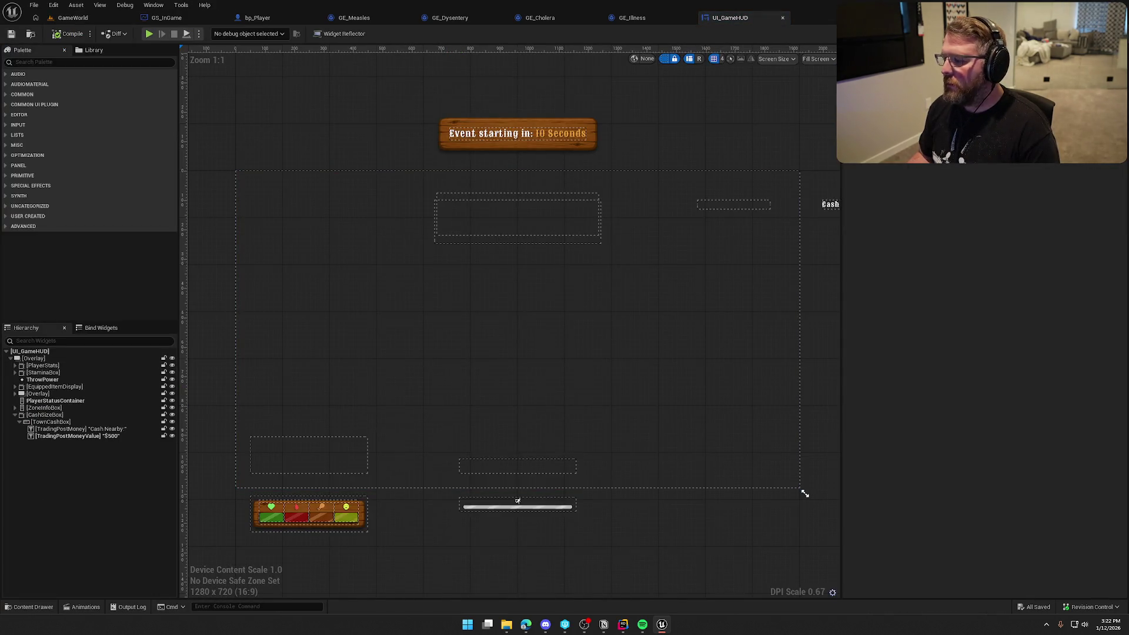
left_click(1105, 33)
scroll(608, 438, "down", 5)
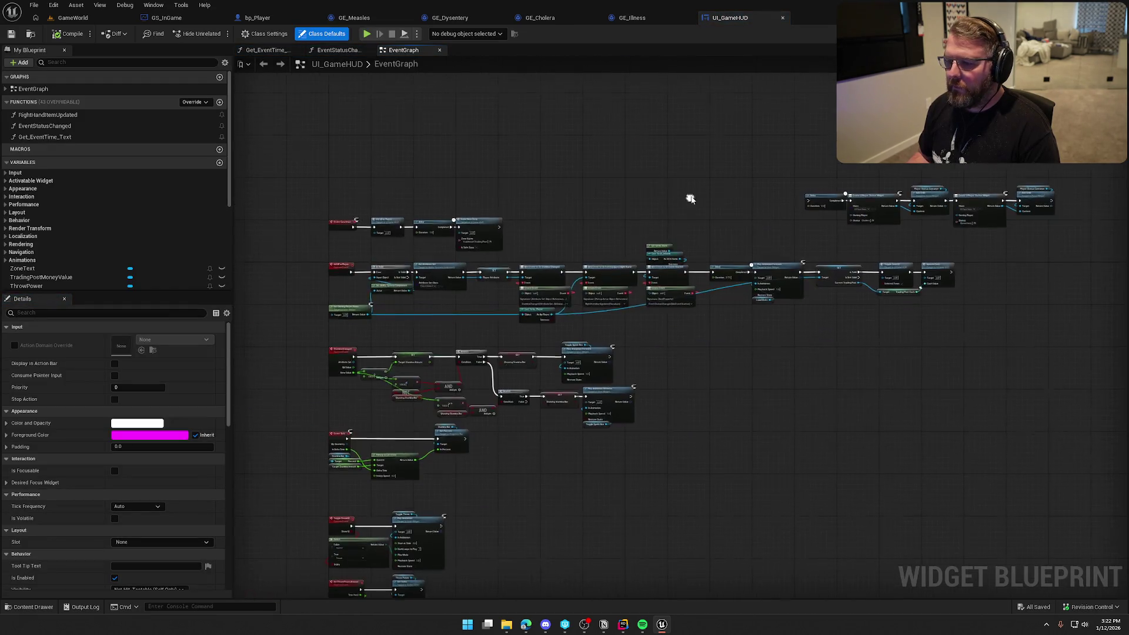
scroll(703, 219, "up", 3)
Move the Delay and Enter New Zone nodes right, opening a gap after Init UI For Player.
left_click_drag(635, 245, 918, 171)
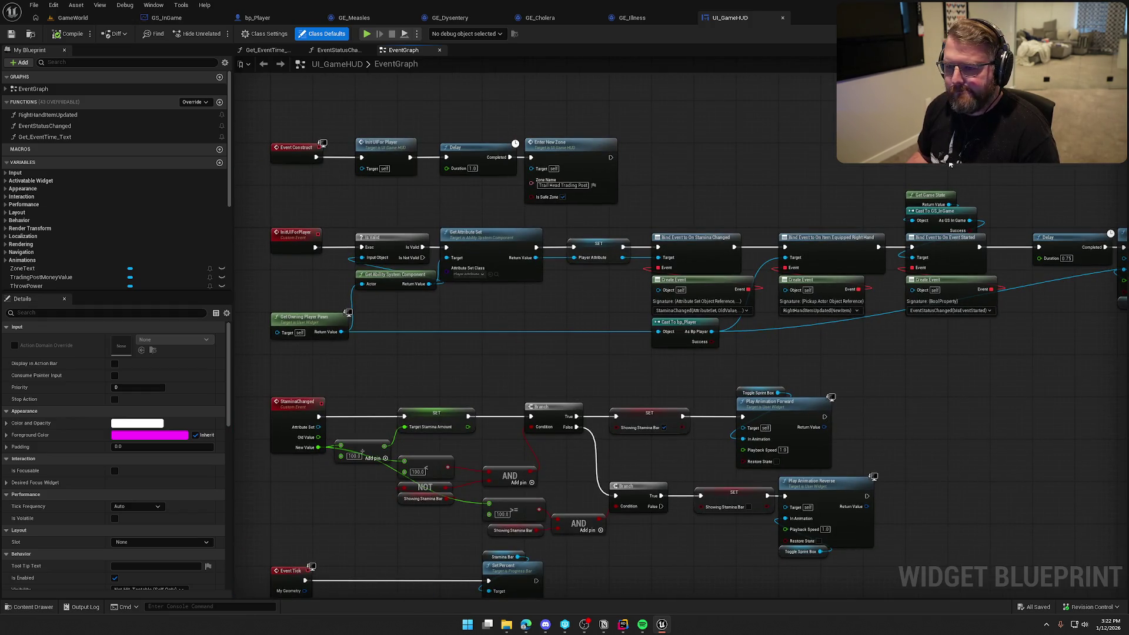
scroll(676, 173, "up", 2)
left_click_drag(700, 166, 750, 178)
left_click_drag(453, 119, 552, 167)
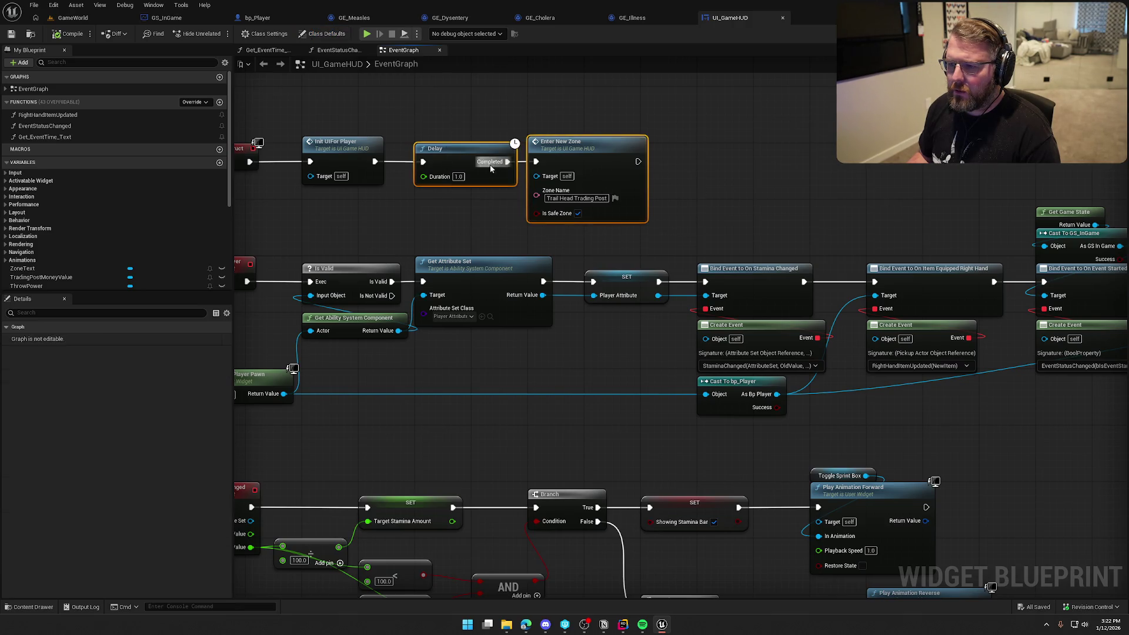
left_click_drag(466, 151, 695, 155)
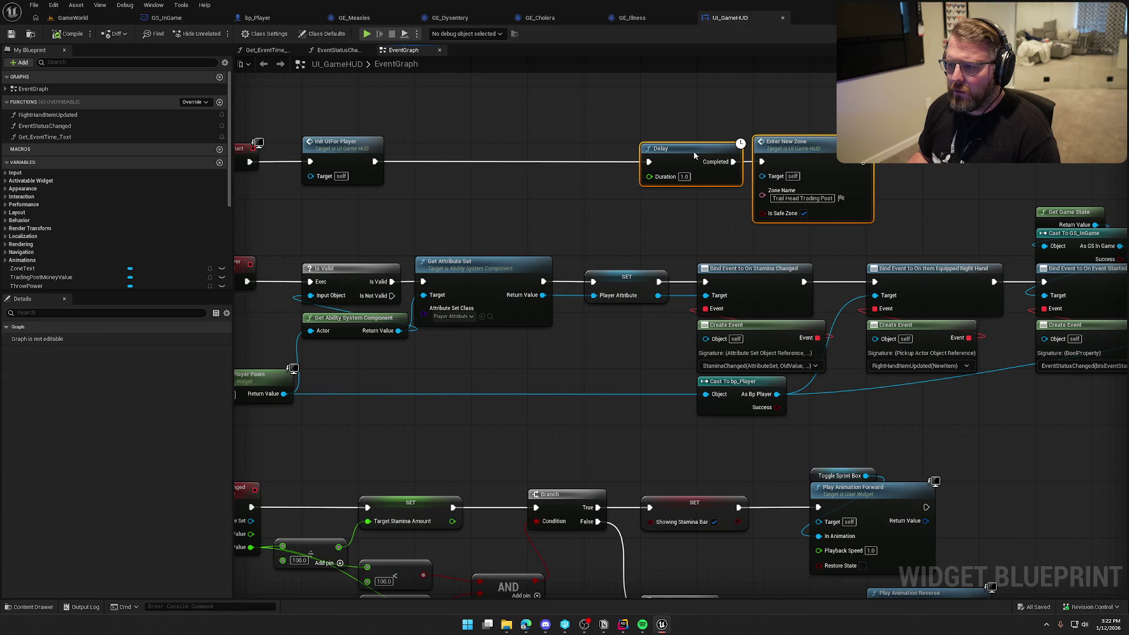
left_click(485, 181)
left_click_drag(484, 181, 580, 241)
right_click(428, 261)
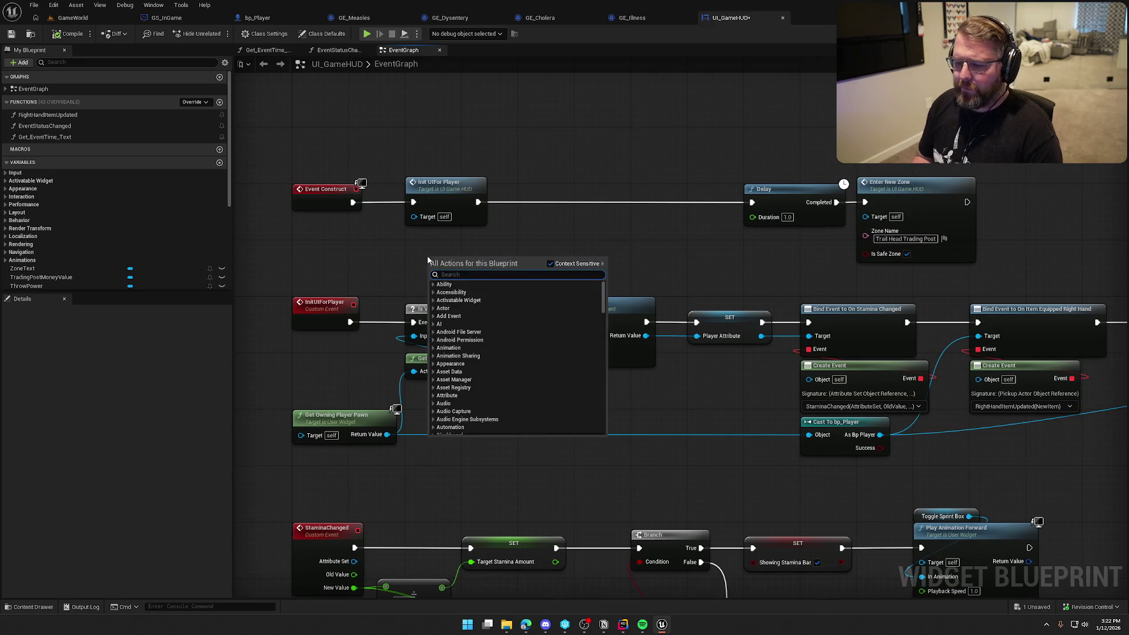
Add Get Game State feeding a pure Cast To GS_InGame node, arranged above the chain.
type("get gamess")
key("BackSpace")
type("tate")
key("Return")
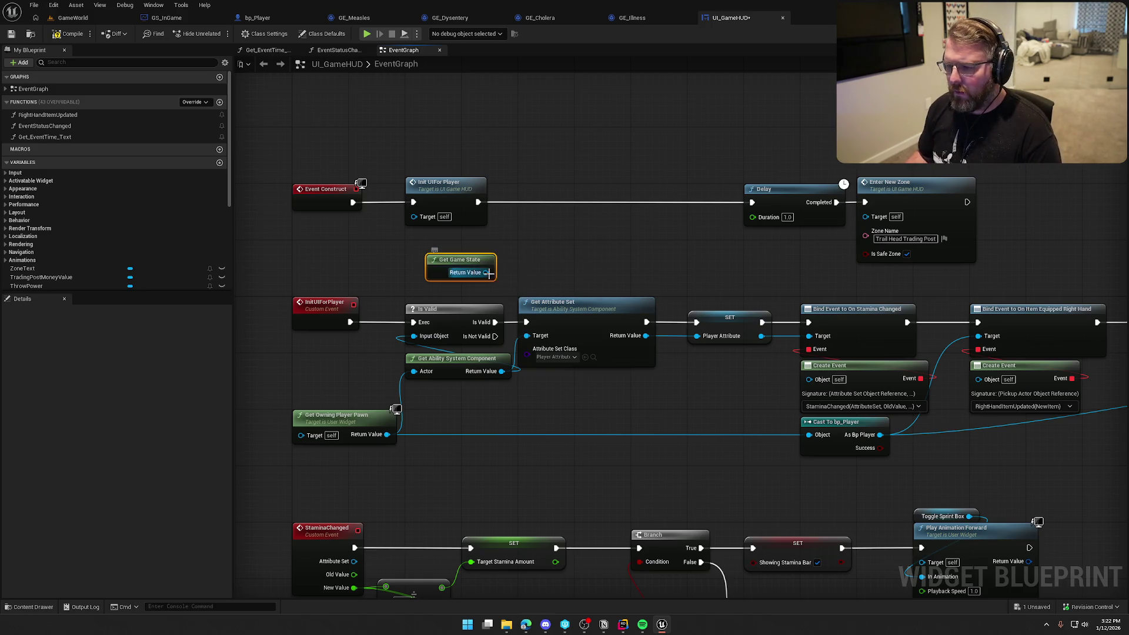
left_click_drag(488, 274, 518, 270)
type("cast to g")
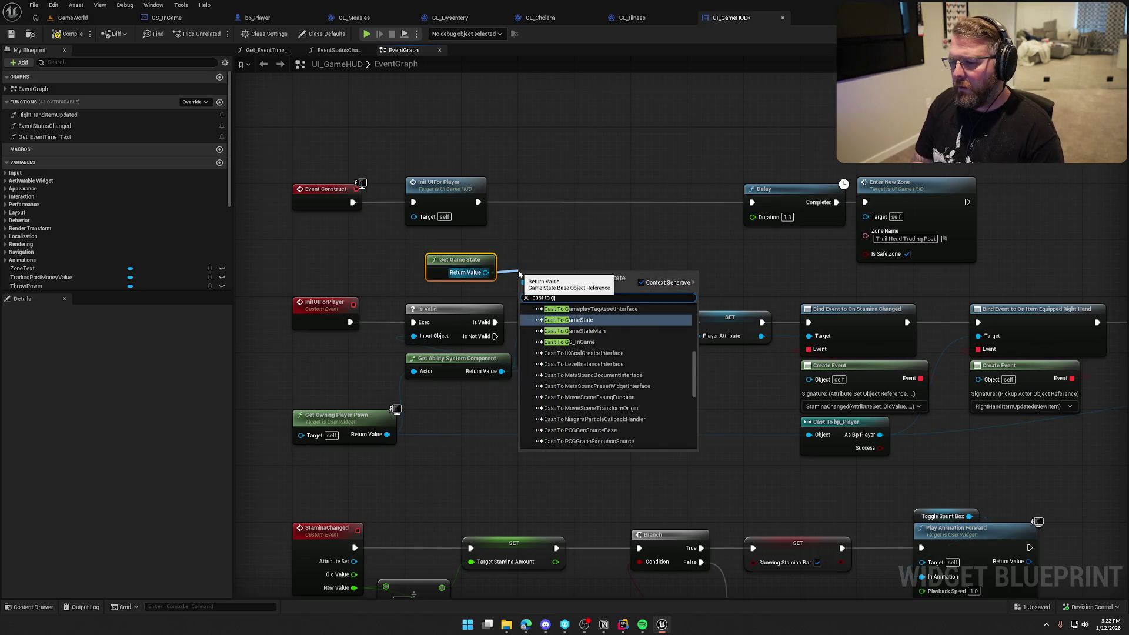
type("amestate")
key("Return")
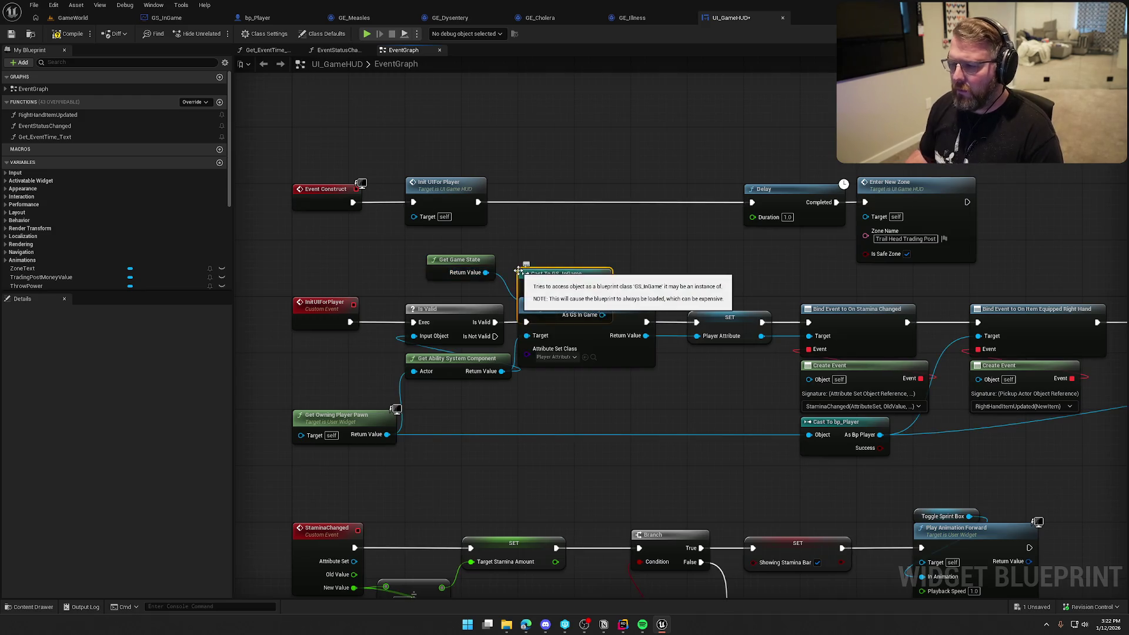
right_click(519, 273)
left_click(565, 520)
left_click_drag(557, 269, 550, 232)
left_click_drag(482, 263, 565, 273)
left_click(550, 231, "shift")
left_click_drag(550, 231, 556, 210)
Bind Event to On New Event Message from the cast, with Delay and Enter New Zone following it.
mouse_move(728, 207)
left_mouse_down()
mouse_move(521, 204)
mouse_move(868, 185)
left_mouse_up()
mouse_move(477, 230)
left_mouse_down()
mouse_move(499, 235)
mouse_move(516, 262)
left_mouse_up()
left_click_drag(440, 230, 491, 238)
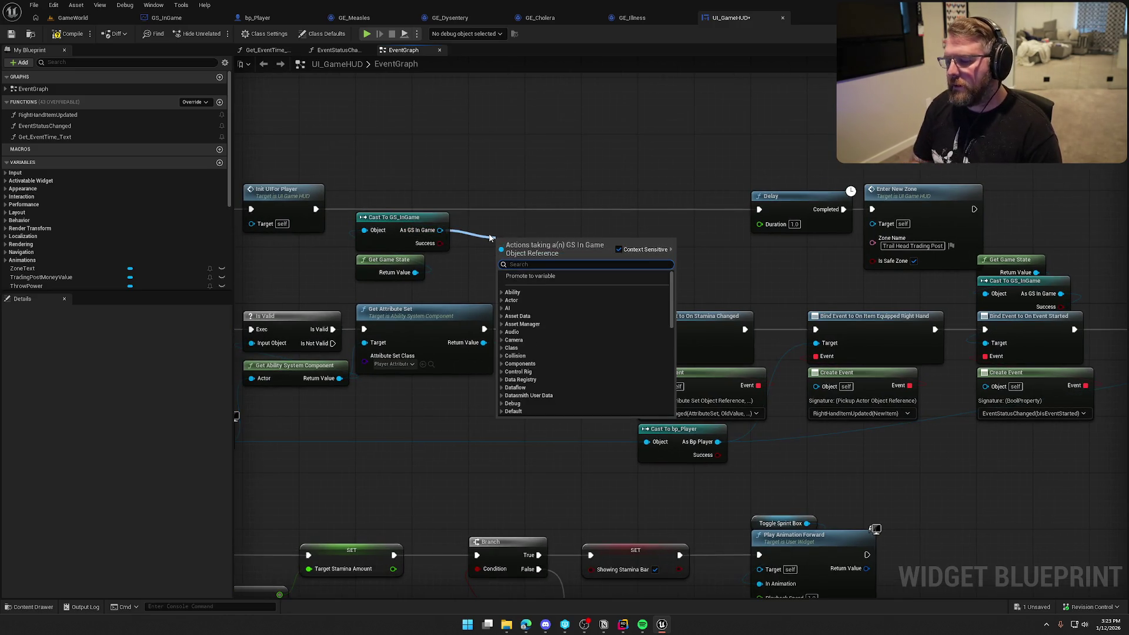
type("bind even tto")
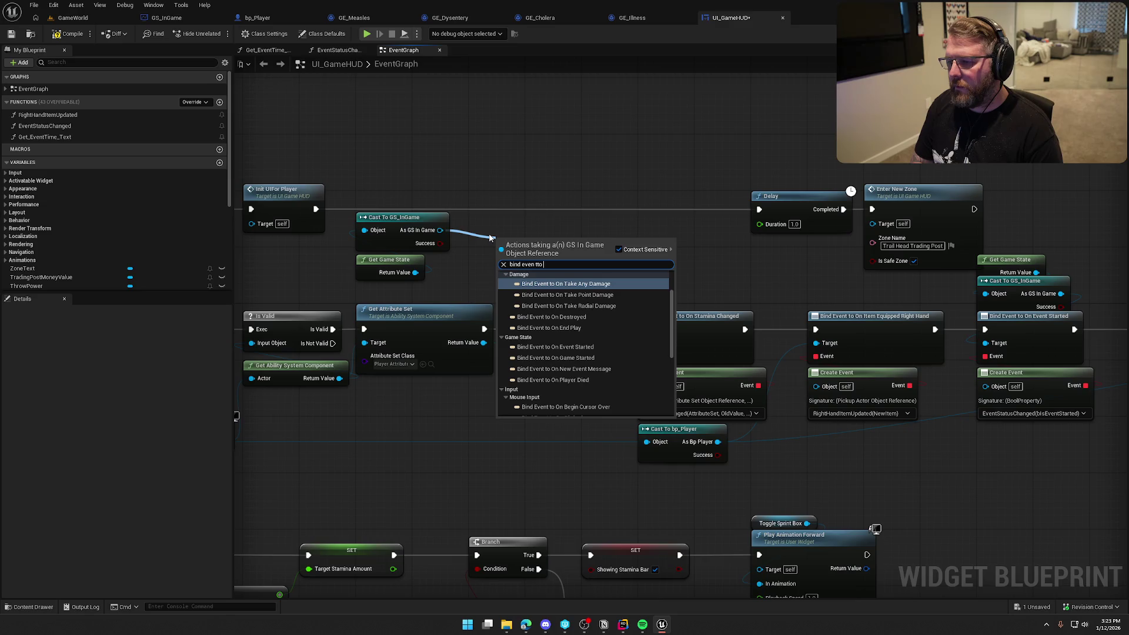
key("BackSpace")
key("BackSpace")
key("BackSpace")
type("t to")
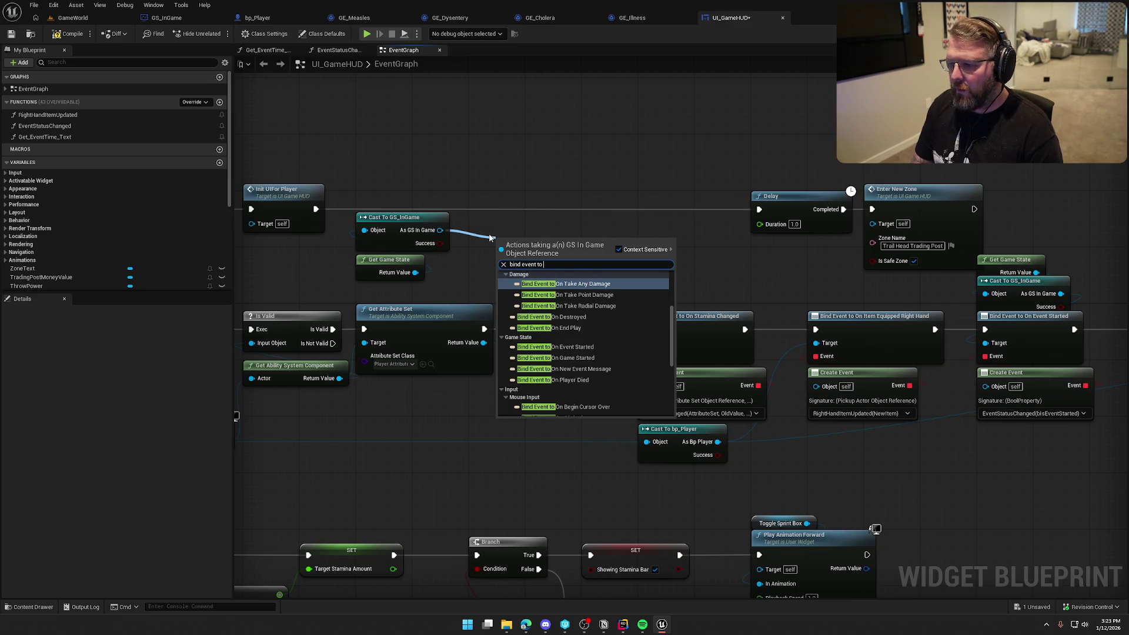
left_click(579, 369)
mouse_move(552, 258)
left_mouse_down()
mouse_move(531, 215)
mouse_move(759, 209)
left_mouse_up()
left_click_drag(742, 159, 882, 247)
left_click_drag(811, 198, 692, 200)
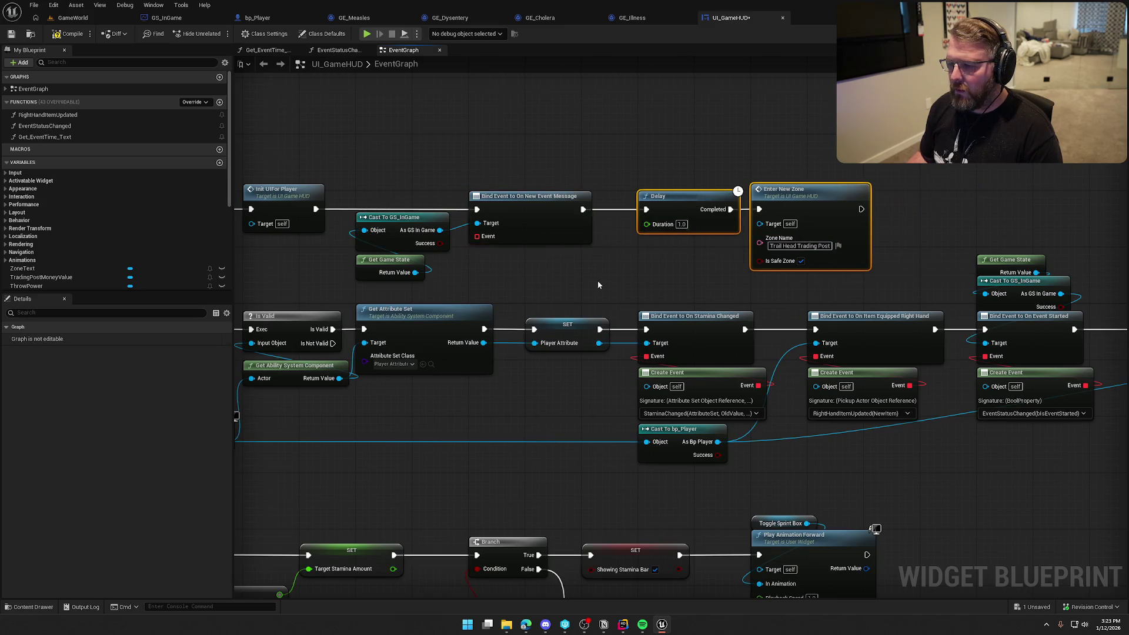
Add a Create Event node generating a matching custom event named DisplayEventMessage.
left_click_drag(562, 246, 588, 262)
left_click(623, 304)
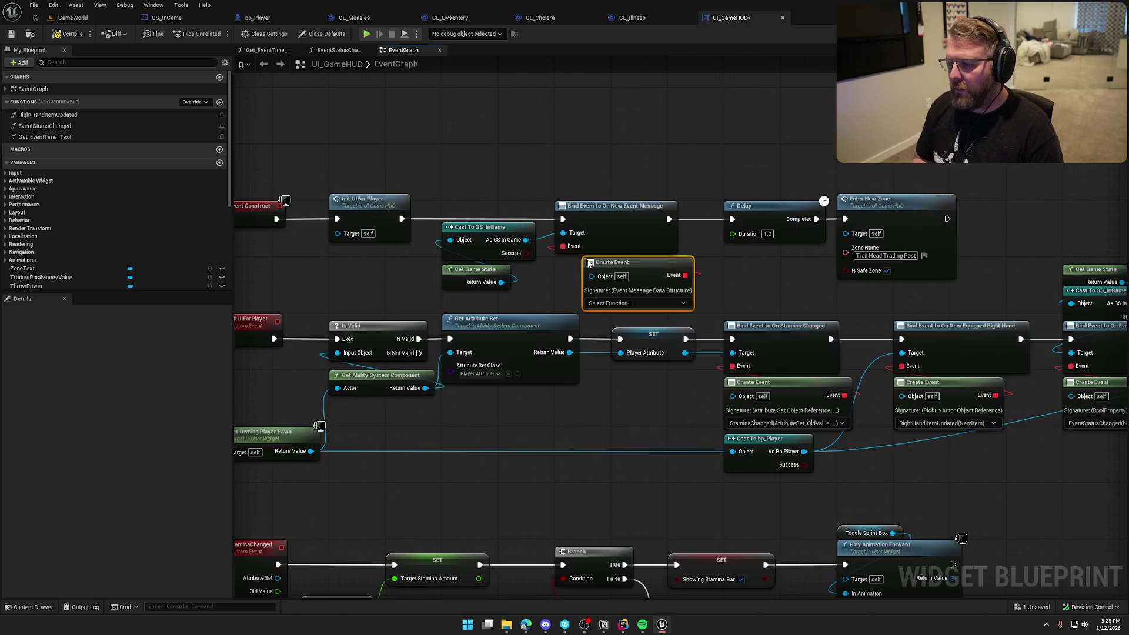
left_click(614, 300)
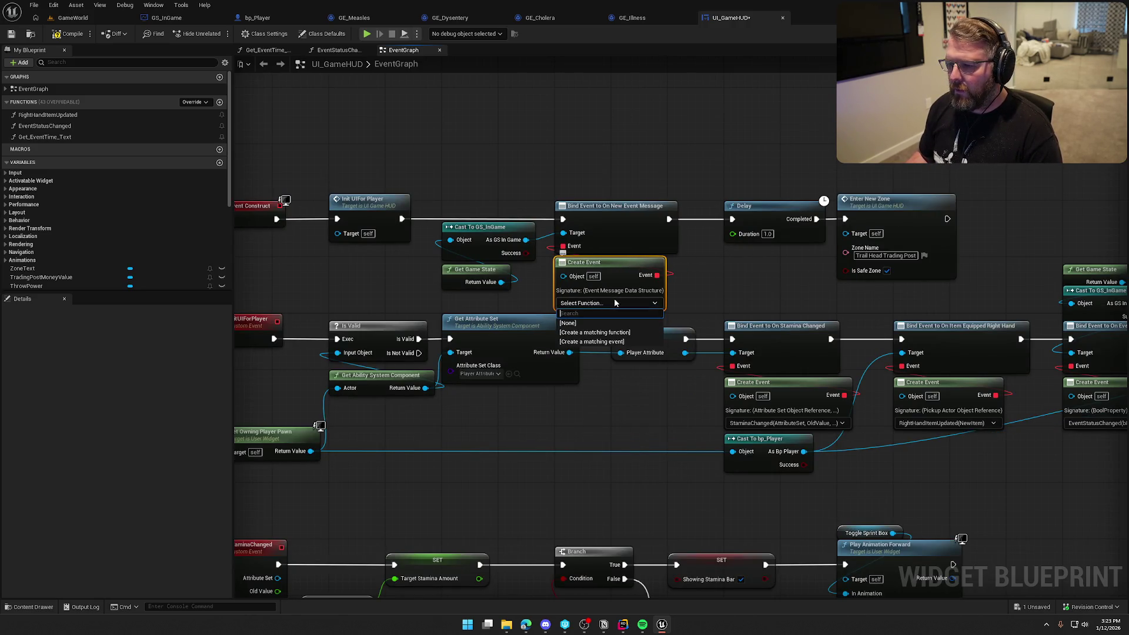
left_click(625, 341)
type("DisplayEvent")
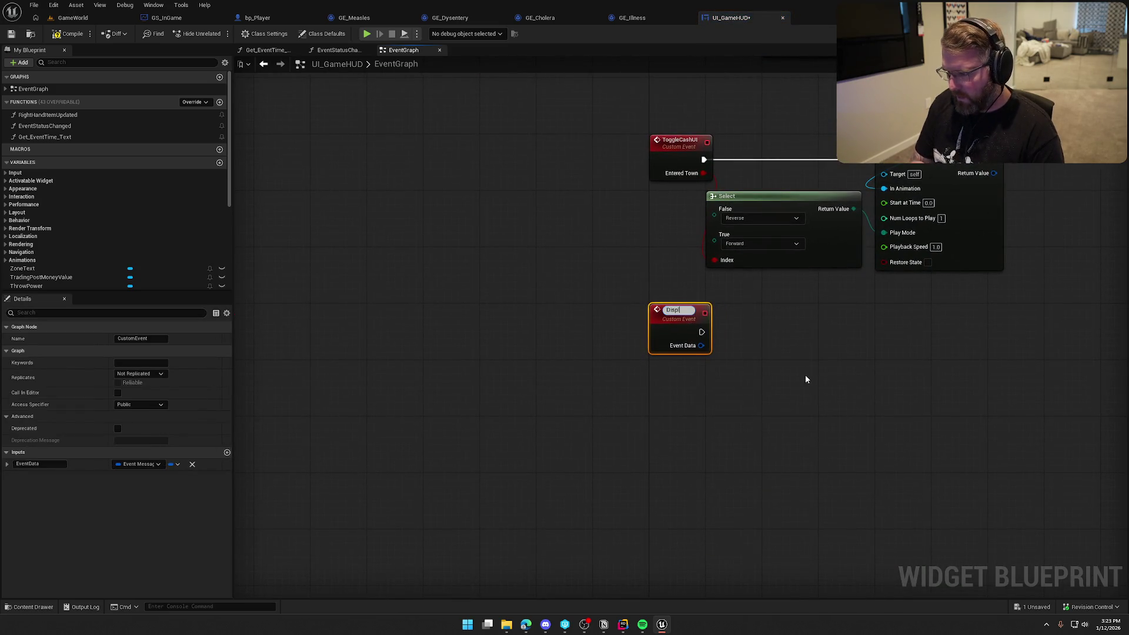
type("Message")
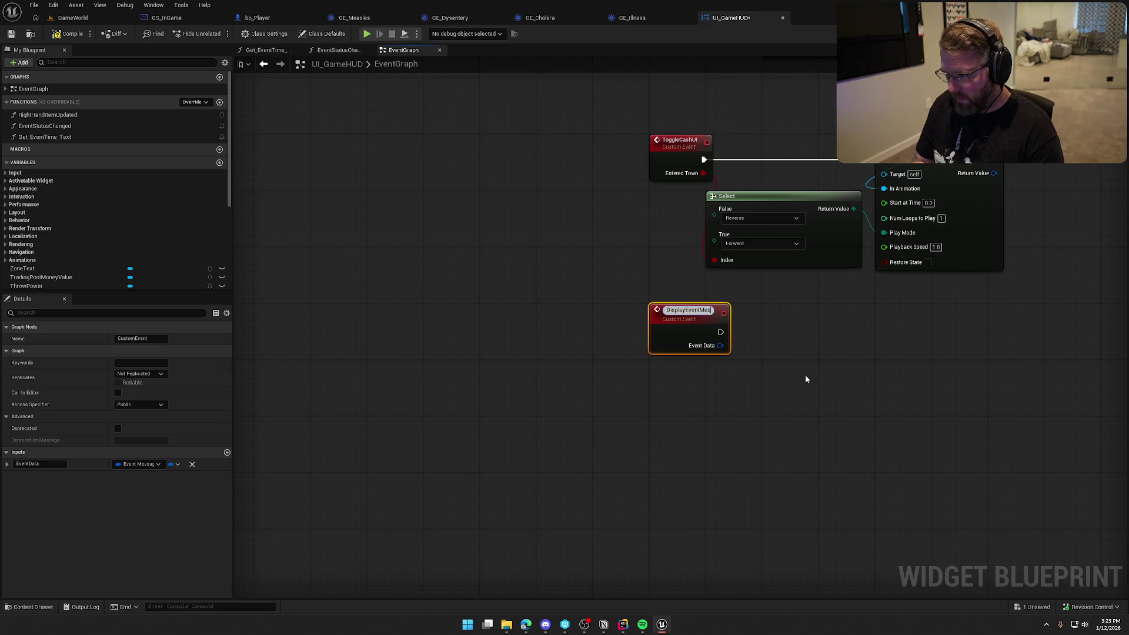
Name the custom event DisplayEventMessage and reposition it in the event graph.
key("Return")
mouse_move(833, 413)
left_mouse_down()
mouse_move(652, 323)
mouse_move(674, 346)
mouse_move(610, 377)
left_mouse_up()
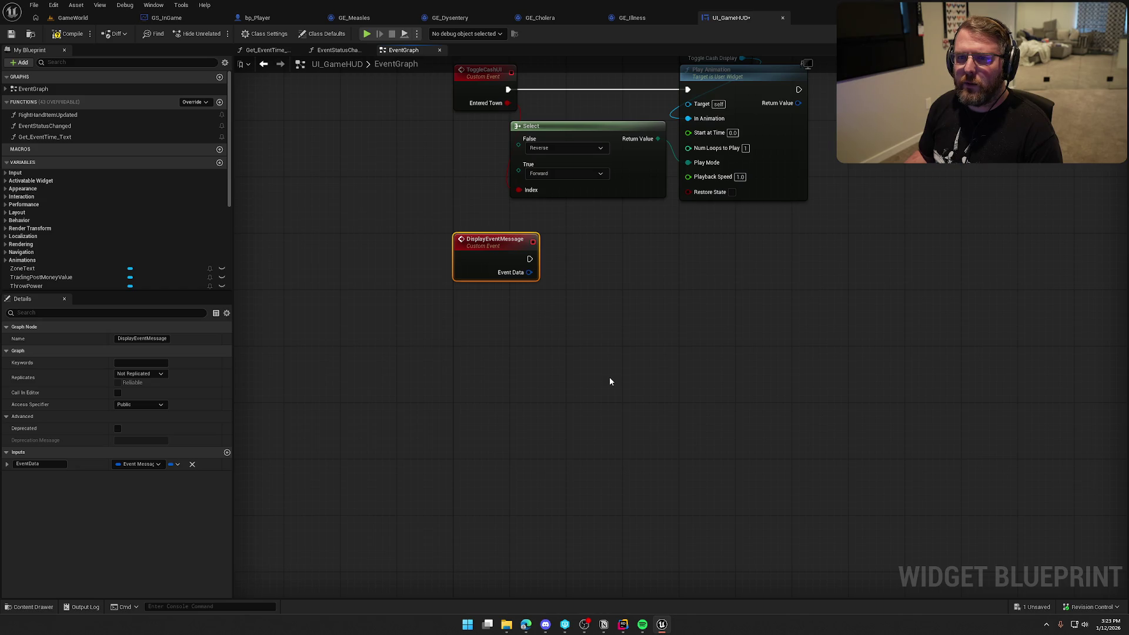
left_click_drag(482, 240, 475, 297)
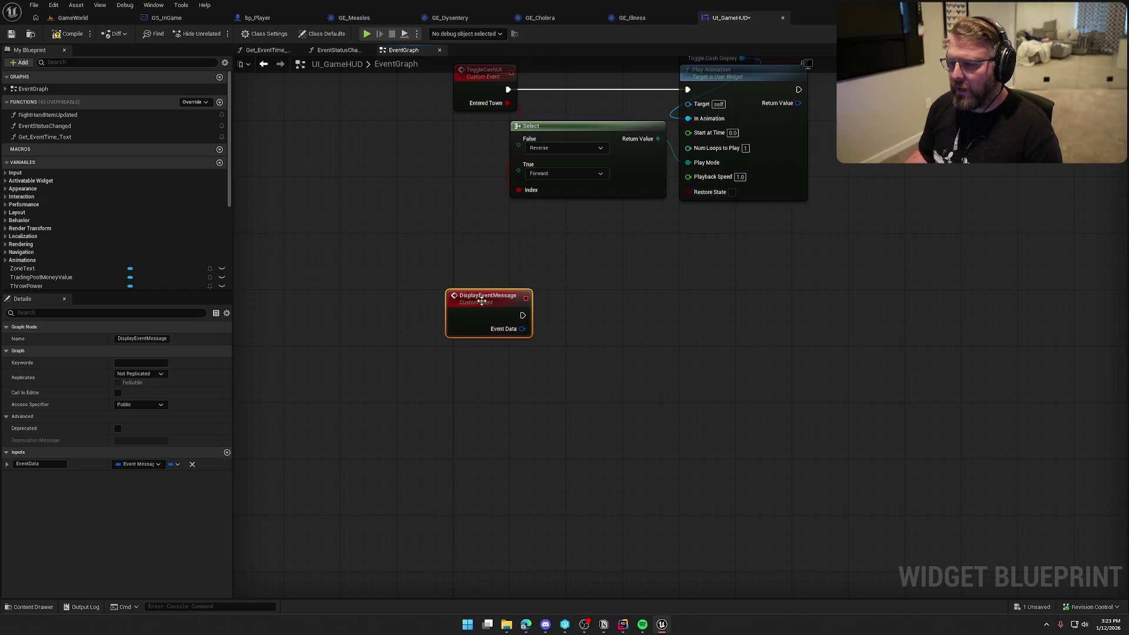
left_click(612, 396)
mouse_move(632, 385)
left_mouse_down()
mouse_move(548, 334)
mouse_move(498, 326)
left_mouse_up()
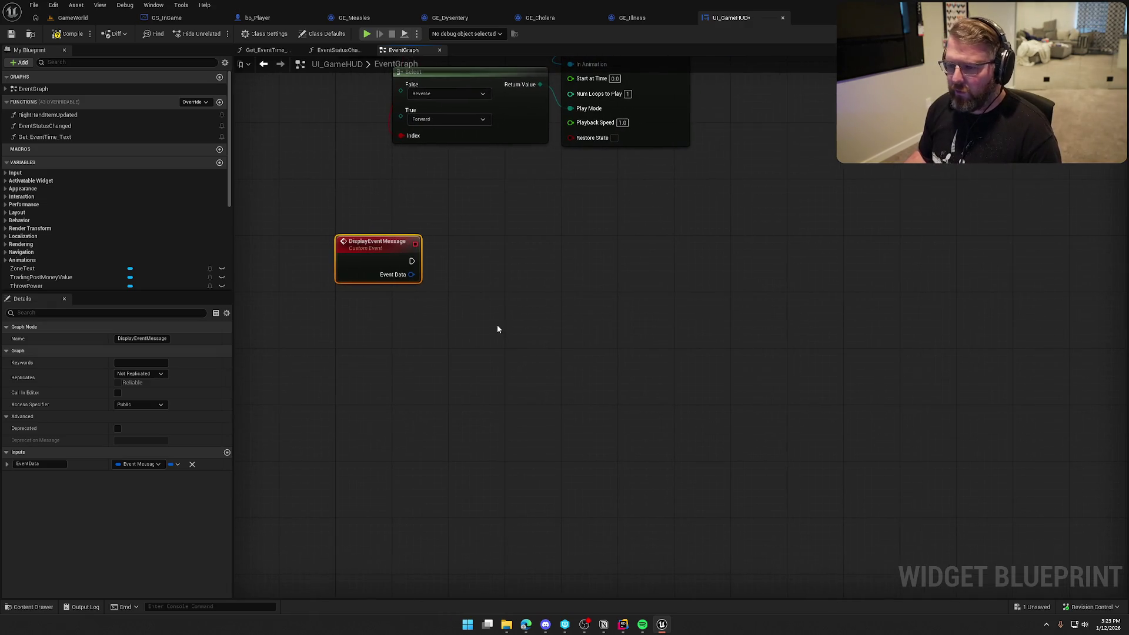
left_click_drag(457, 258, 451, 228)
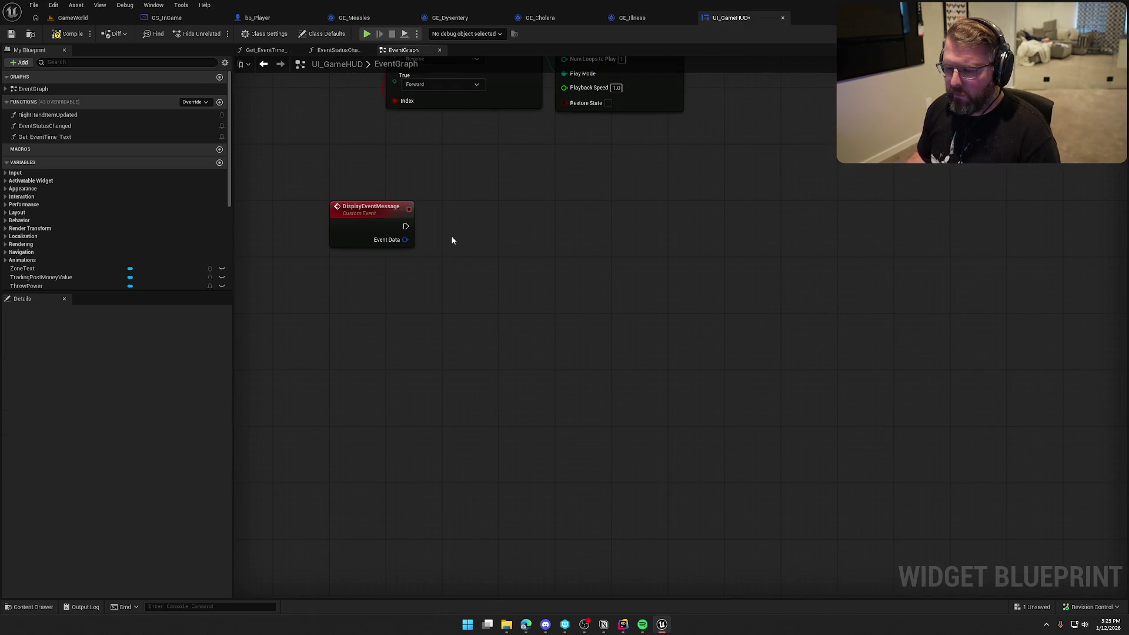
left_click(625, 628)
left_click(662, 624)
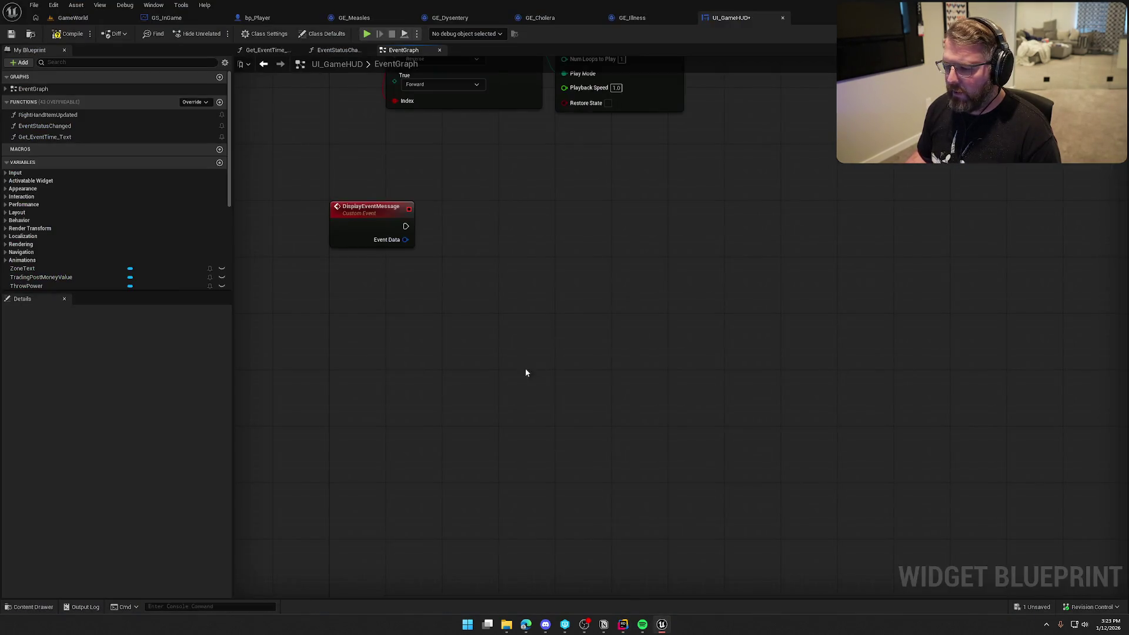
Split Event Data into Message Title, Message Text and Display Time, then compile and check out UI_GameHUD.
right_click(436, 260)
left_click(458, 288)
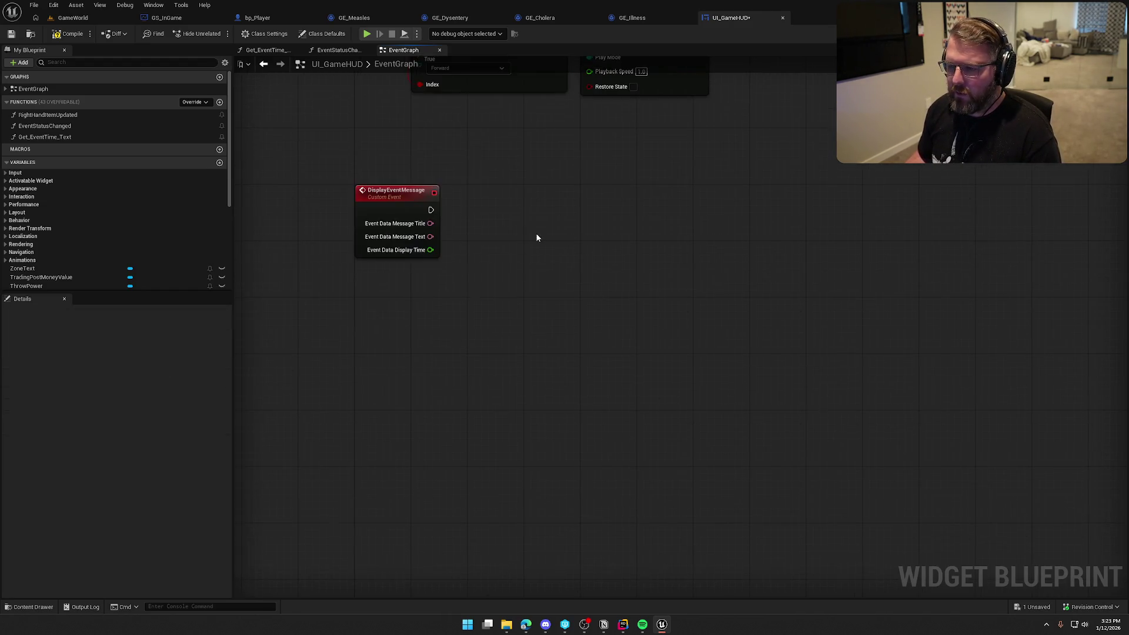
key("ctrl+s")
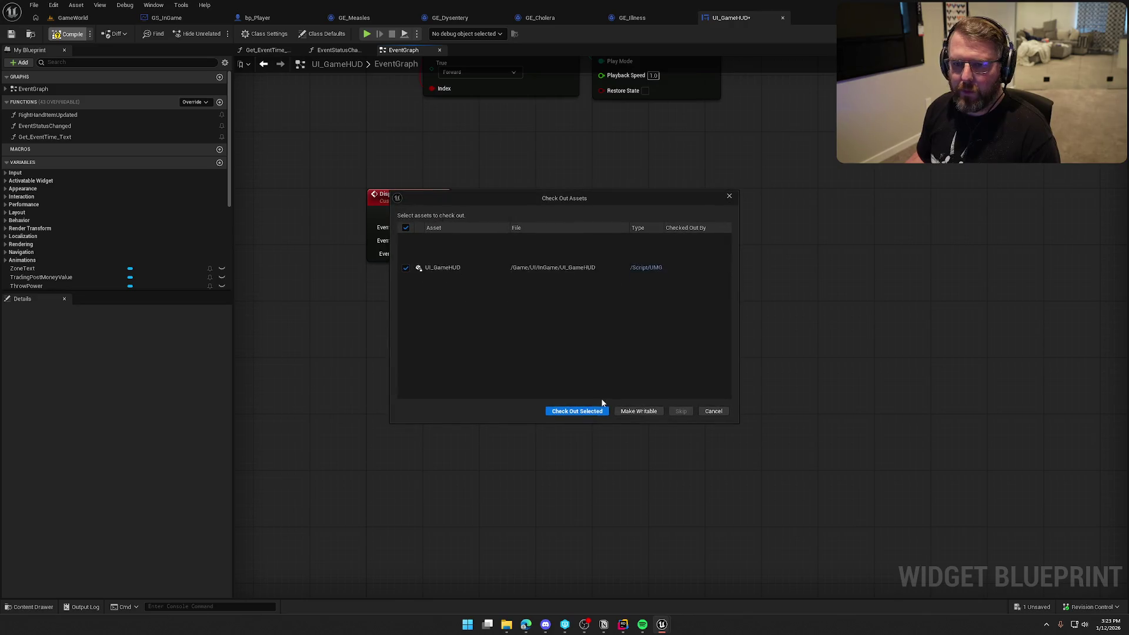
left_click(594, 411)
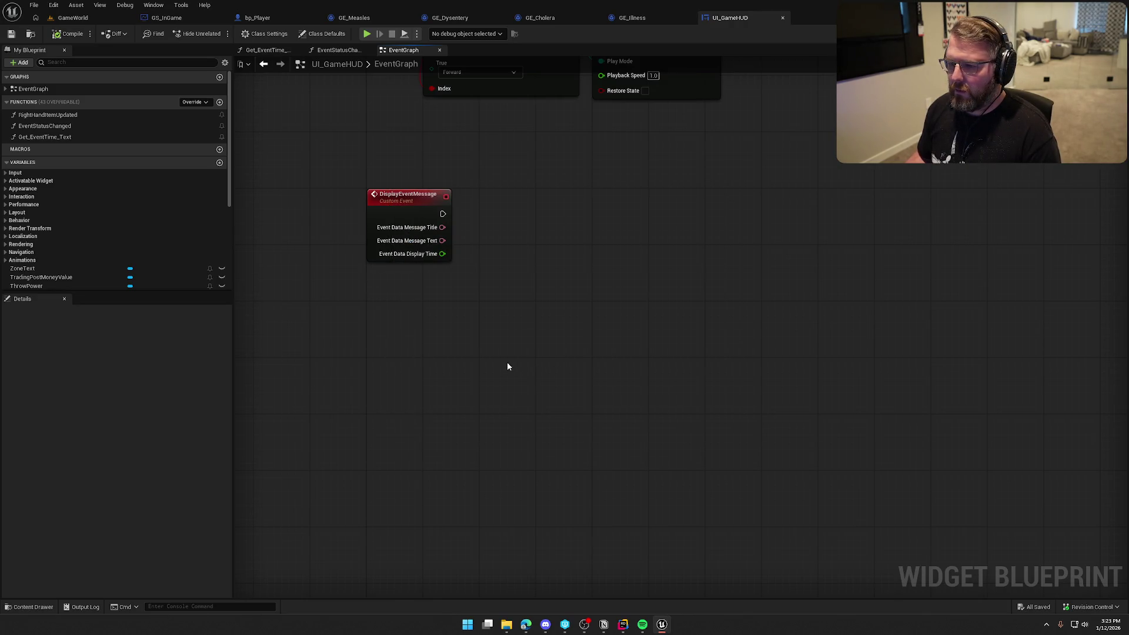
left_click_drag(508, 366, 545, 397)
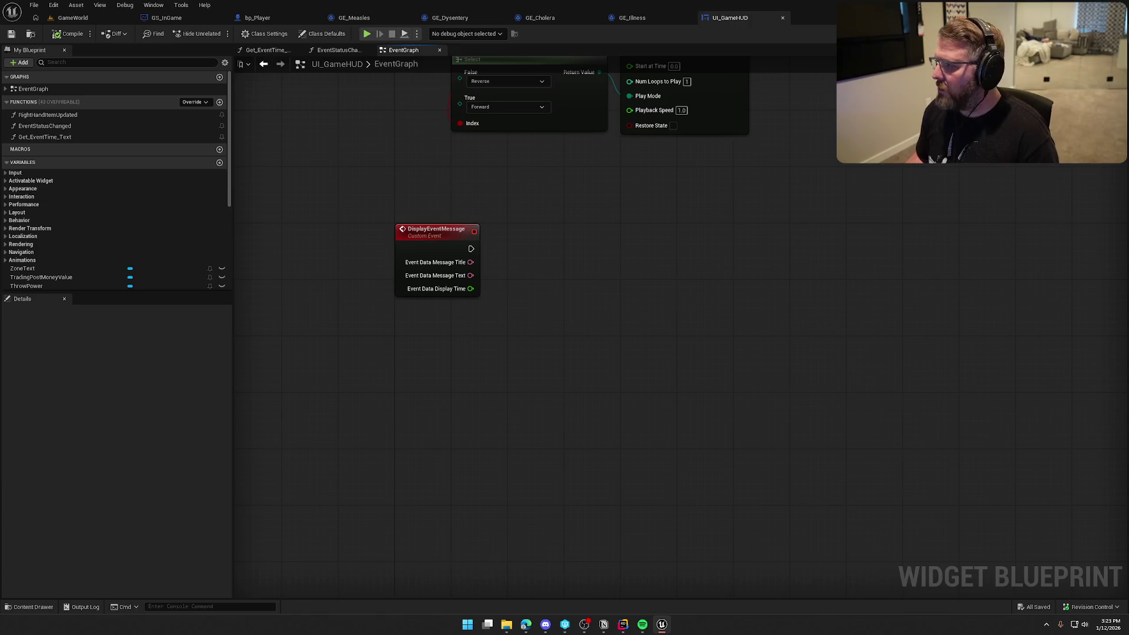
left_click(1090, 33)
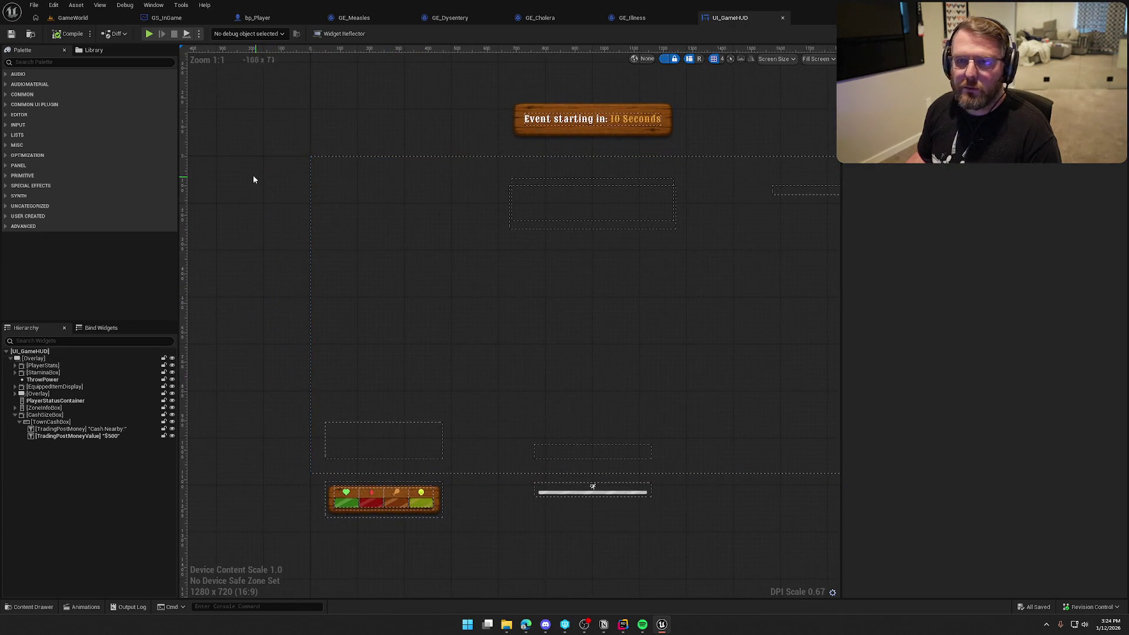
Select the top-level Overlay and collapse CashSizeBox in the widget tree.
scroll(300, 212, "up", 1)
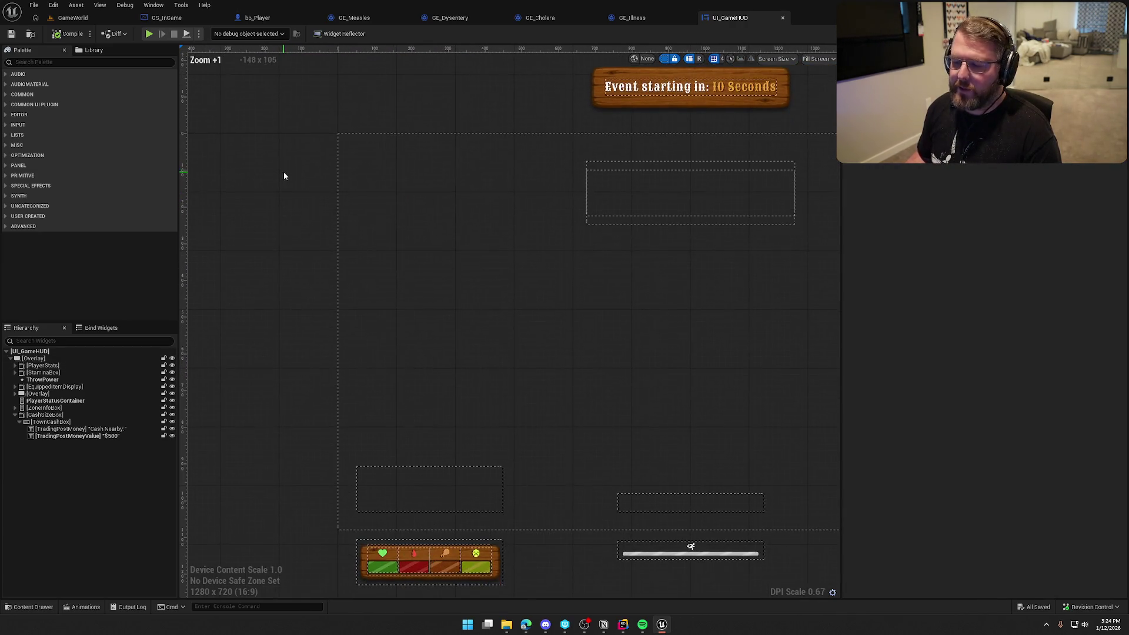
left_click(295, 224)
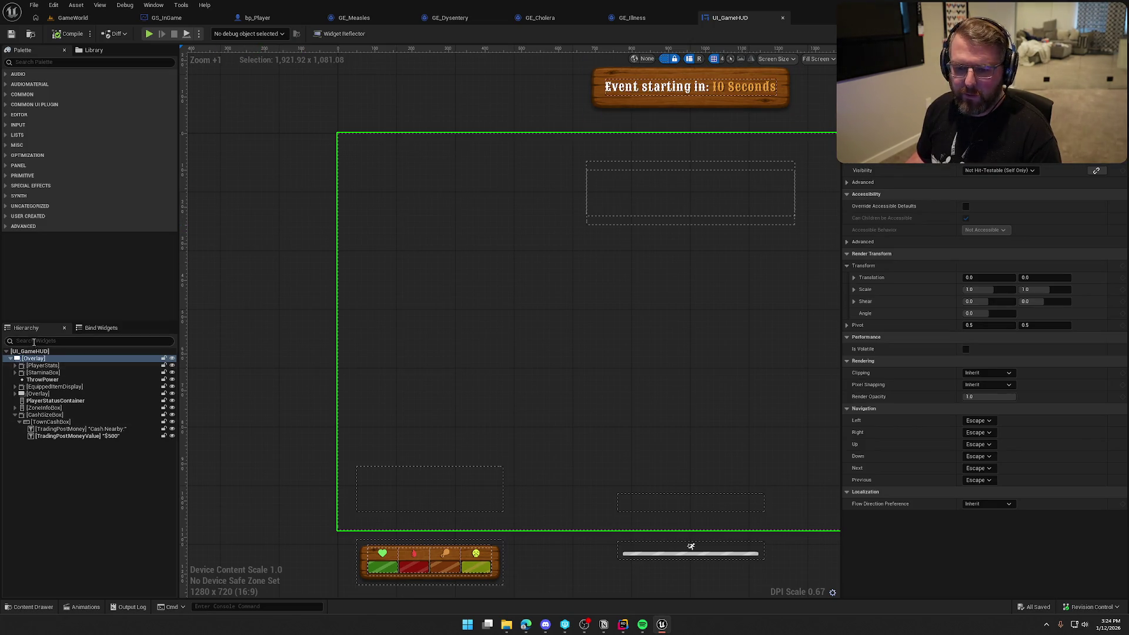
left_click(15, 415)
left_click(35, 447)
Add a new Overlay to the HUD and name it EventContainer.
left_click(47, 61)
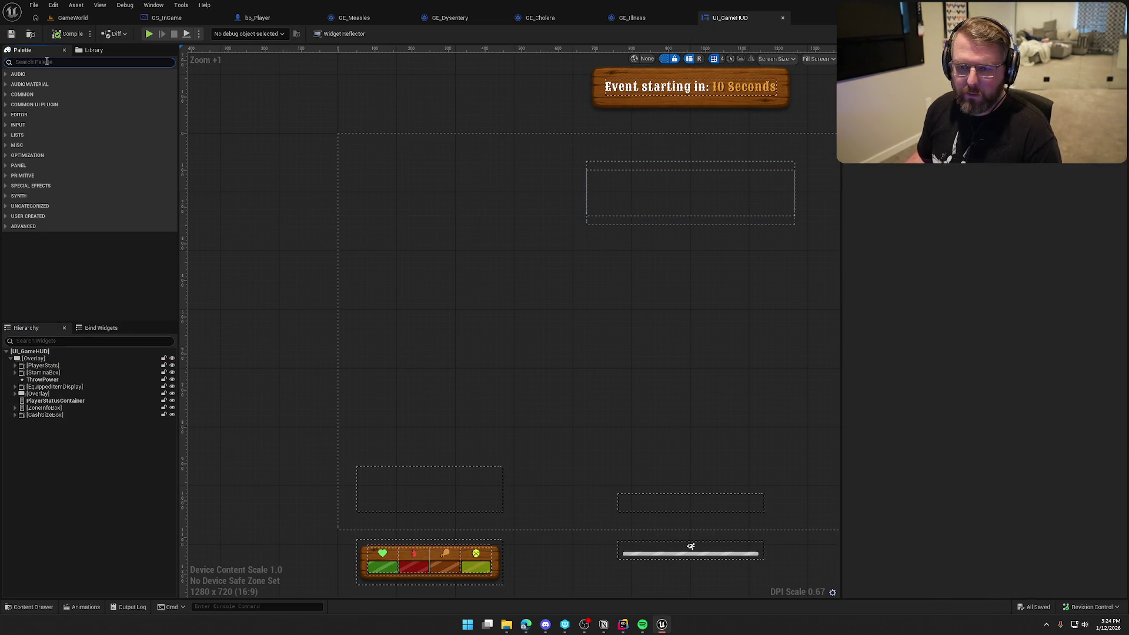
type("overlay")
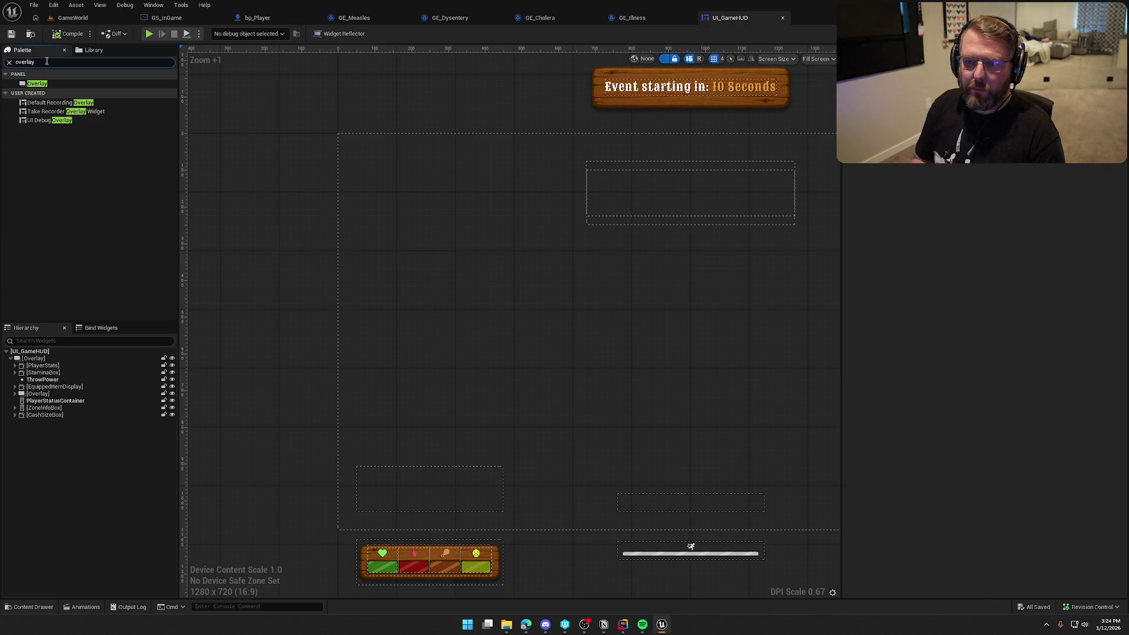
left_click_drag(42, 86, 355, 182)
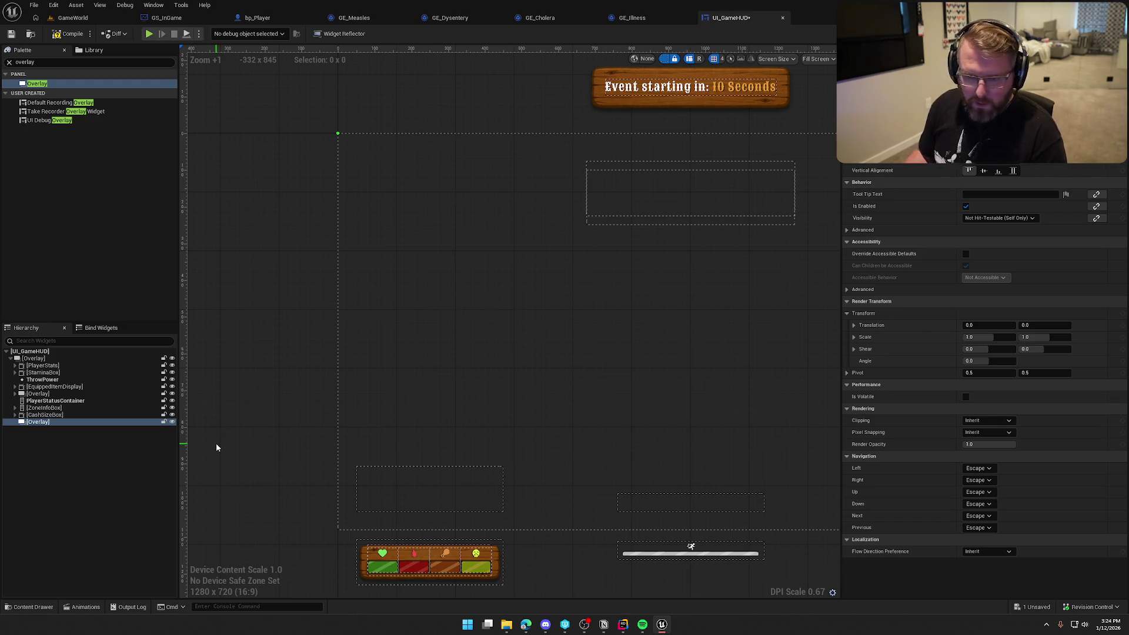
key("F2")
type("E")
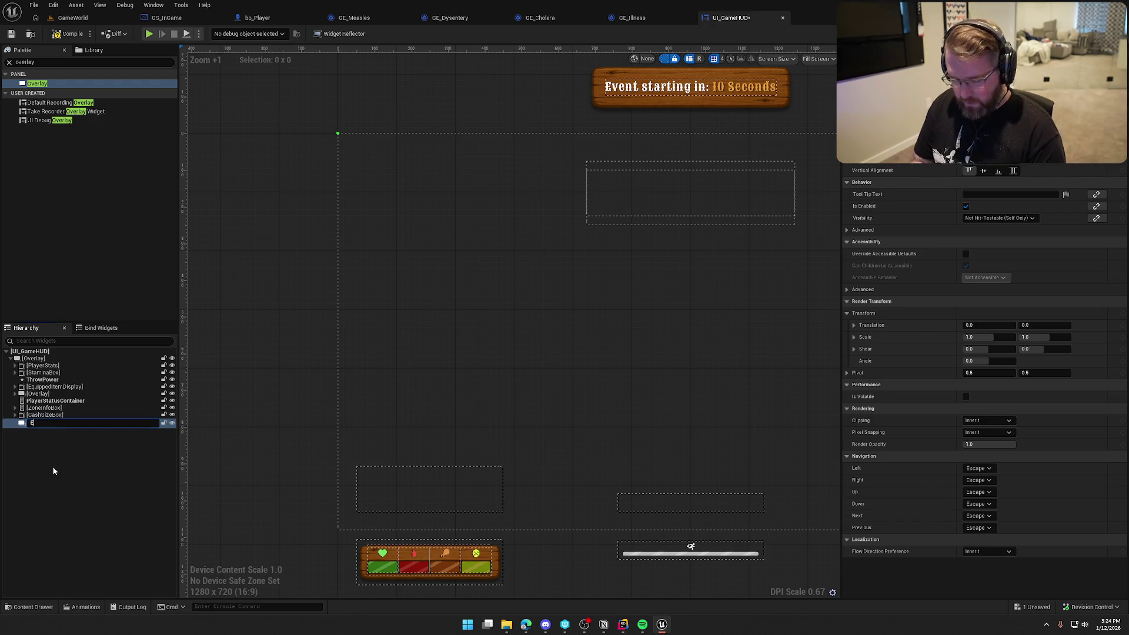
type("[EventContainer")
key("Return")
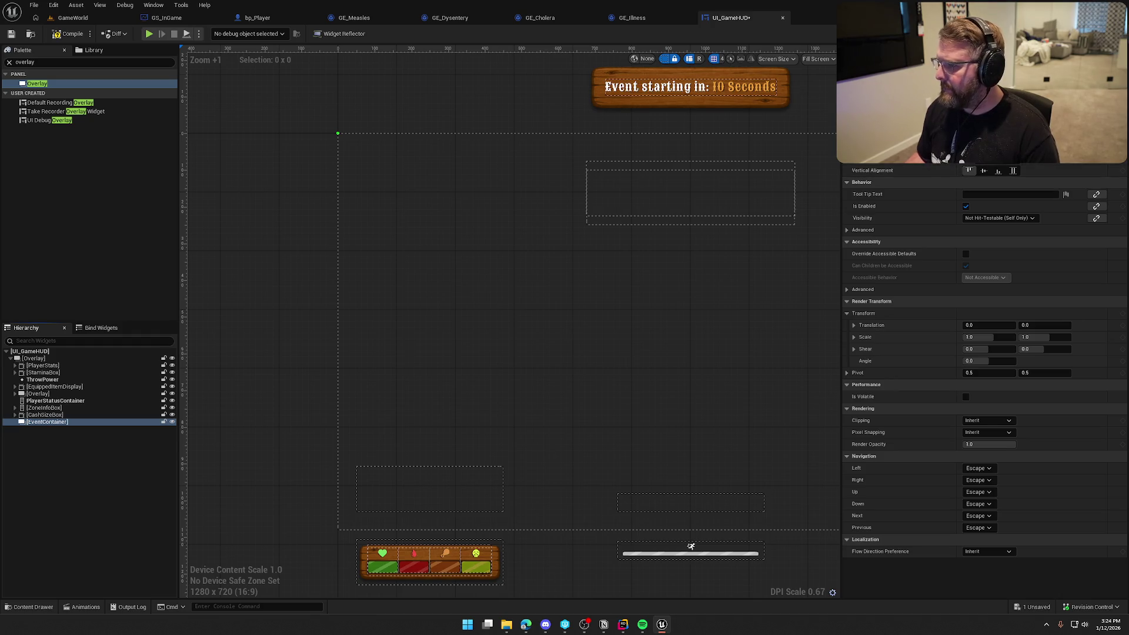
Give EventContainer a top padding of 200 and save the widget blueprint.
scroll(956, 173, "up", 3)
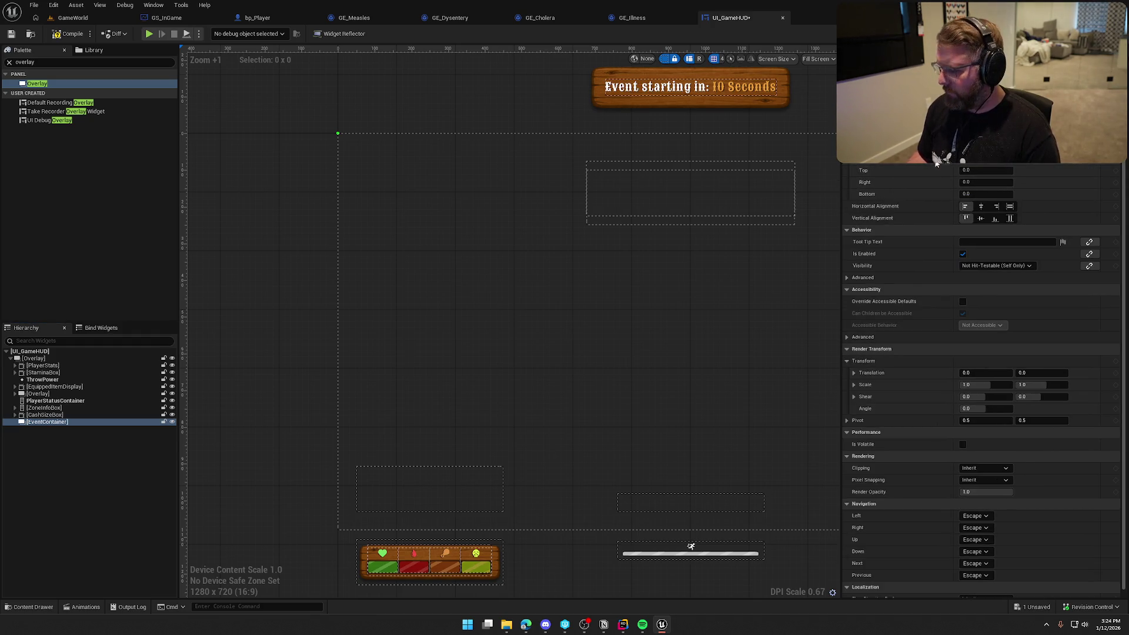
key("Tab")
type("1")
type("200")
key("Return")
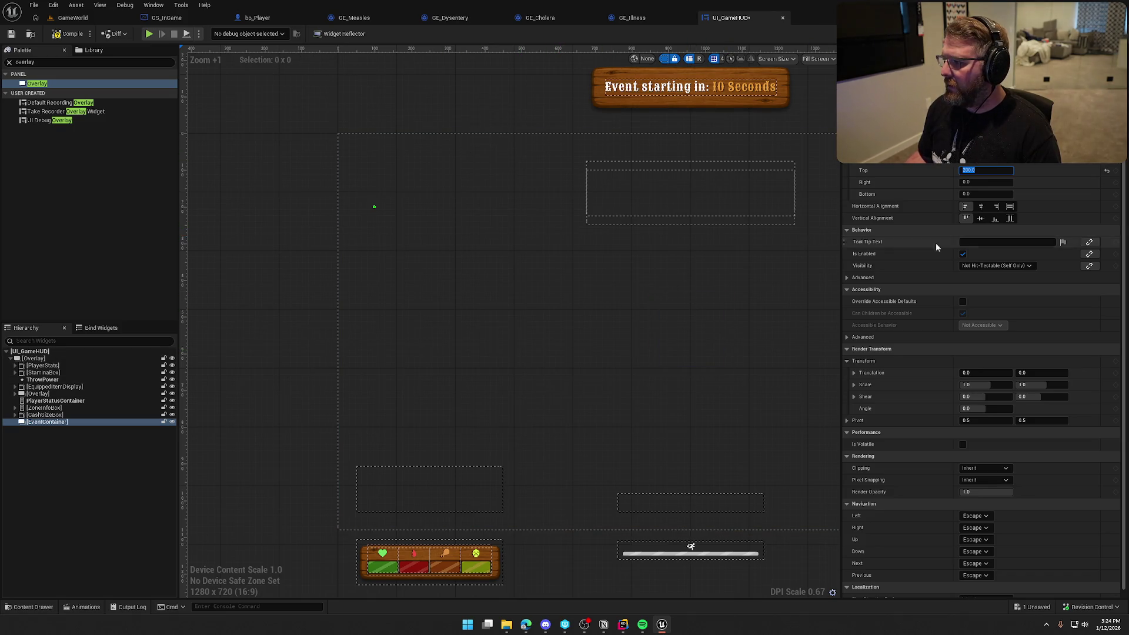
mouse_move(798, 432)
left_mouse_down()
mouse_move(497, 297)
mouse_move(483, 329)
left_mouse_up()
key("ctrl+s")
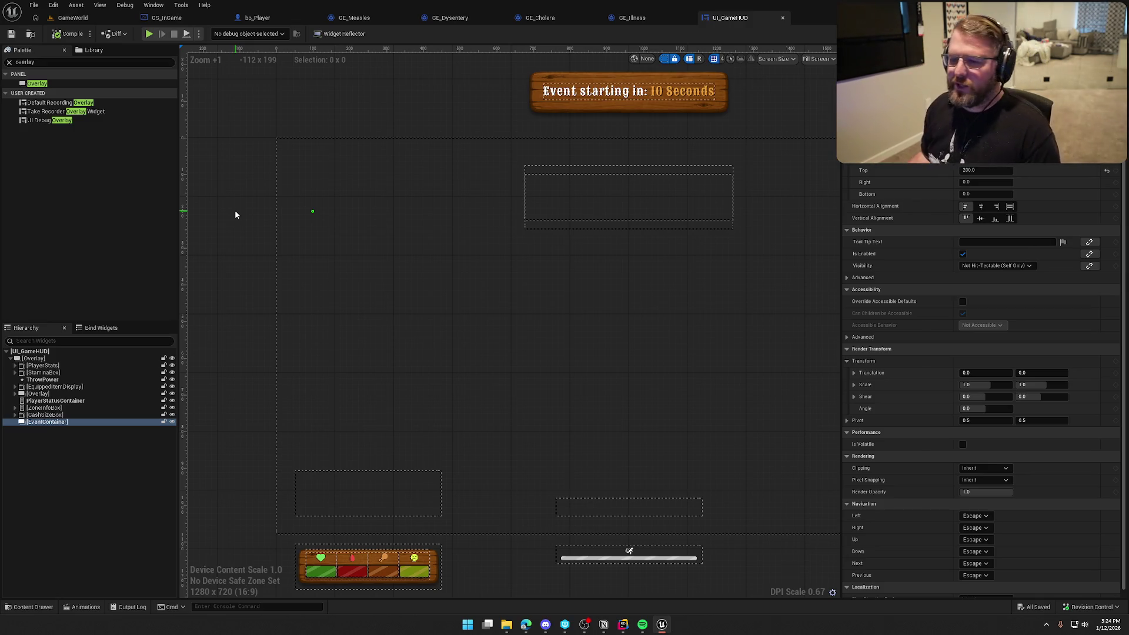
Clear the 'overlay' filter from the Palette search box.
left_click_drag(234, 214, 273, 212)
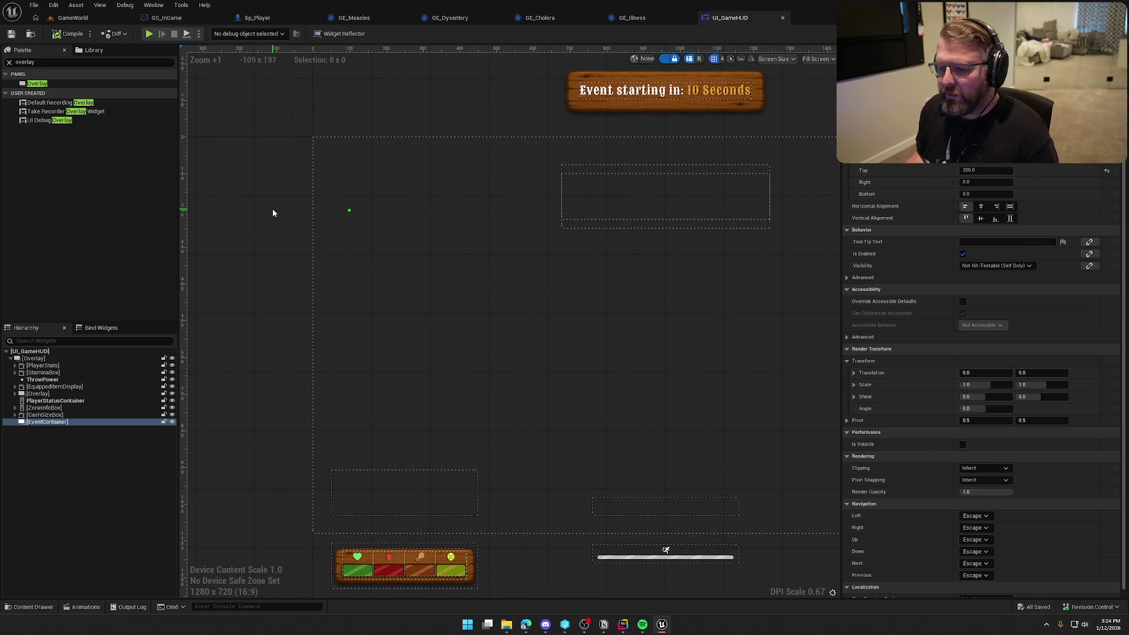
scroll(273, 209, "up", 1)
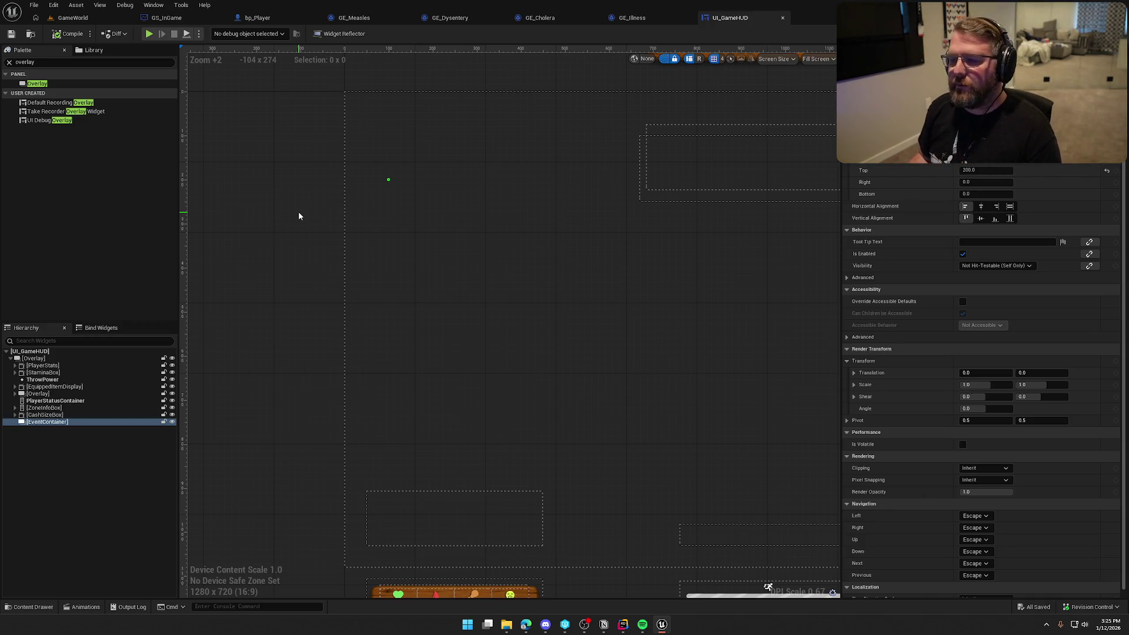
left_click_drag(300, 214, 323, 222)
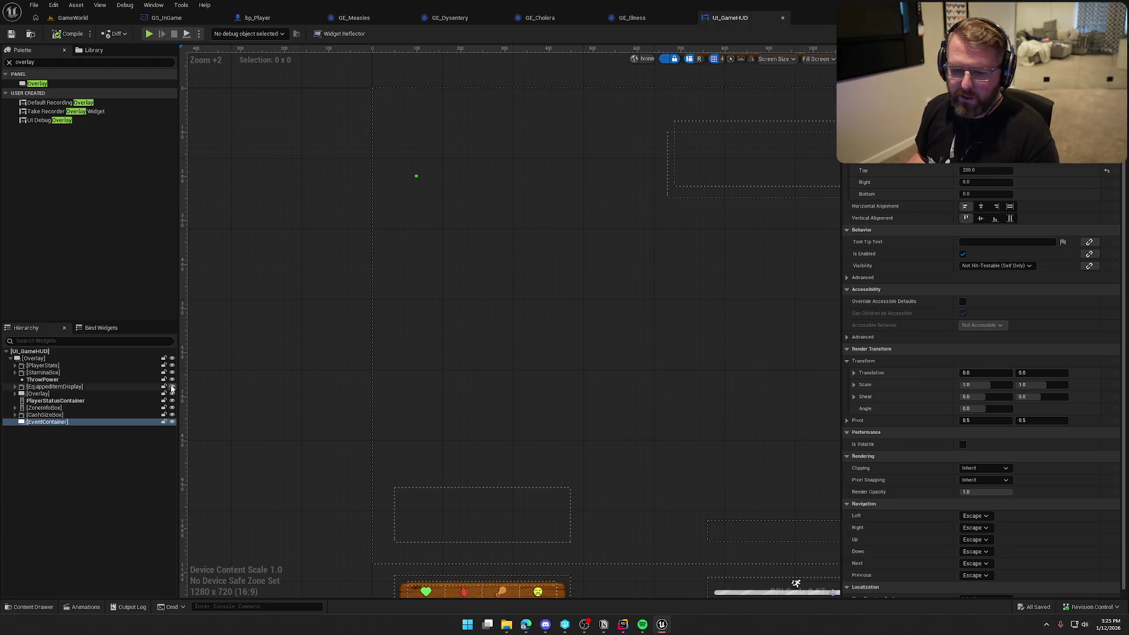
double_click(34, 63)
key("BackSpace")
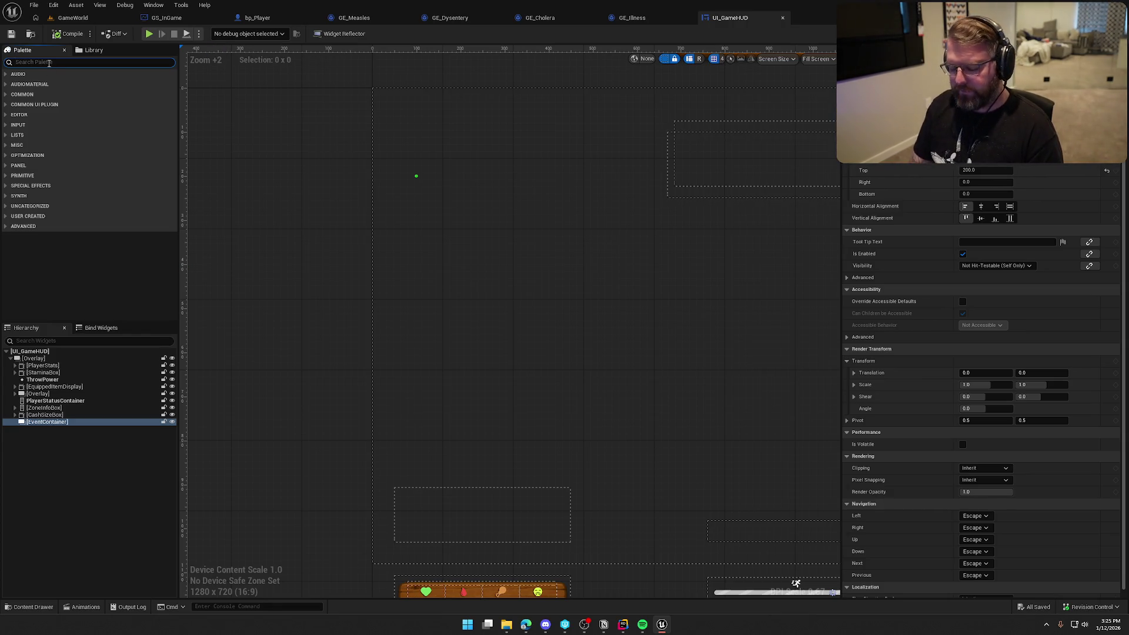
Add a Vertical Box named Events inside EventContainer, tick Is Variable, and compile.
type("vert")
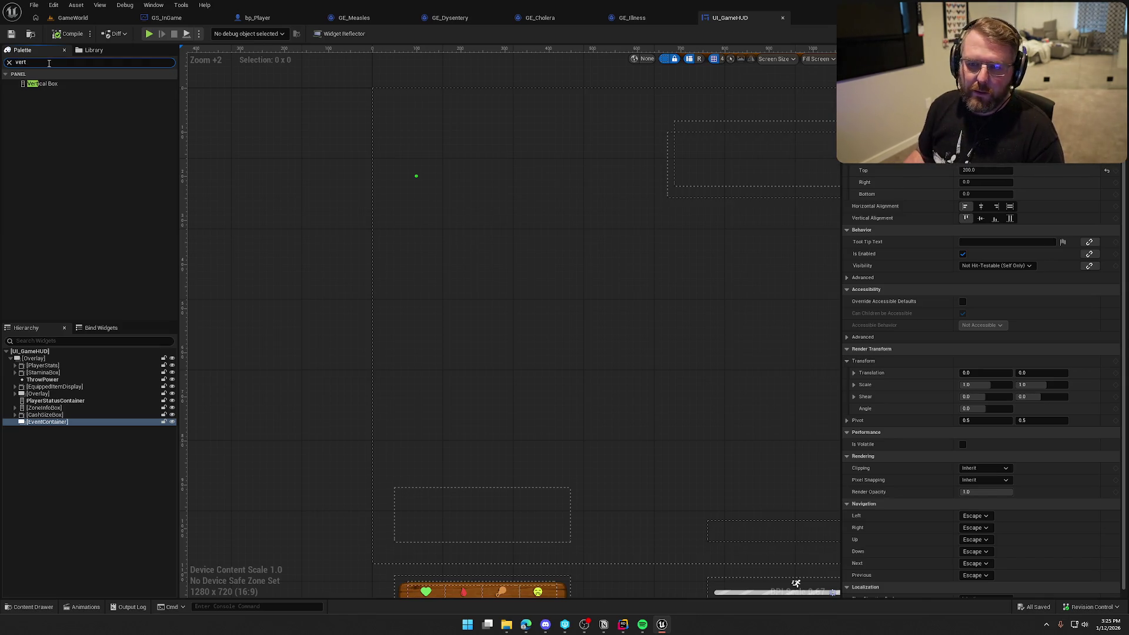
left_click_drag(52, 90, 88, 422)
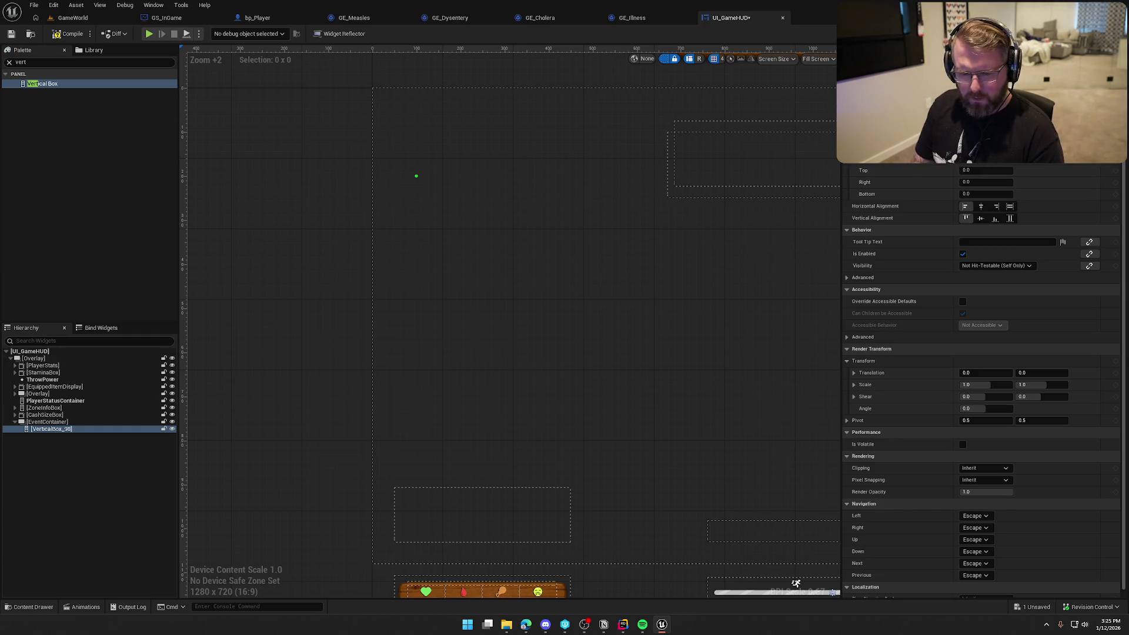
key("Return")
left_click(1094, 66)
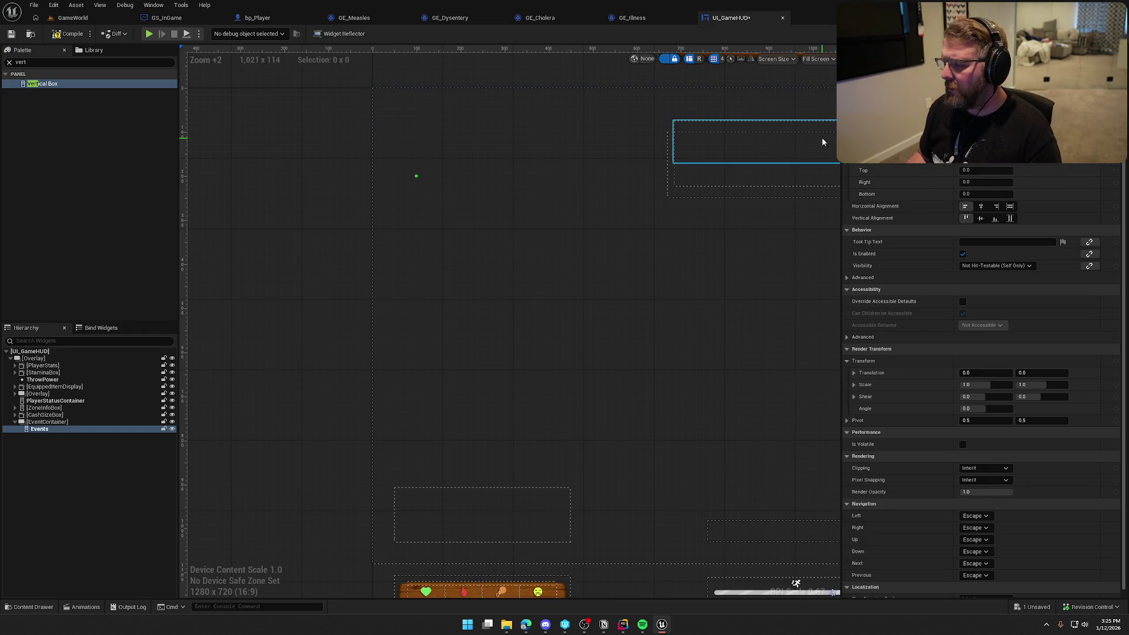
left_click(69, 34)
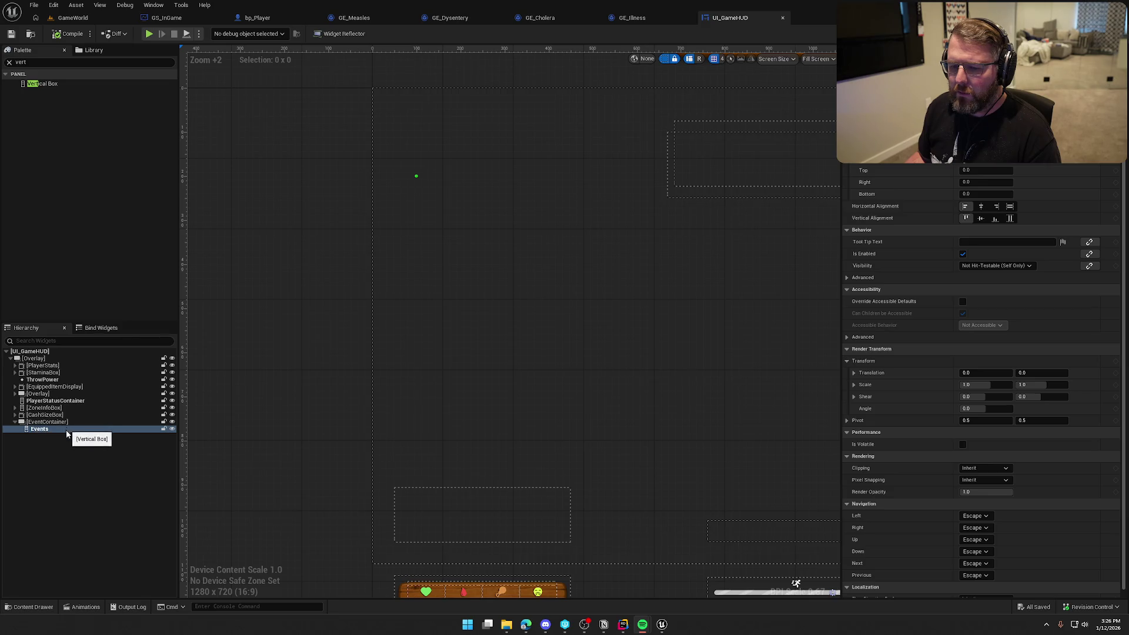
left_click_drag(295, 453, 290, 444)
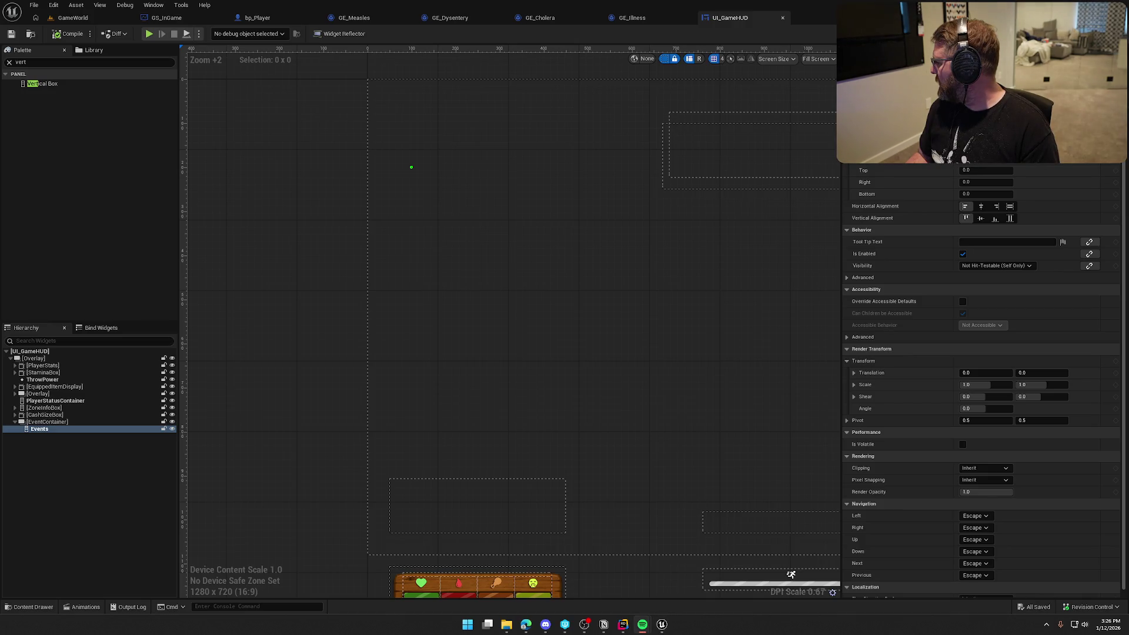
left_click(272, 332)
Create a User Widget blueprint UI_Event in UI/InGame, open it and dock its editor.
key("ctrl+space")
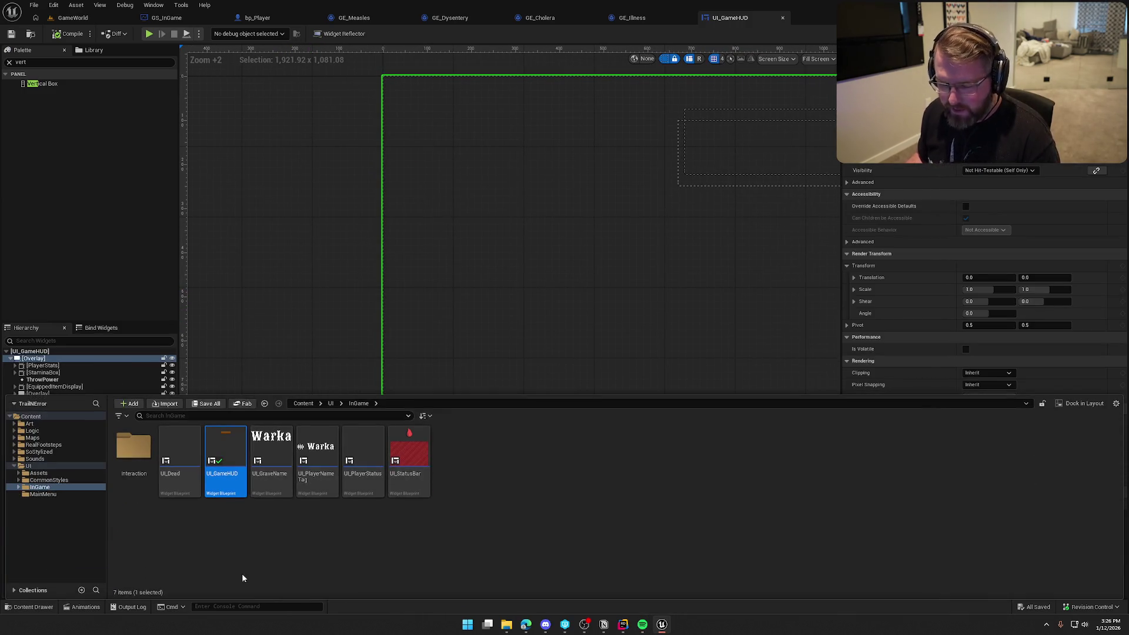
right_click(463, 468)
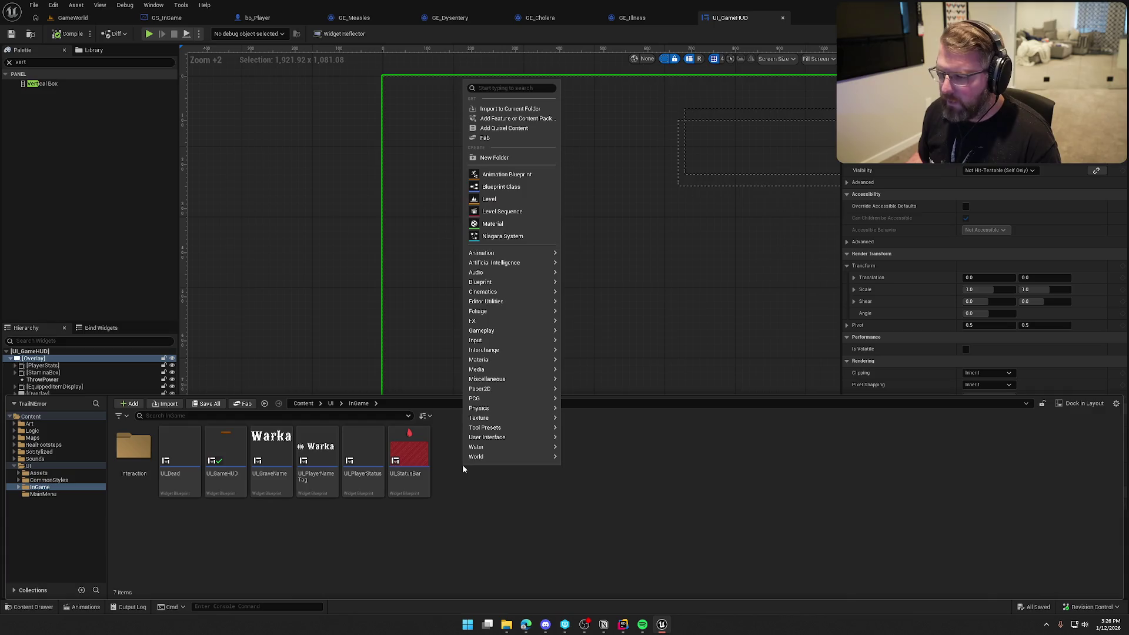
mouse_move(525, 445)
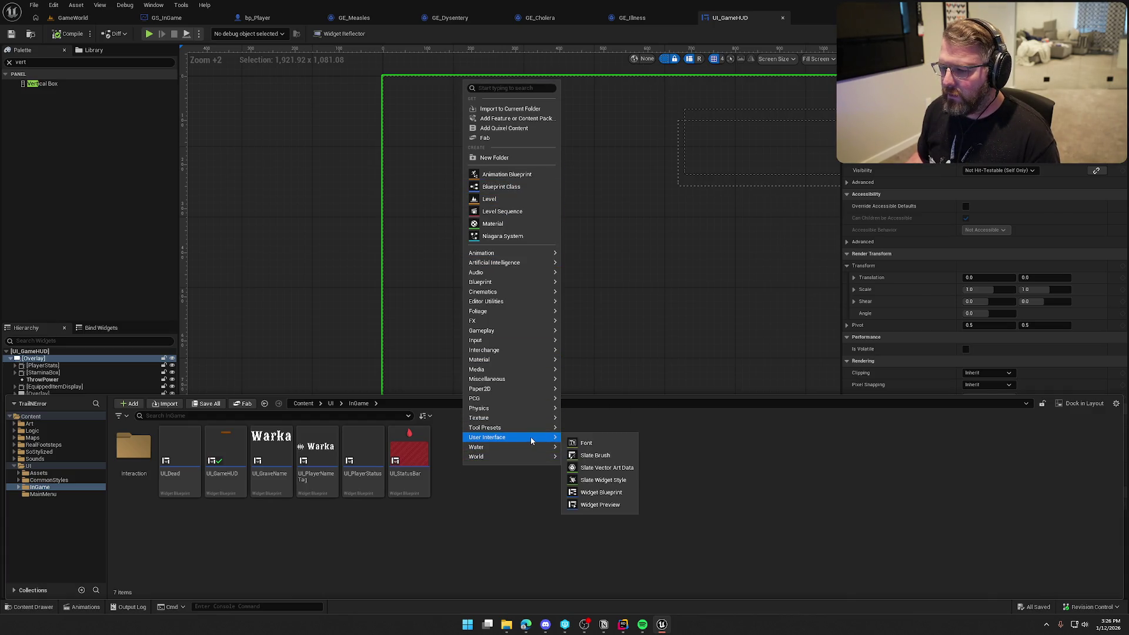
left_click(601, 493)
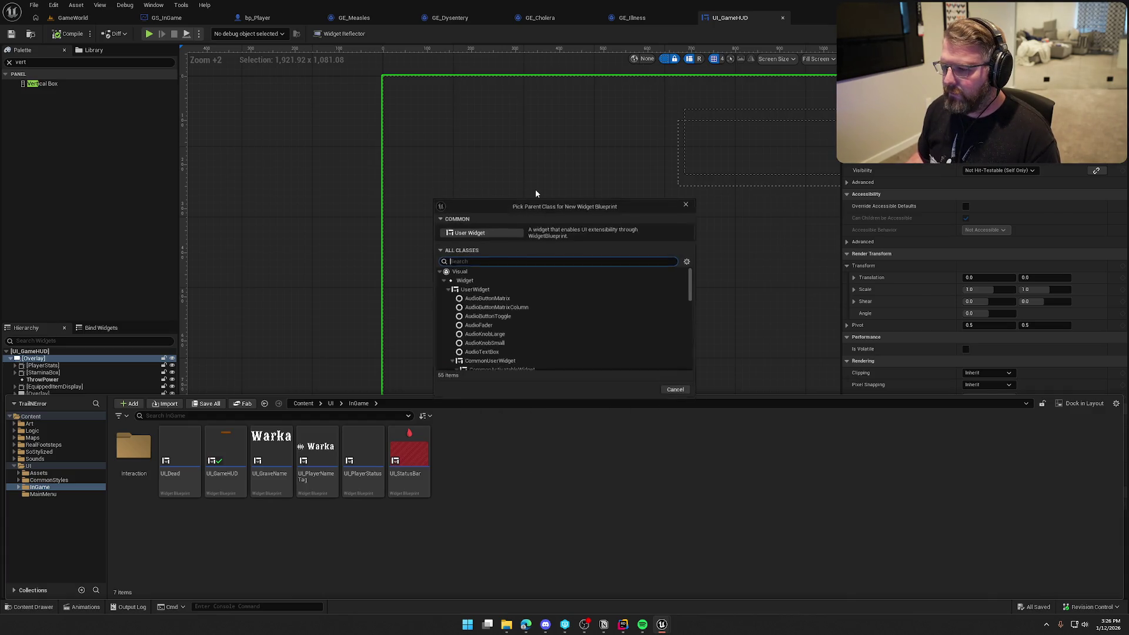
left_click(473, 234)
type("UI_Event")
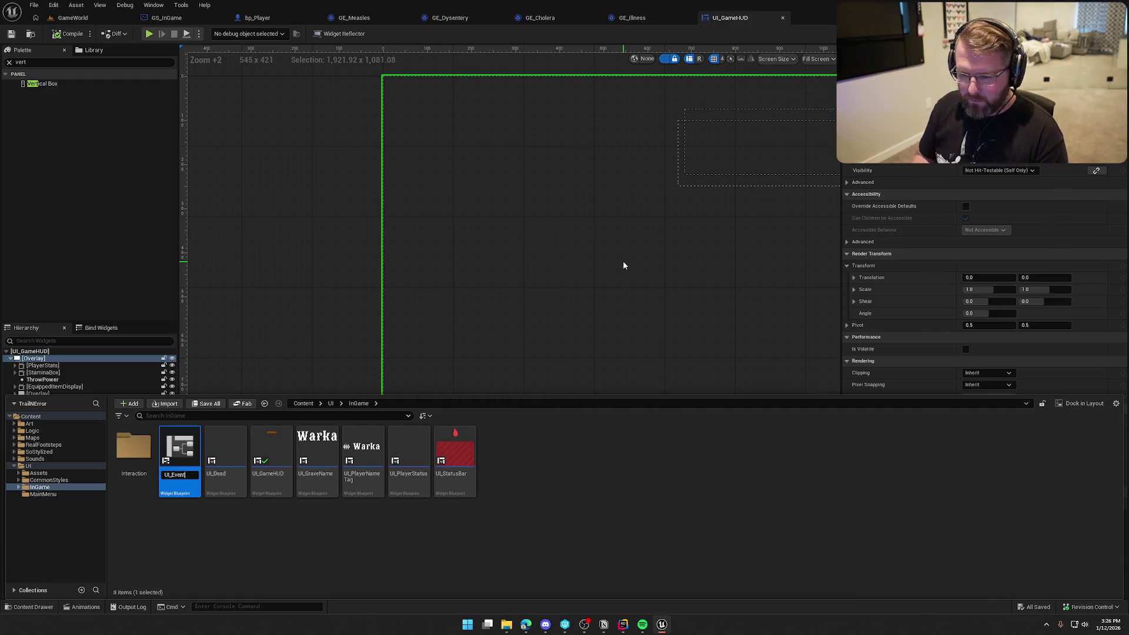
key("Return")
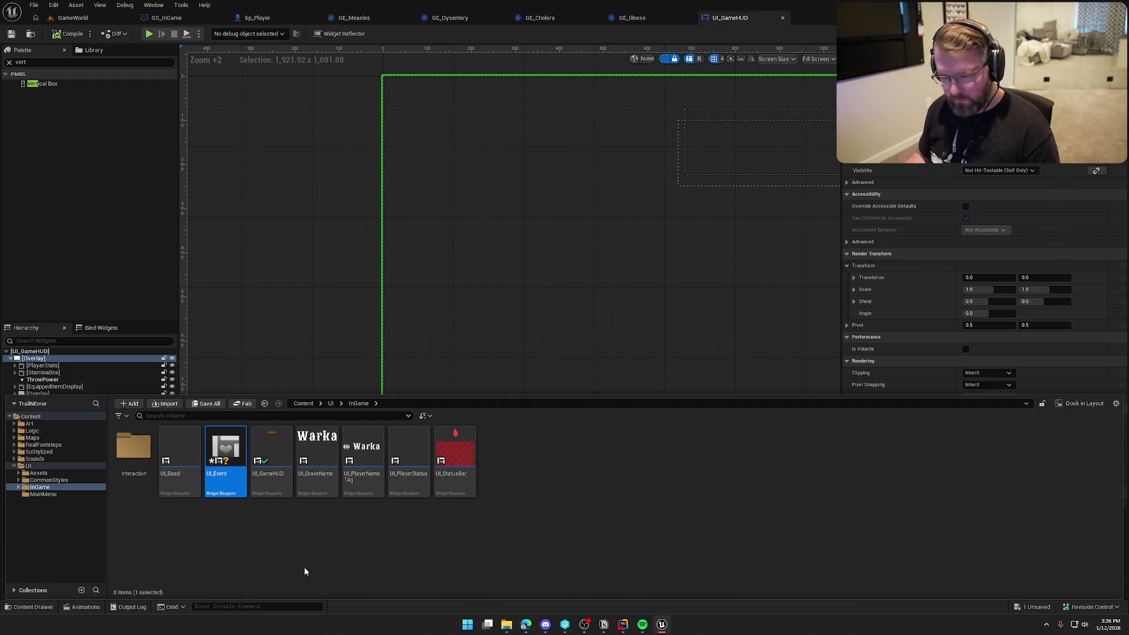
double_click(230, 450)
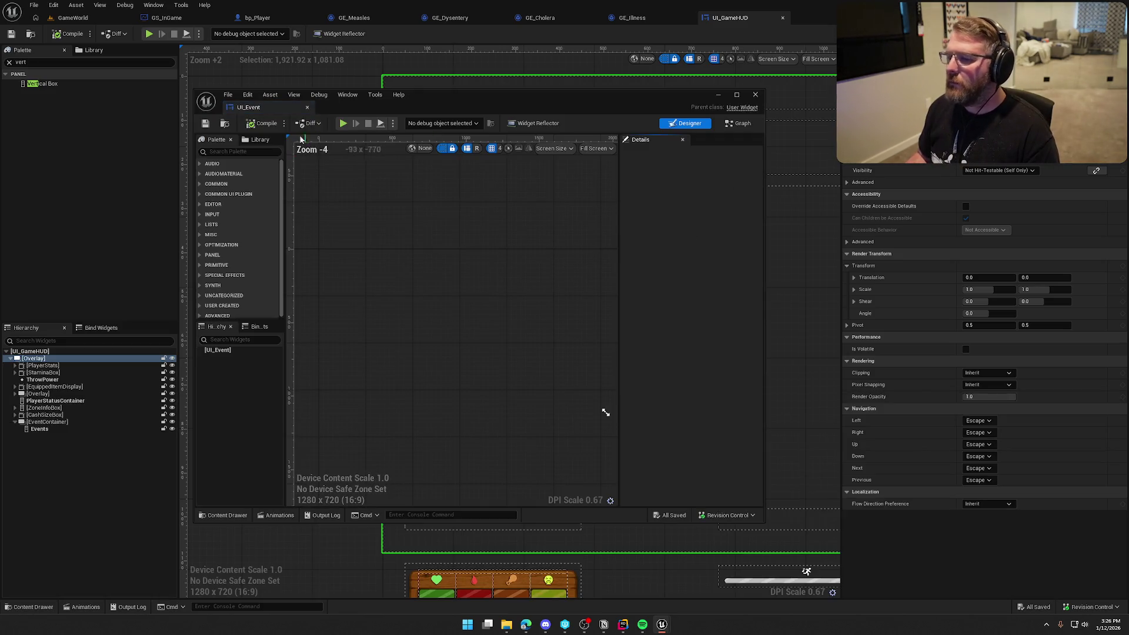
left_click_drag(255, 110, 816, 17)
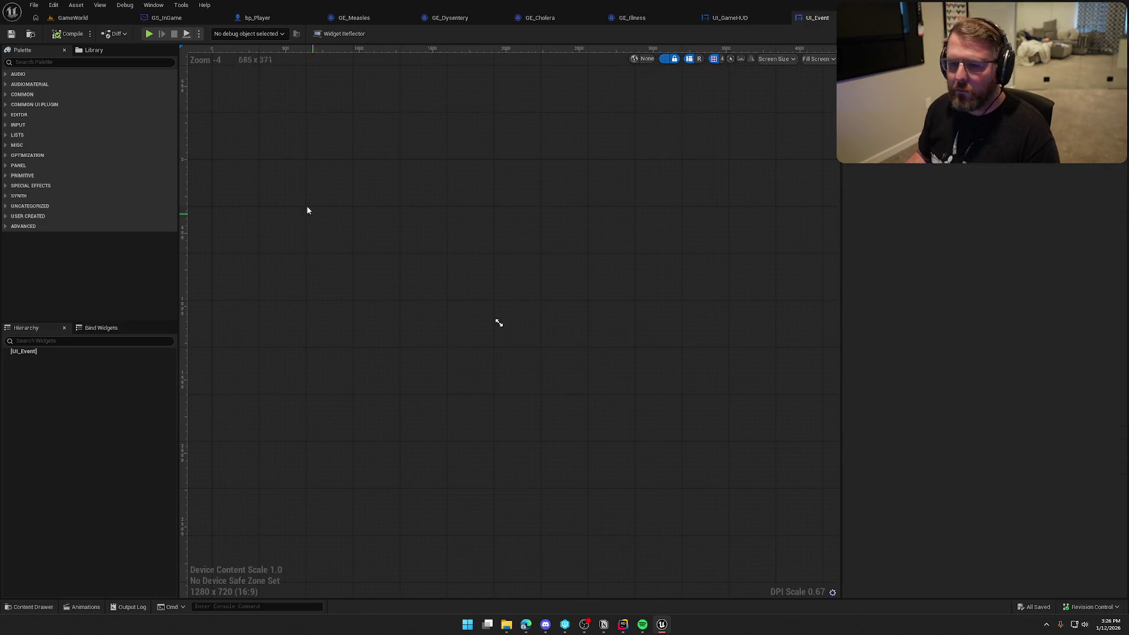
Add an Overlay as the root of UI_Event and preview it at desired size.
left_click(89, 62)
type("over")
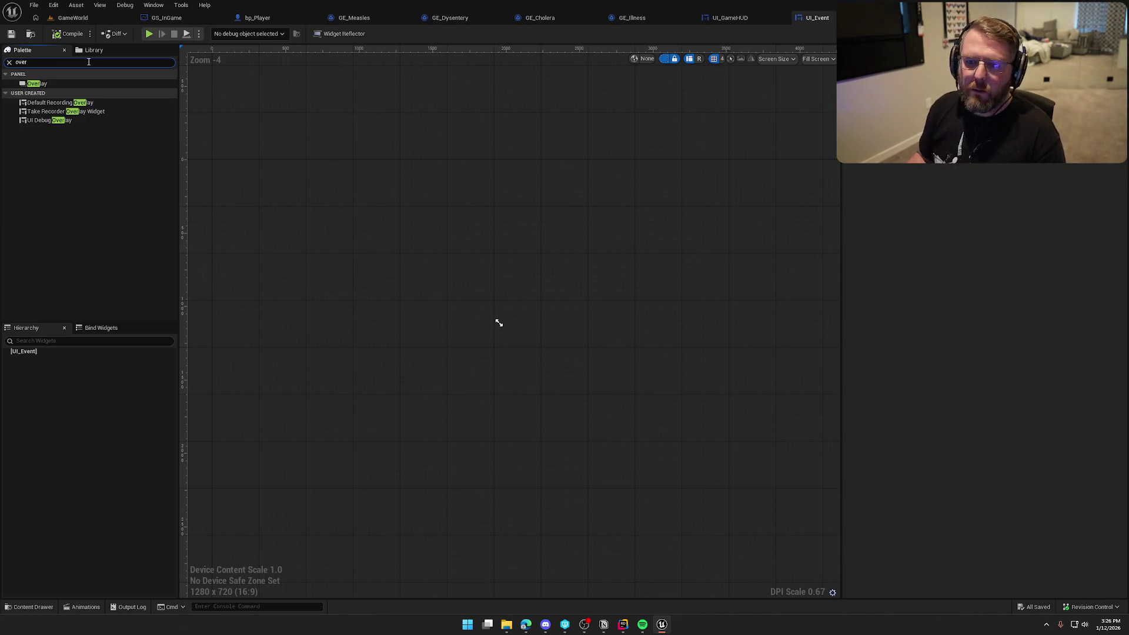
left_click_drag(66, 84, 319, 179)
left_click(817, 59)
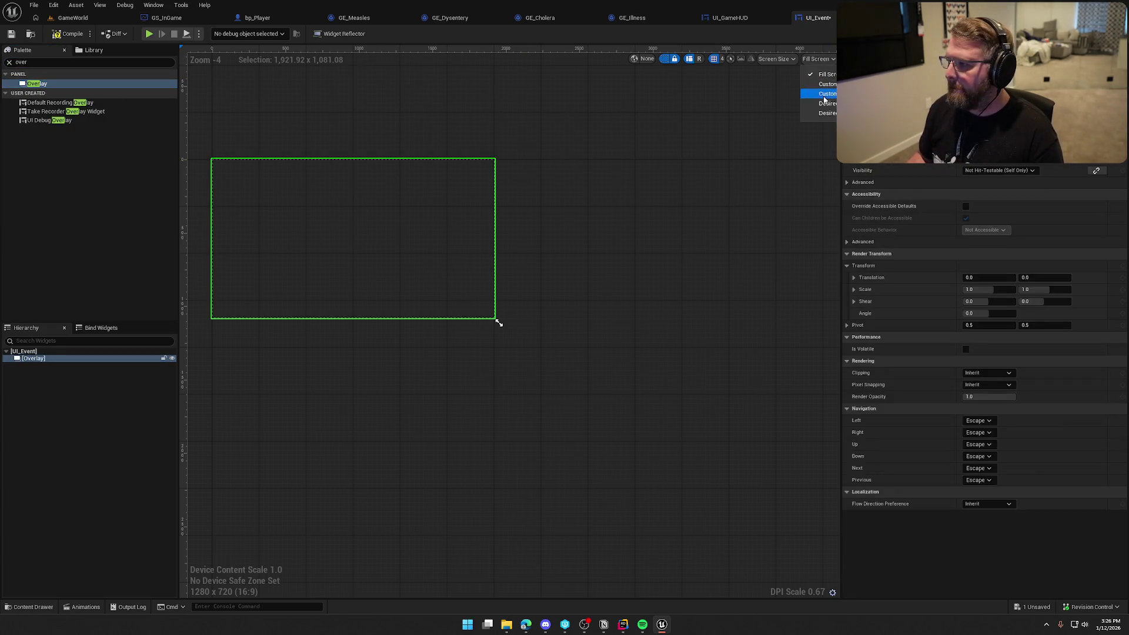
left_click(818, 100)
scroll(391, 241, "up", 7)
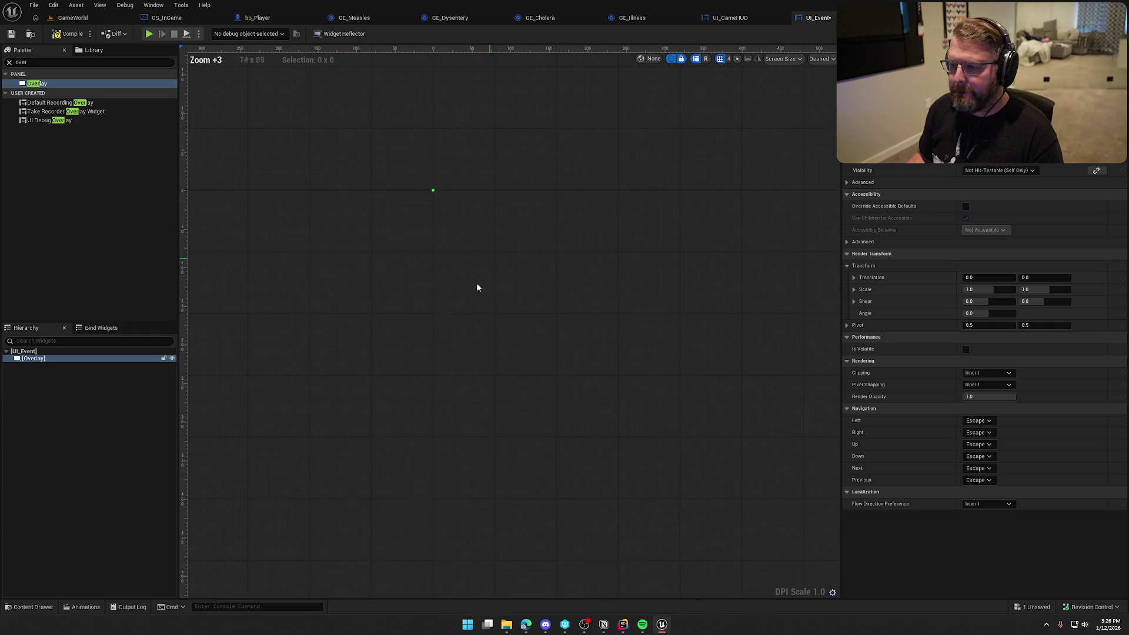
Place an Image inside the Overlay set to fill vertically.
left_click(34, 63)
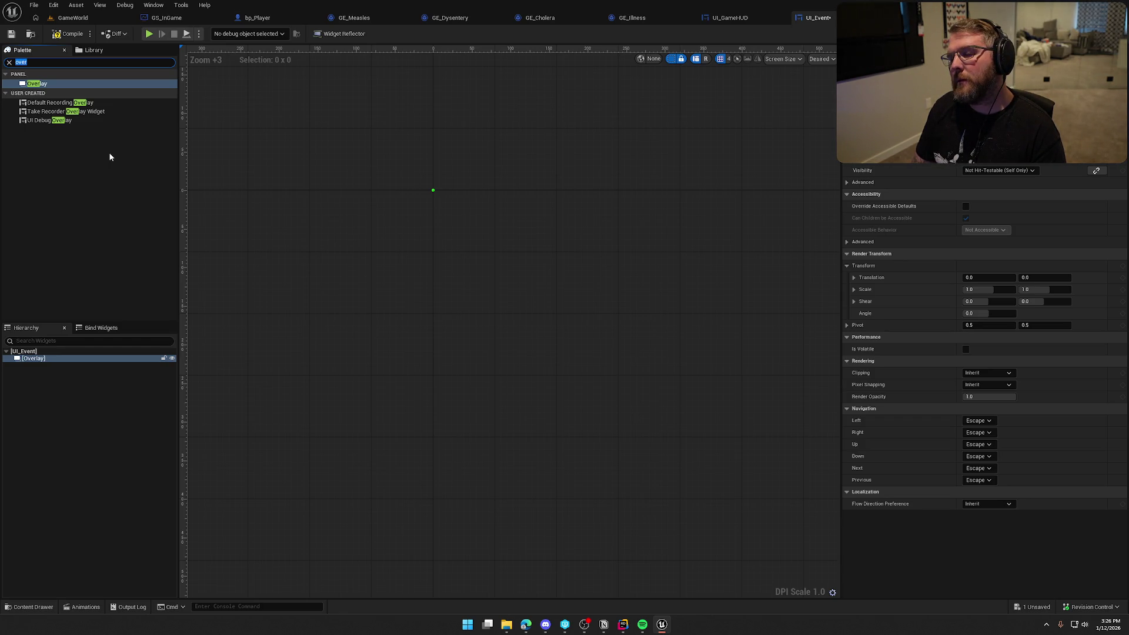
type("imag")
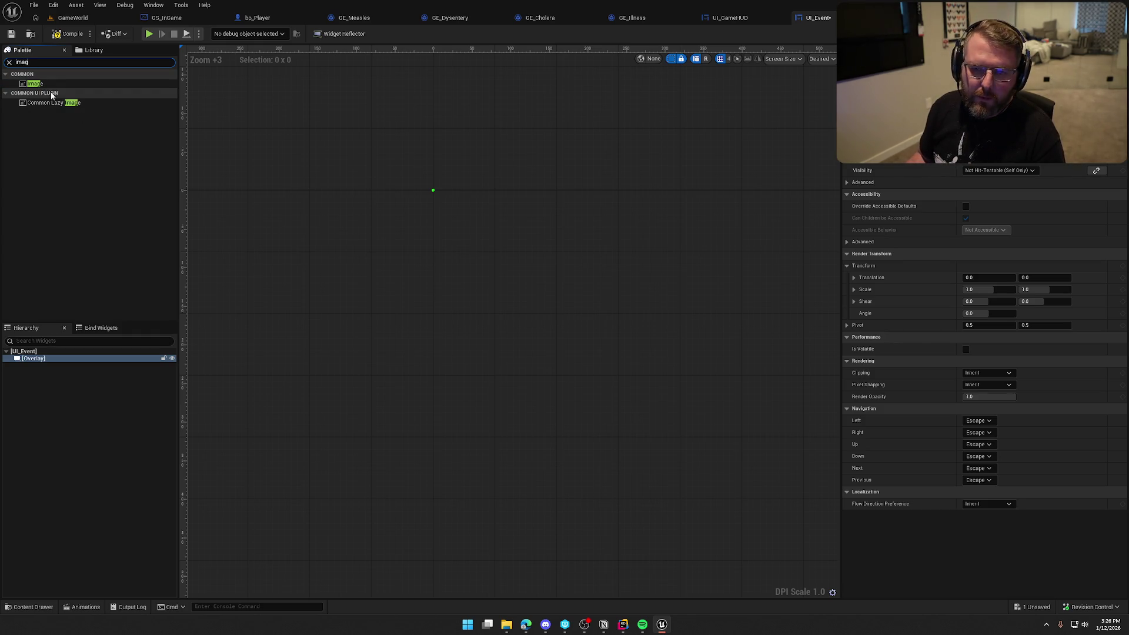
left_click_drag(36, 84, 173, 250)
left_click_drag(36, 369, 37, 361)
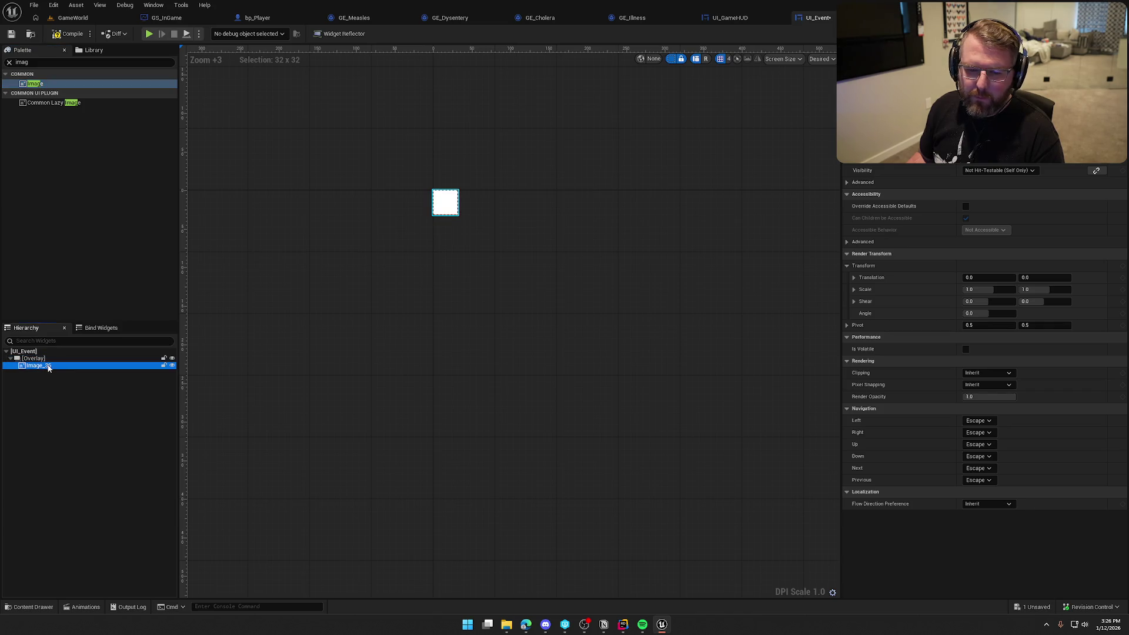
left_click(994, 172)
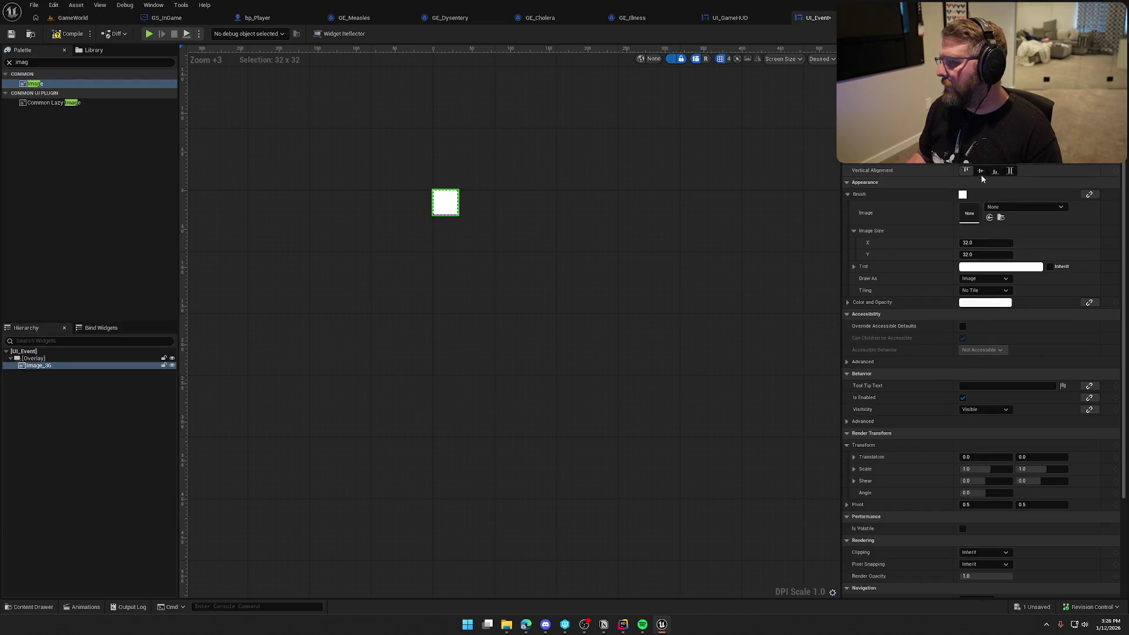
left_click(1010, 171)
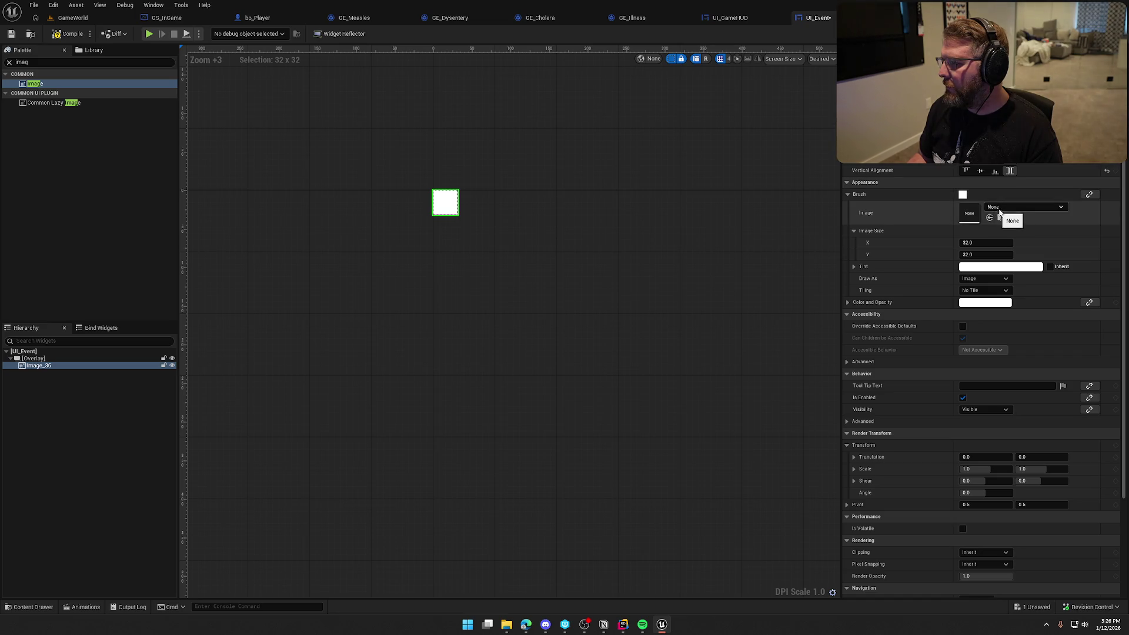
Assign the ButtonBG wood texture at 357 x 130, rename the image BG, and save.
key("ctrl+space")
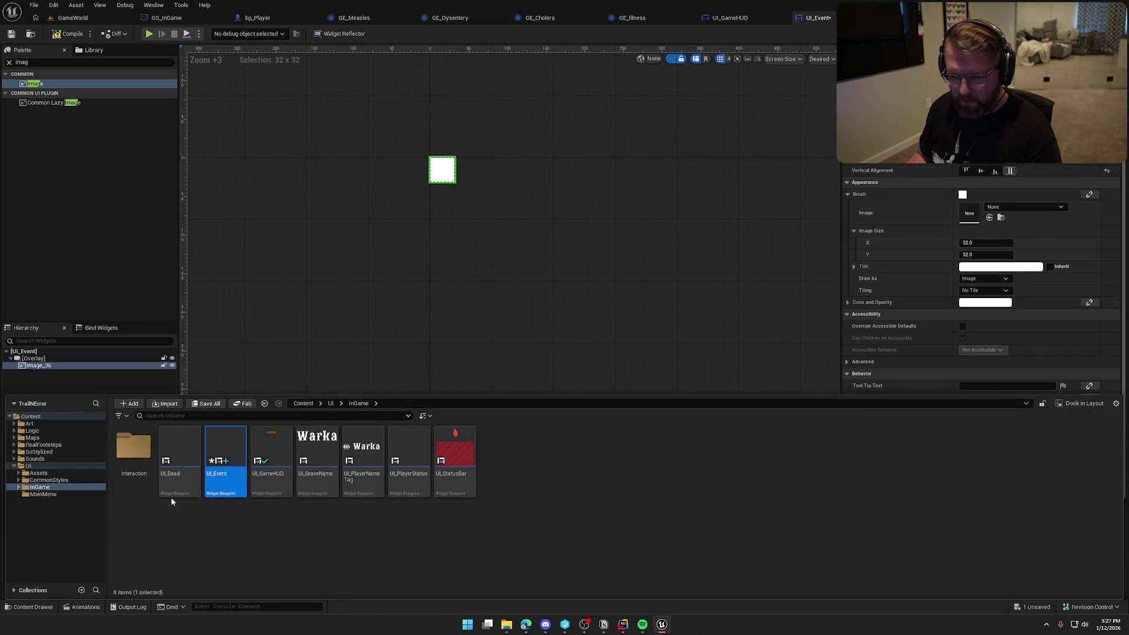
left_click(51, 474)
mouse_move(272, 461)
left_mouse_down()
mouse_move(708, 371)
mouse_move(976, 216)
left_mouse_up()
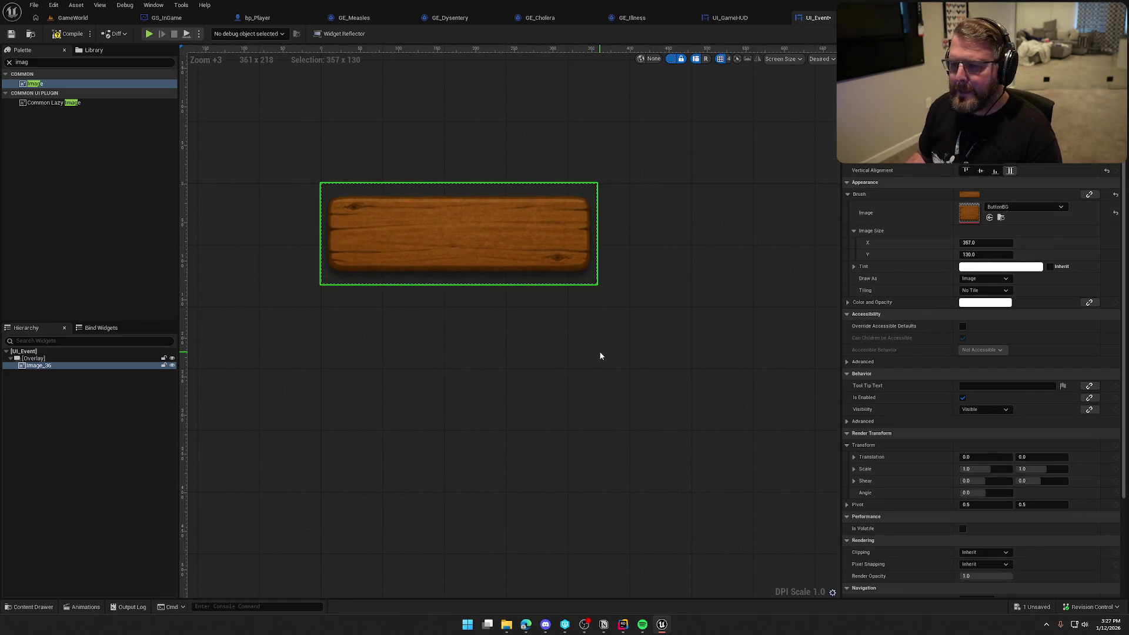
left_click_drag(327, 234, 359, 206)
left_click(31, 367)
key("F2")
type("BG")
key("Return")
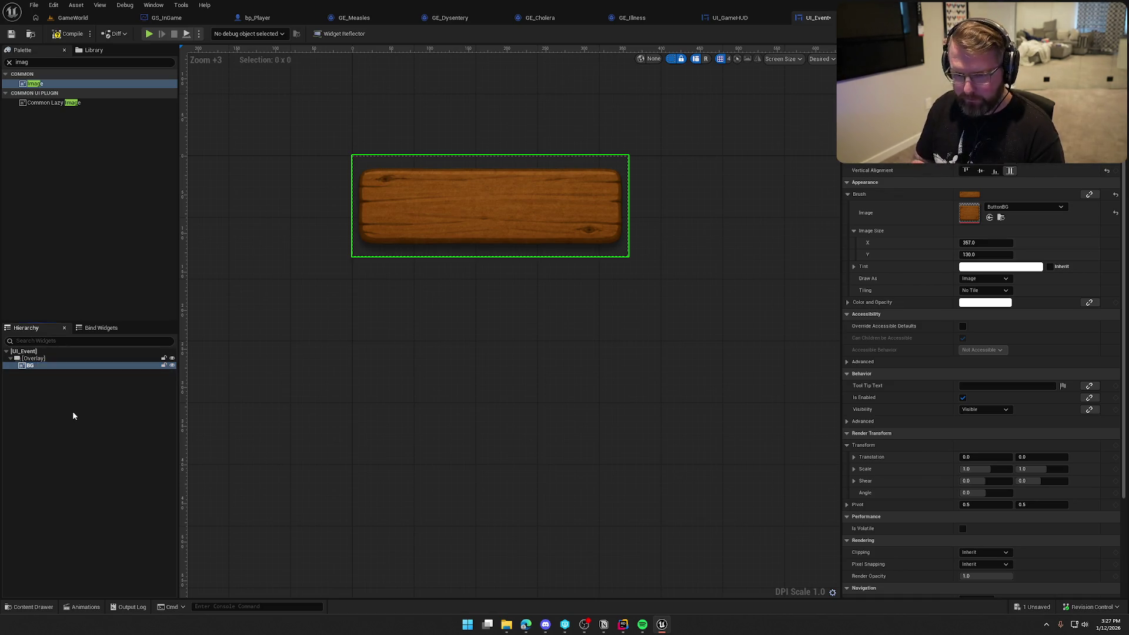
key("ctrl+s")
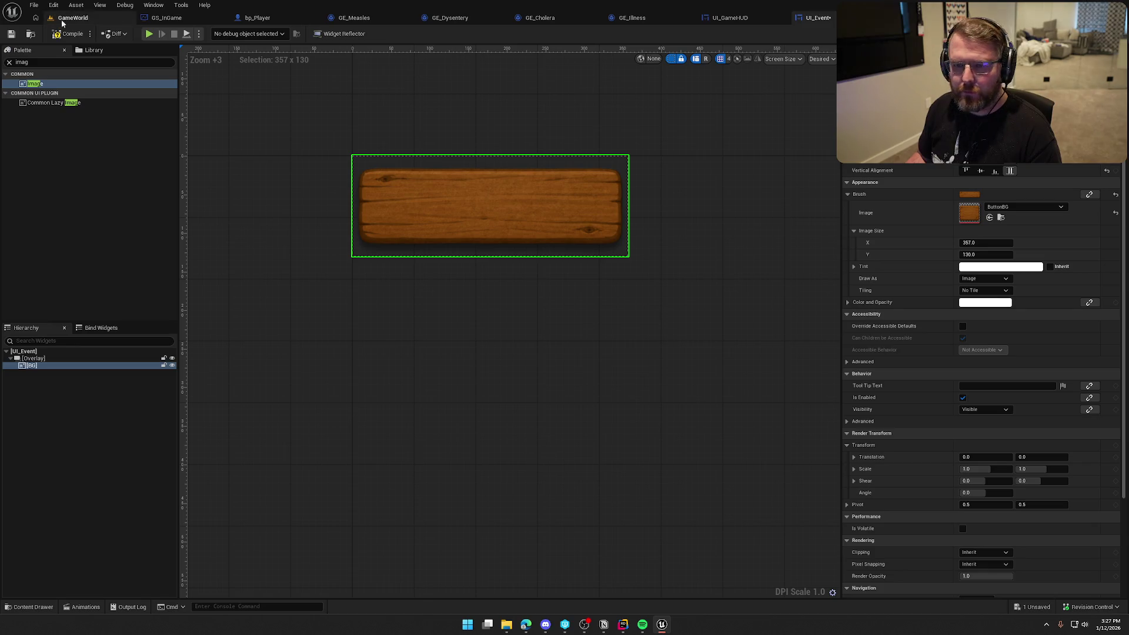
key("ctrl+f")
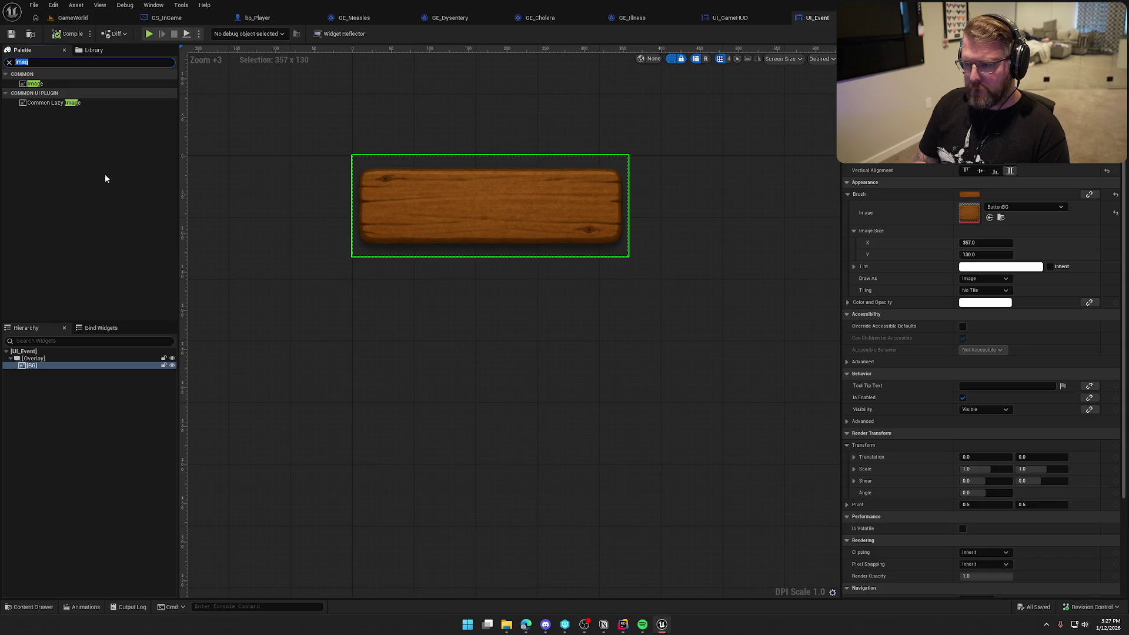
Add a Vertical Box to the Overlay with Fill horizontal and vertical alignment.
type("ver")
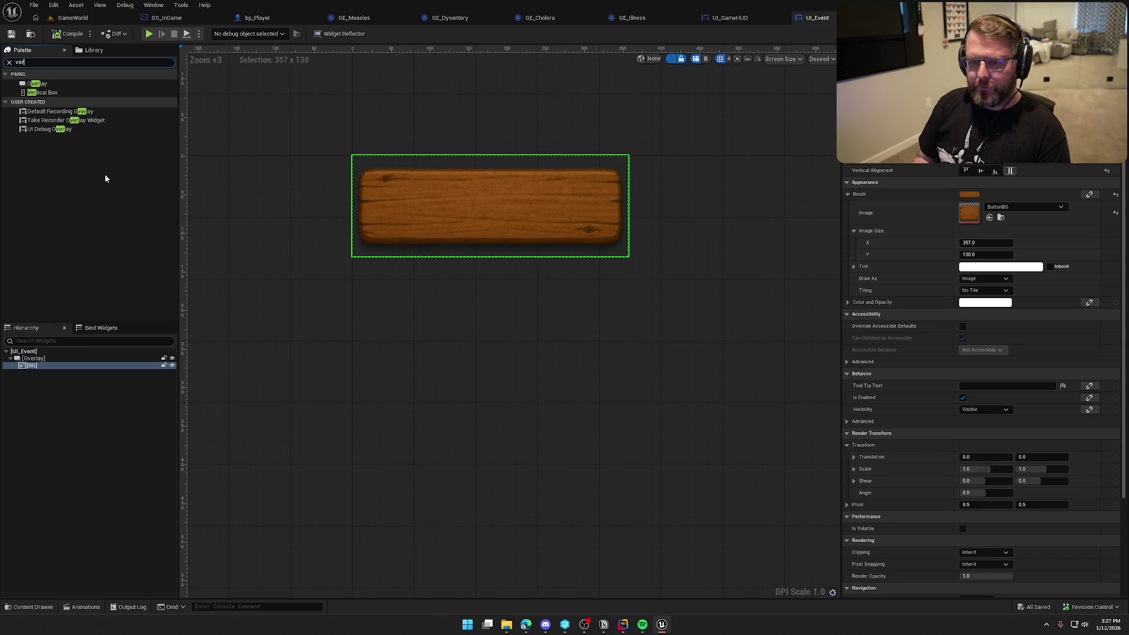
mouse_move(41, 92)
left_mouse_down()
mouse_move(97, 383)
mouse_move(34, 368)
left_mouse_up()
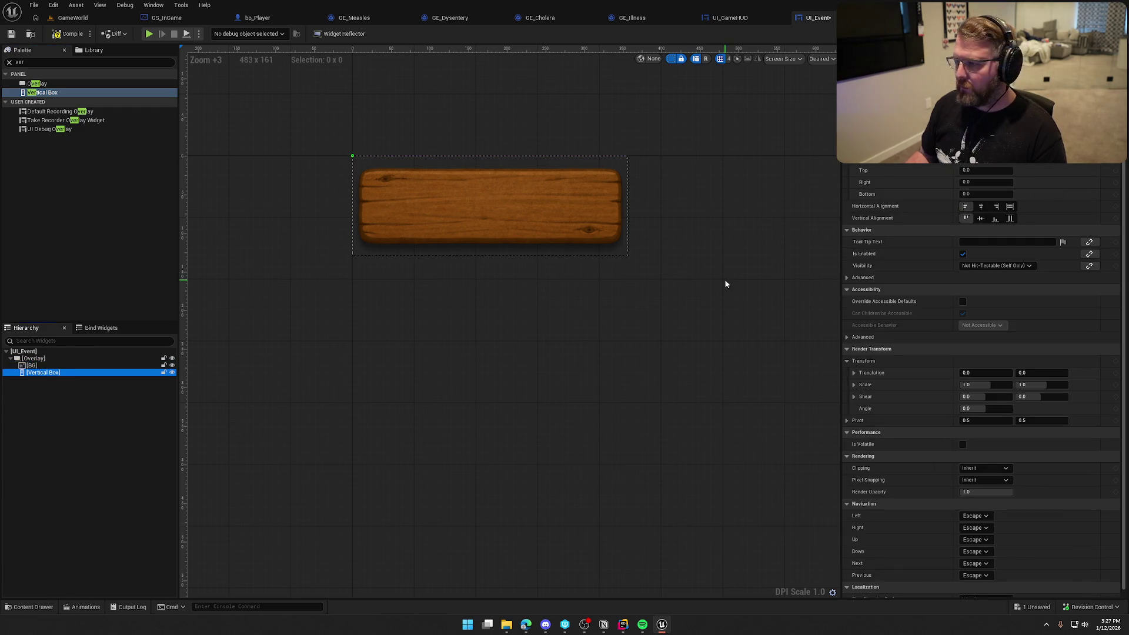
left_click(980, 205)
left_click(980, 218)
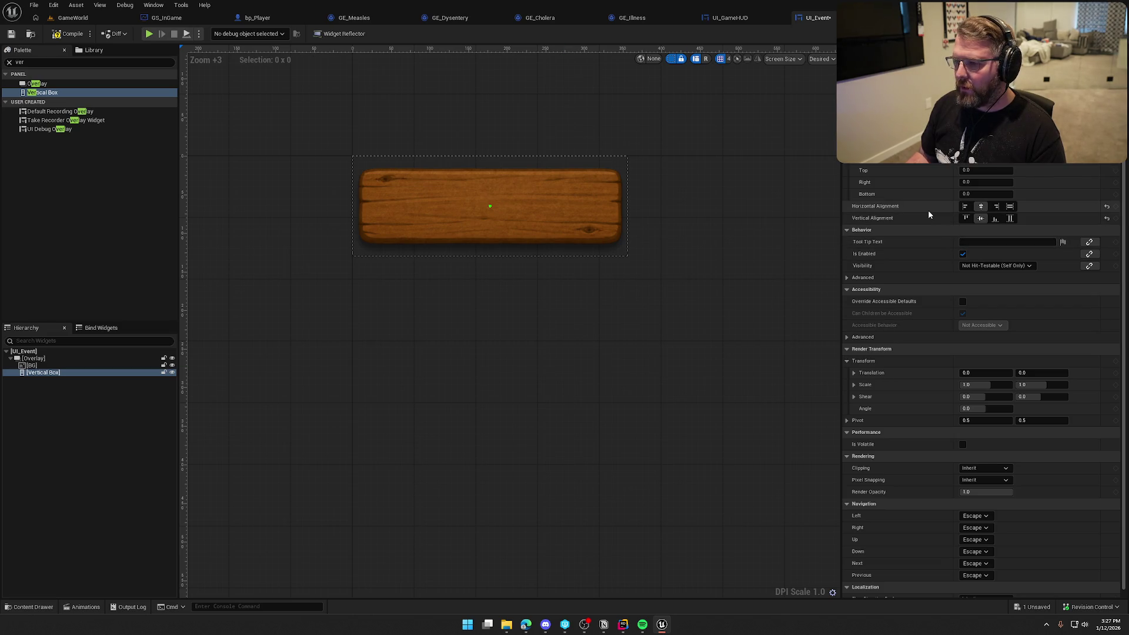
left_click(18, 62)
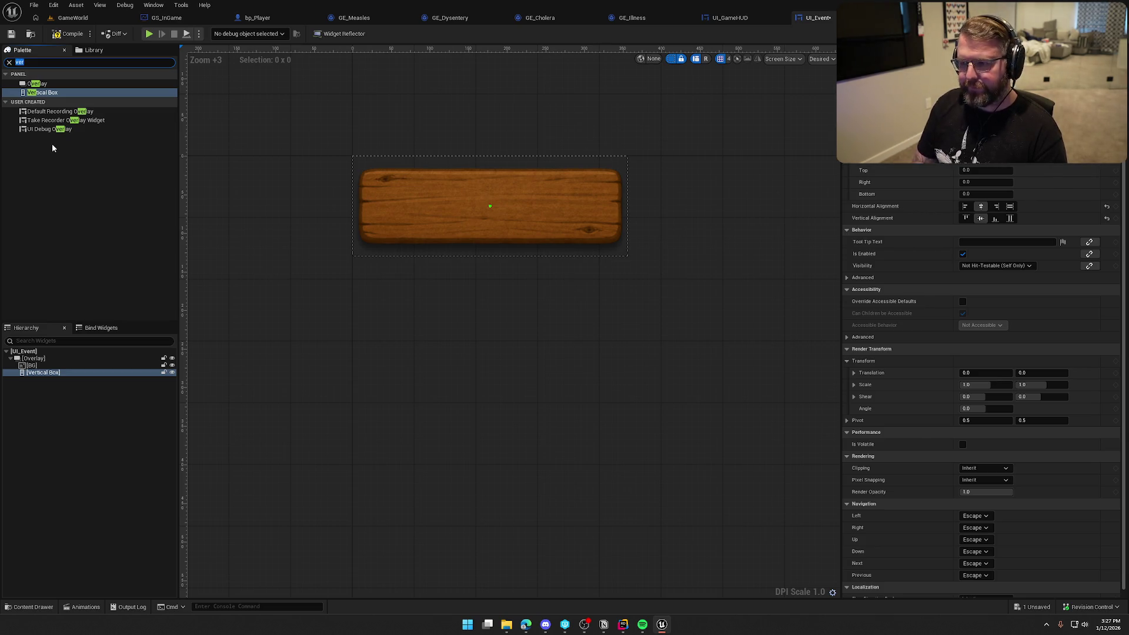
left_click(1010, 207)
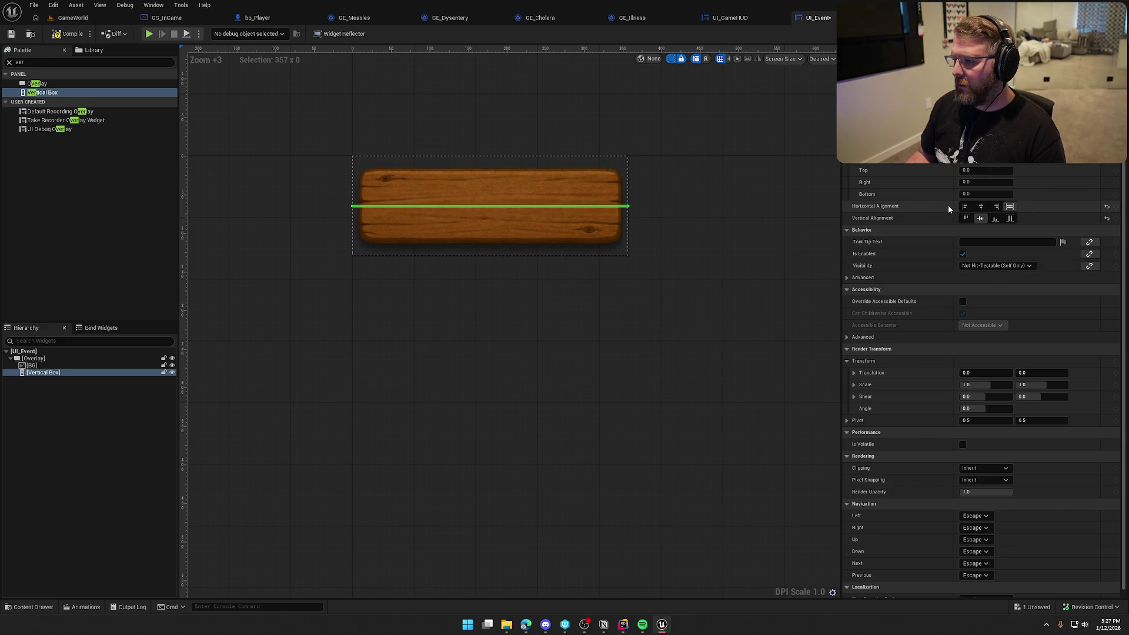
left_click(1010, 219)
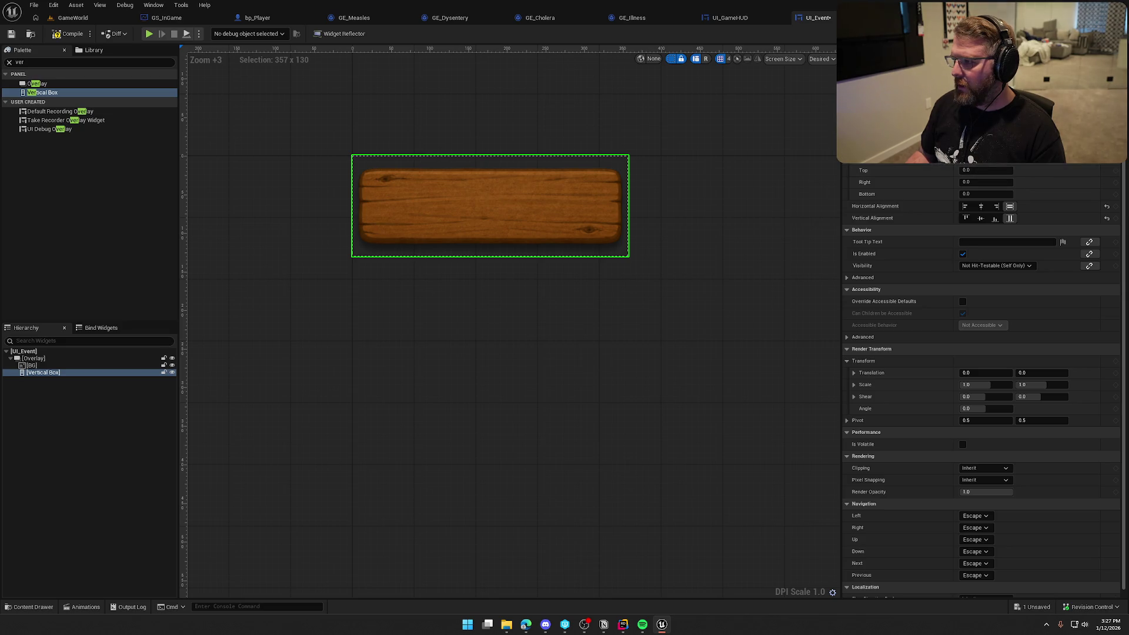
Set the Vertical Box padding to 25 left and right, 30 top and bottom.
type("25")
key("Tab")
type("30")
key("Return")
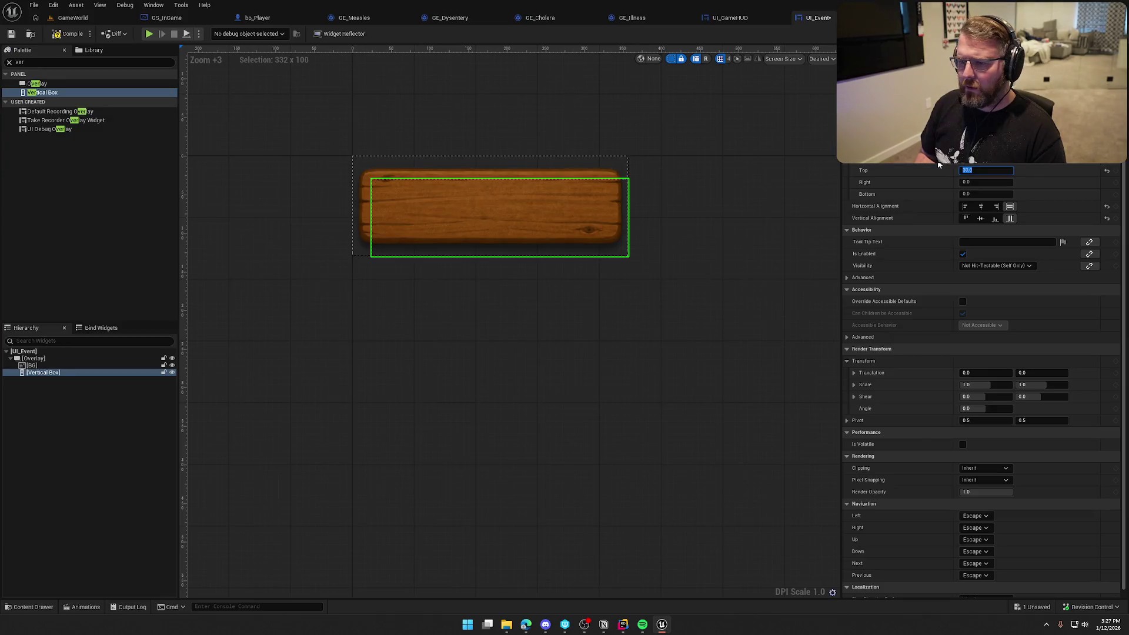
key("Tab")
type("25")
key("Return")
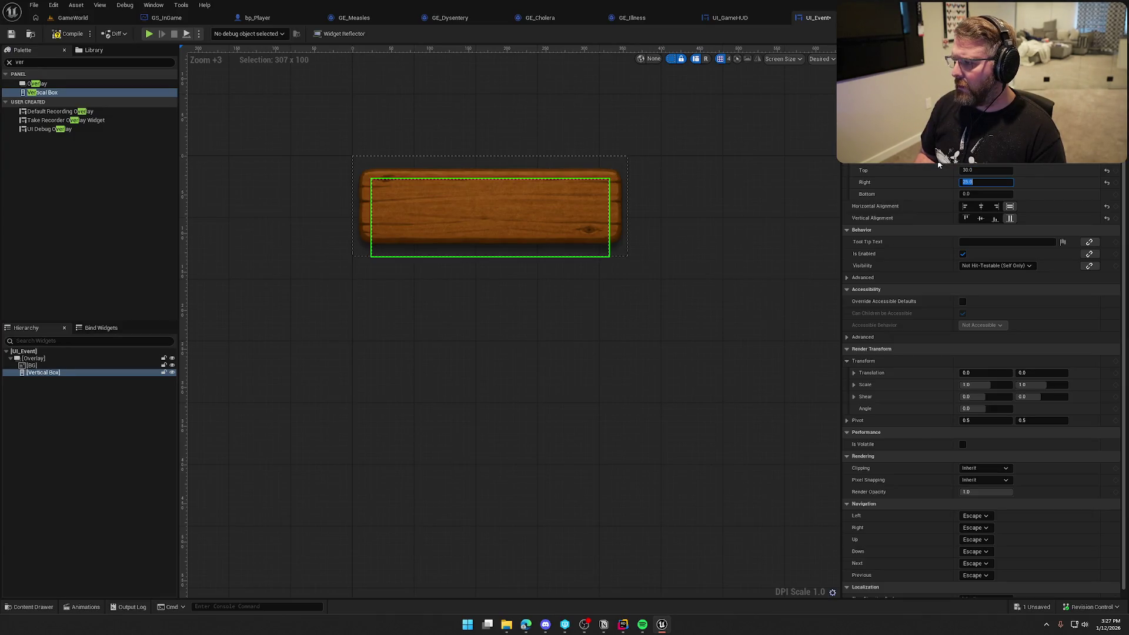
key("Tab")
type("30")
key("Return")
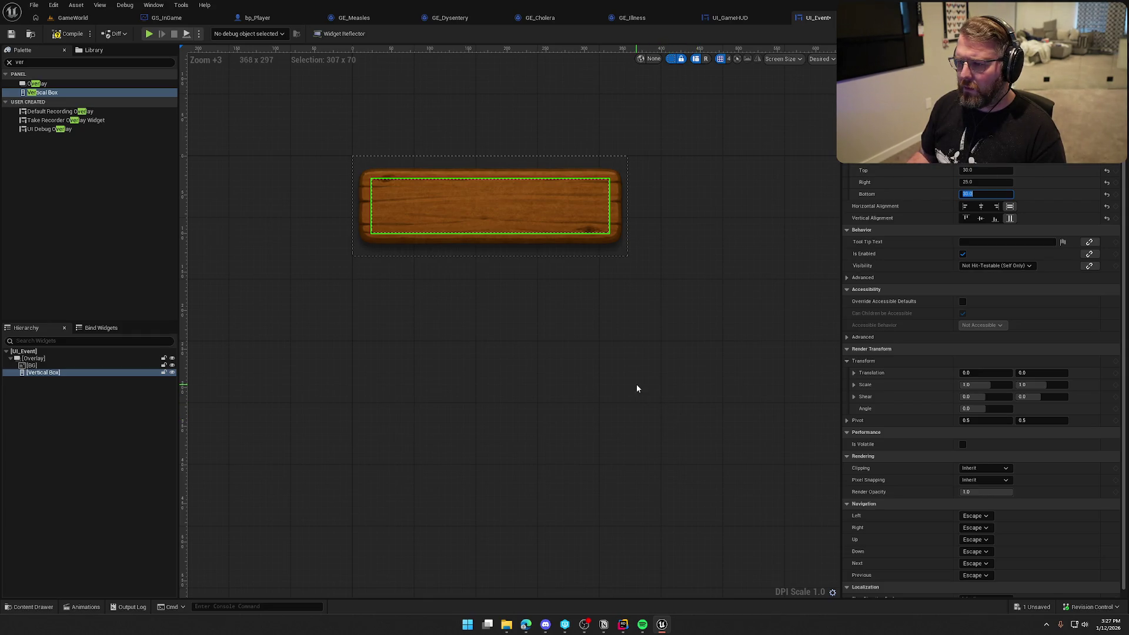
left_click(41, 91)
Add a Common Text into the Vertical Box, centred horizontally.
type("common")
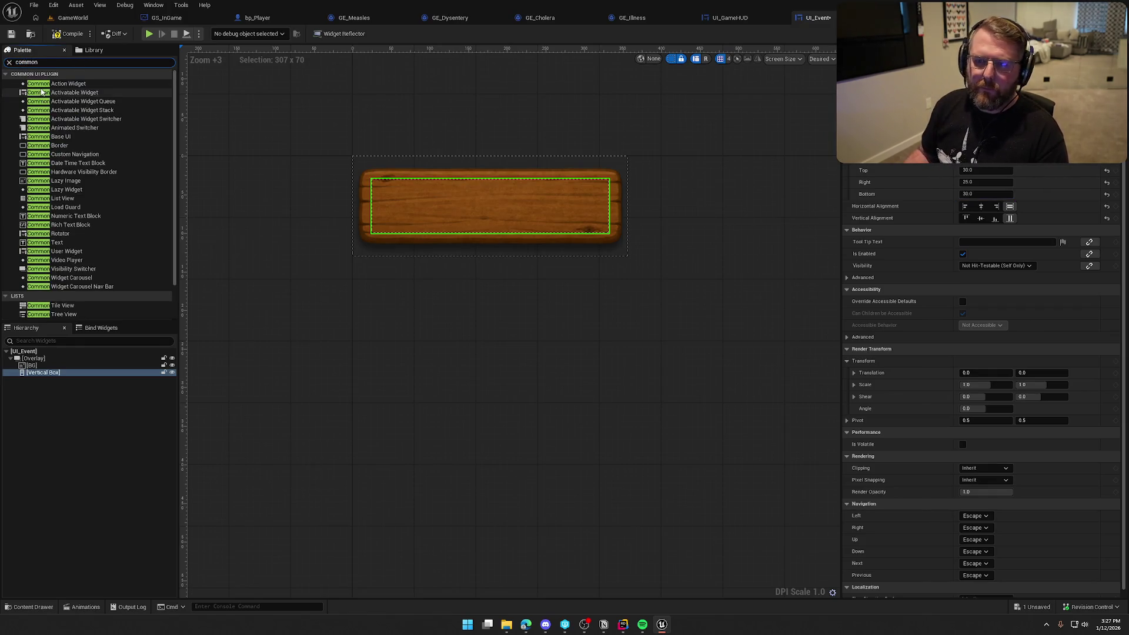
type(" text")
left_click_drag(44, 110, 47, 372)
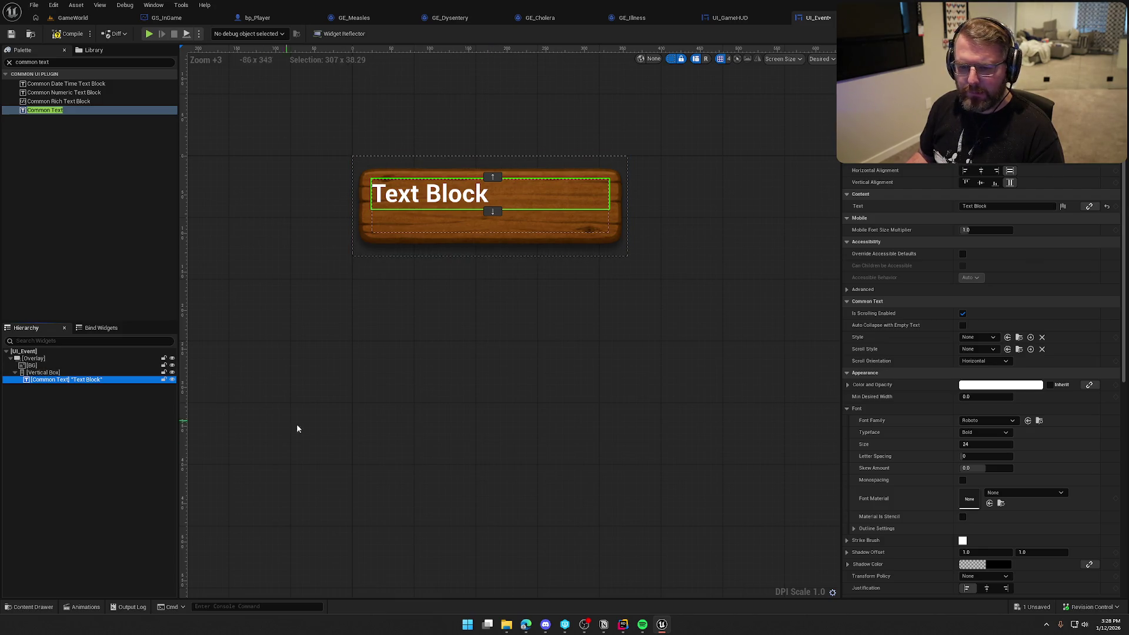
left_click(56, 372)
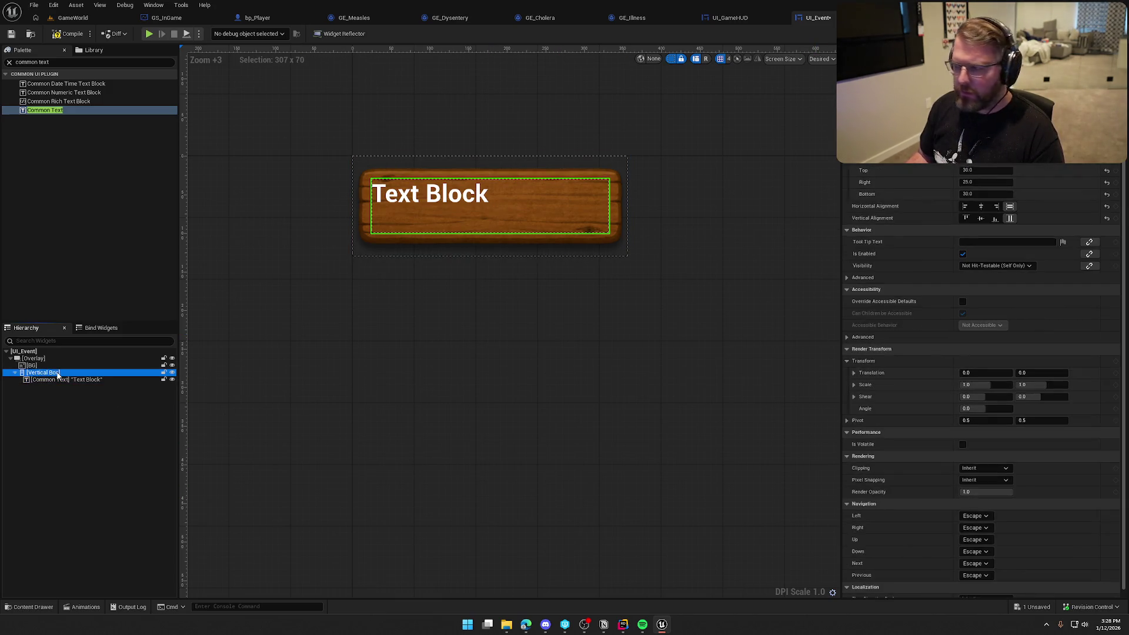
left_click(35, 359)
left_click(53, 380)
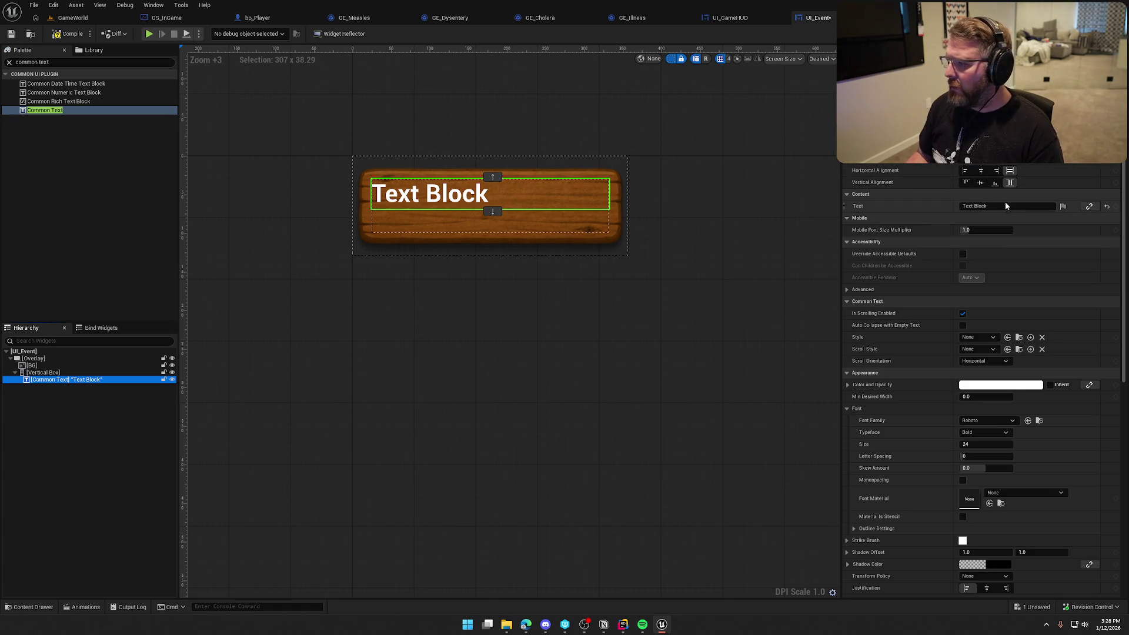
left_click(980, 170)
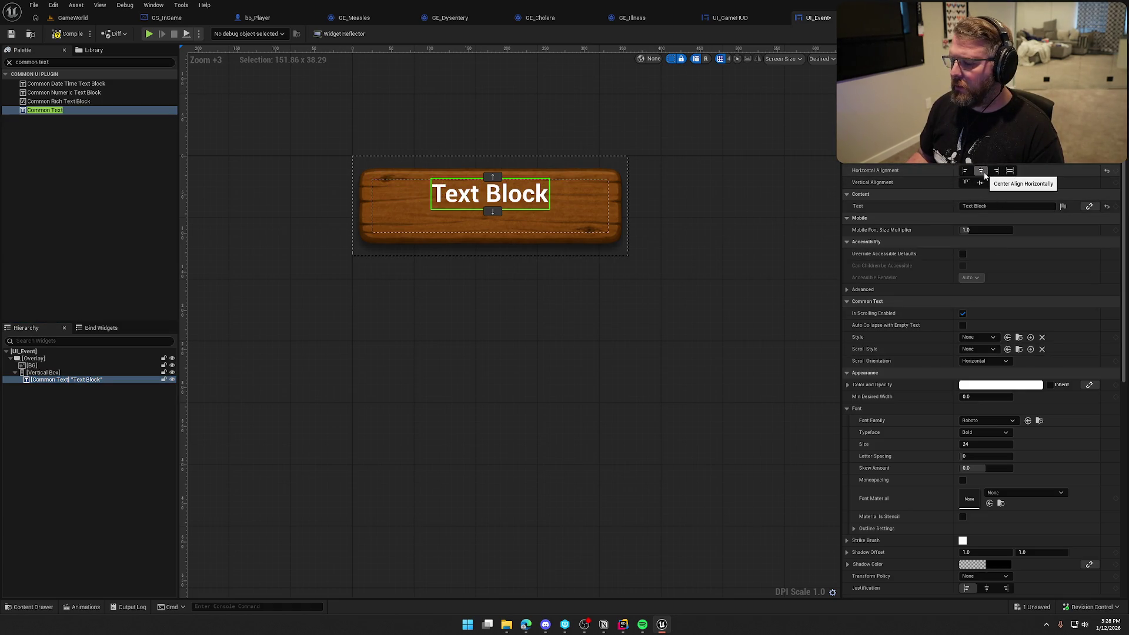
Give the Common Text the white Default_24_White style.
left_click(977, 337)
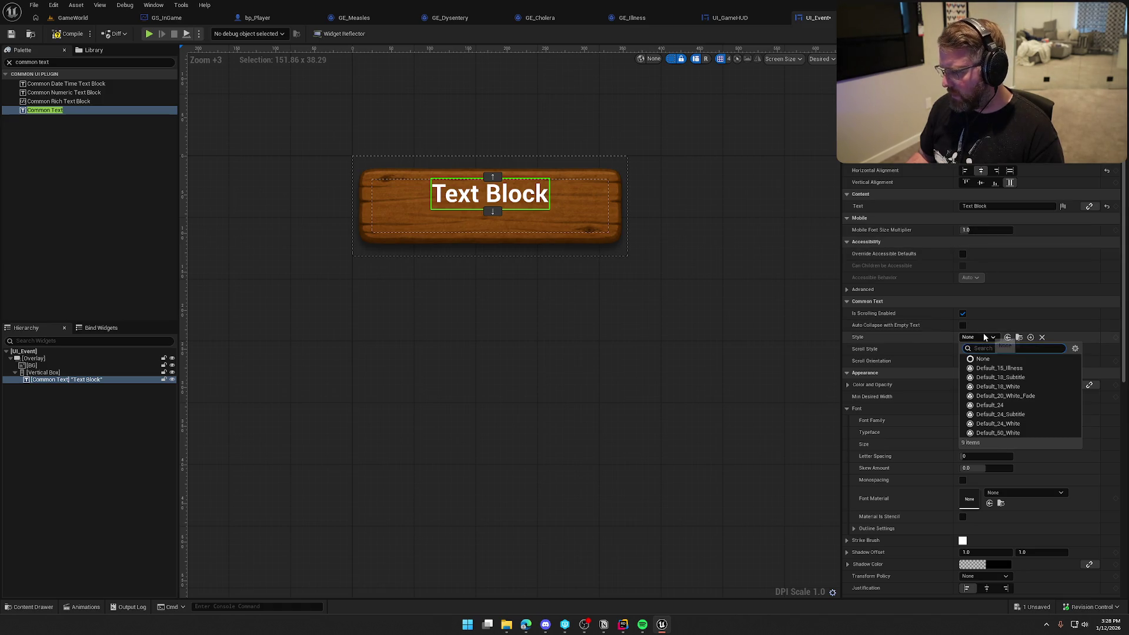
left_click(990, 405)
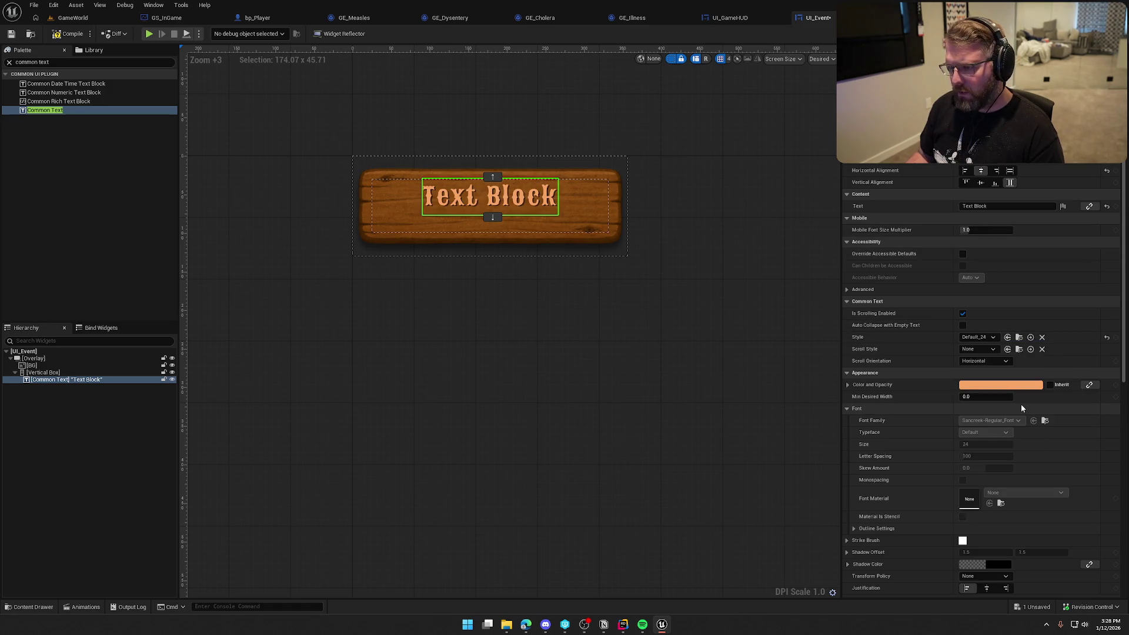
left_click(990, 337)
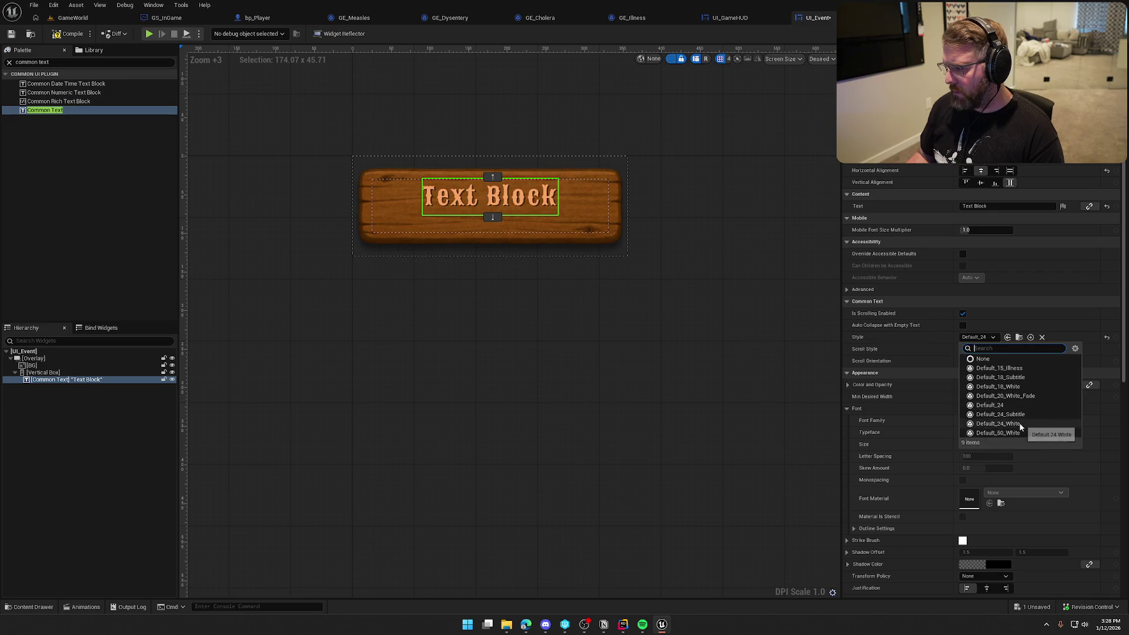
left_click(1021, 419)
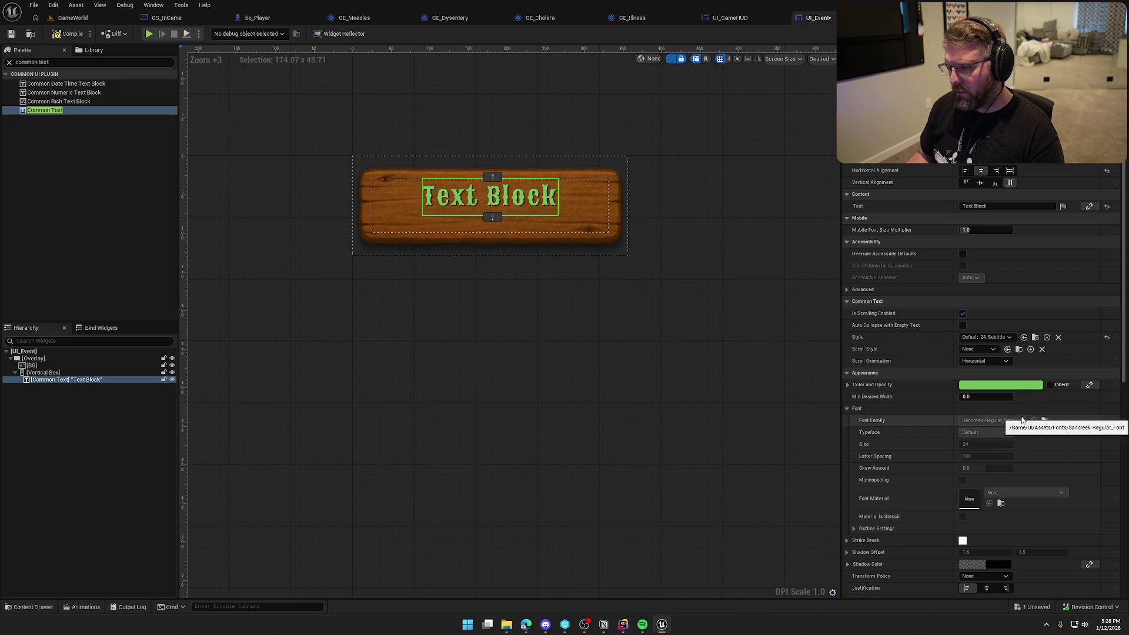
left_click(985, 337)
left_click(1010, 423)
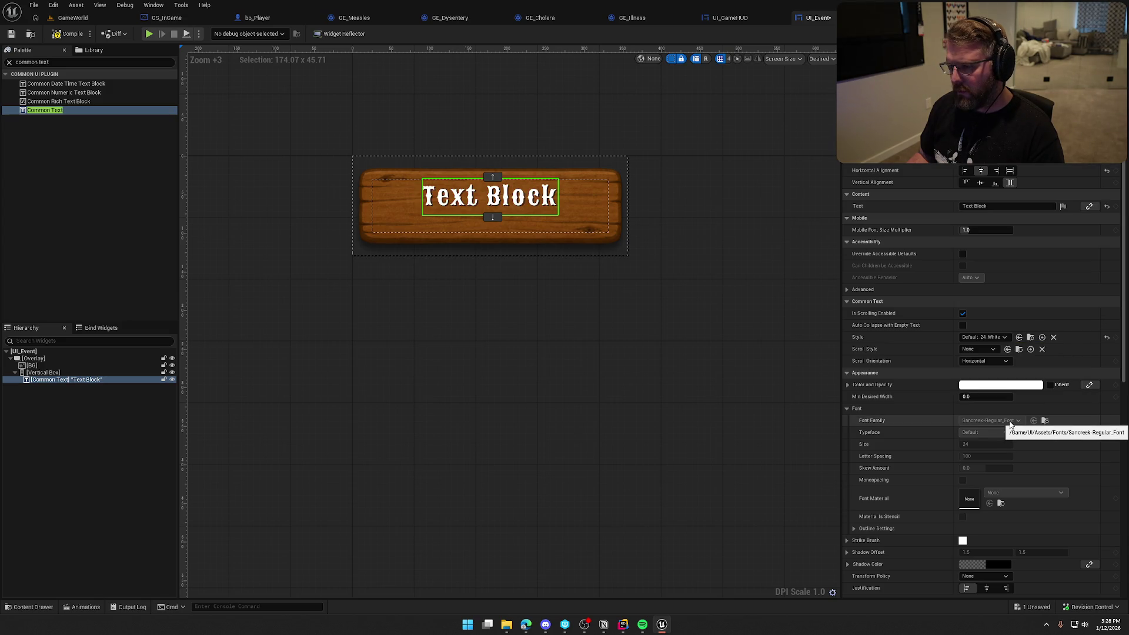
key("ctrl+a")
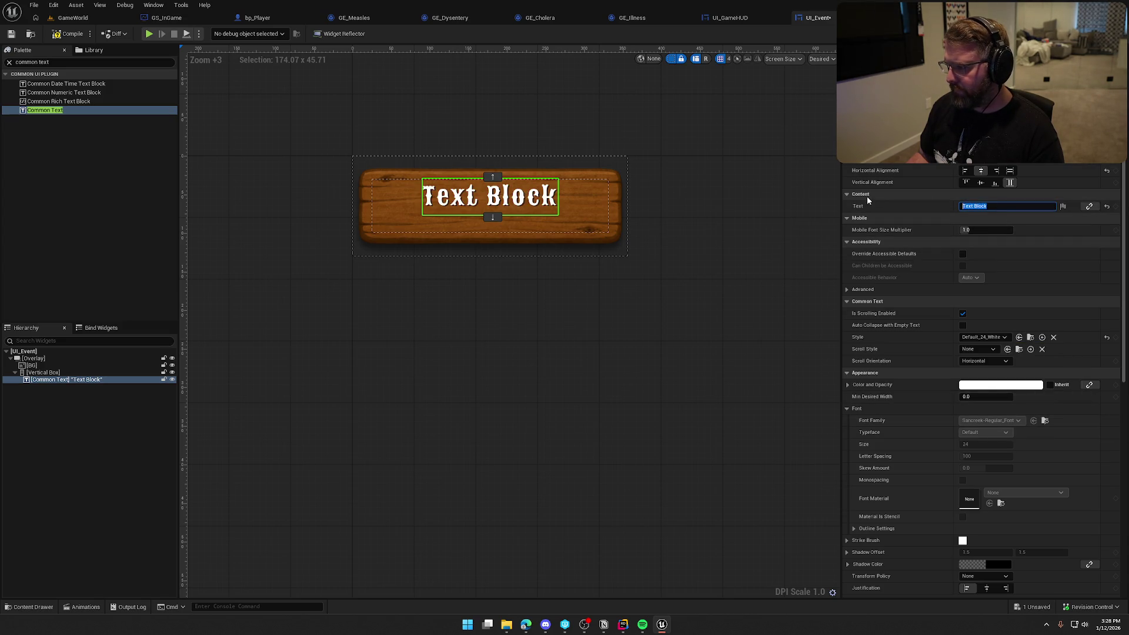
Set the text to 'Event Title' and name the widget EventTitle.
type("Event Title")
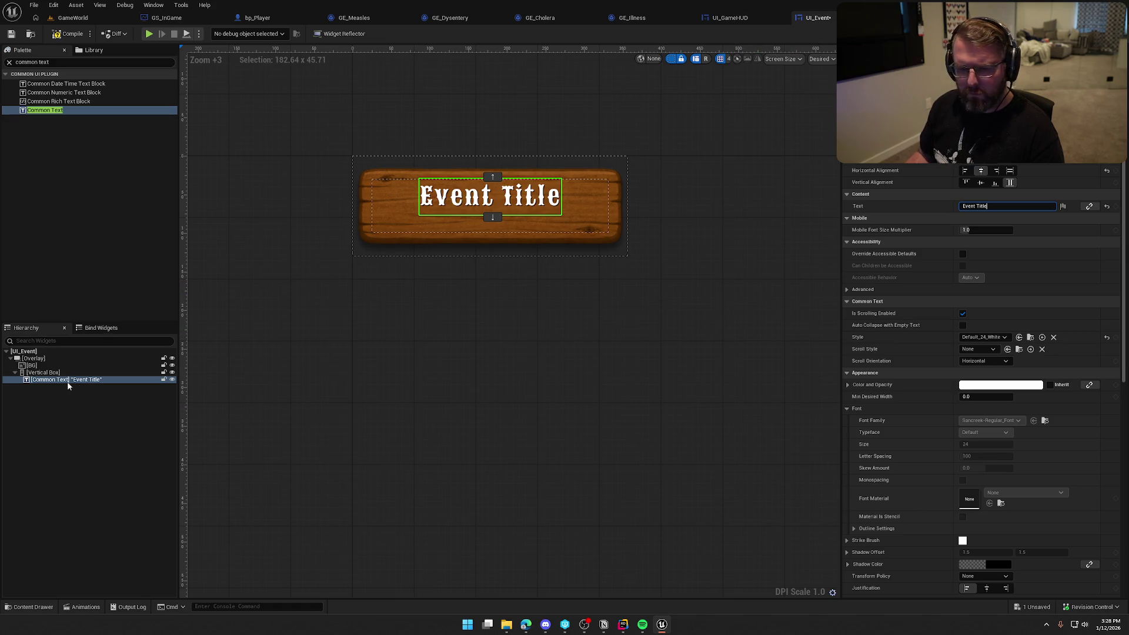
key("Return")
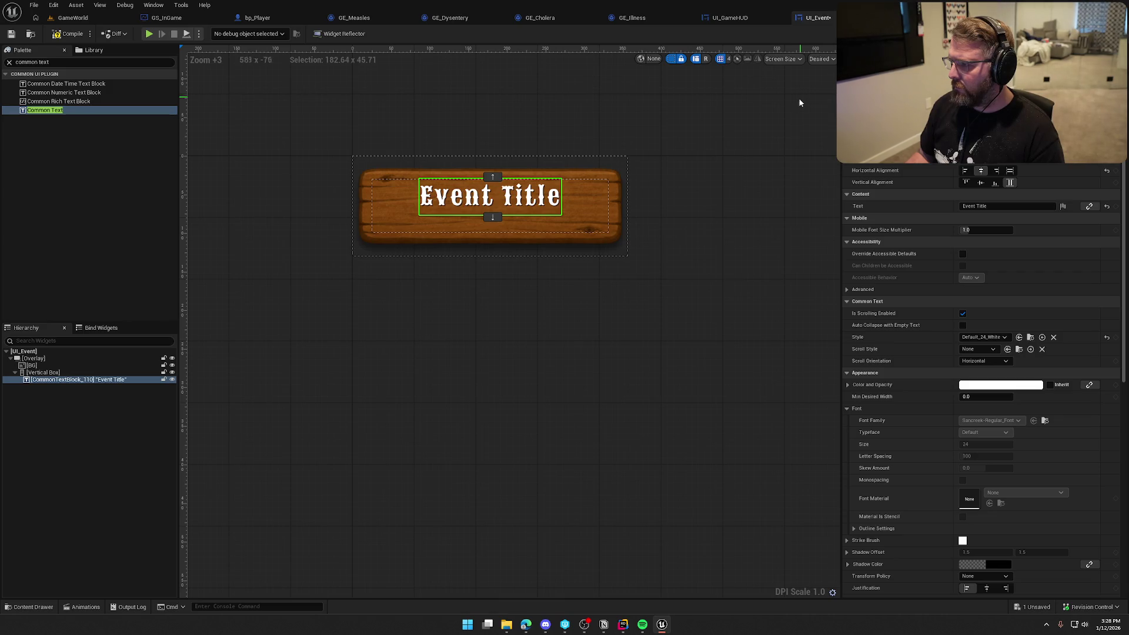
type("EventTitle")
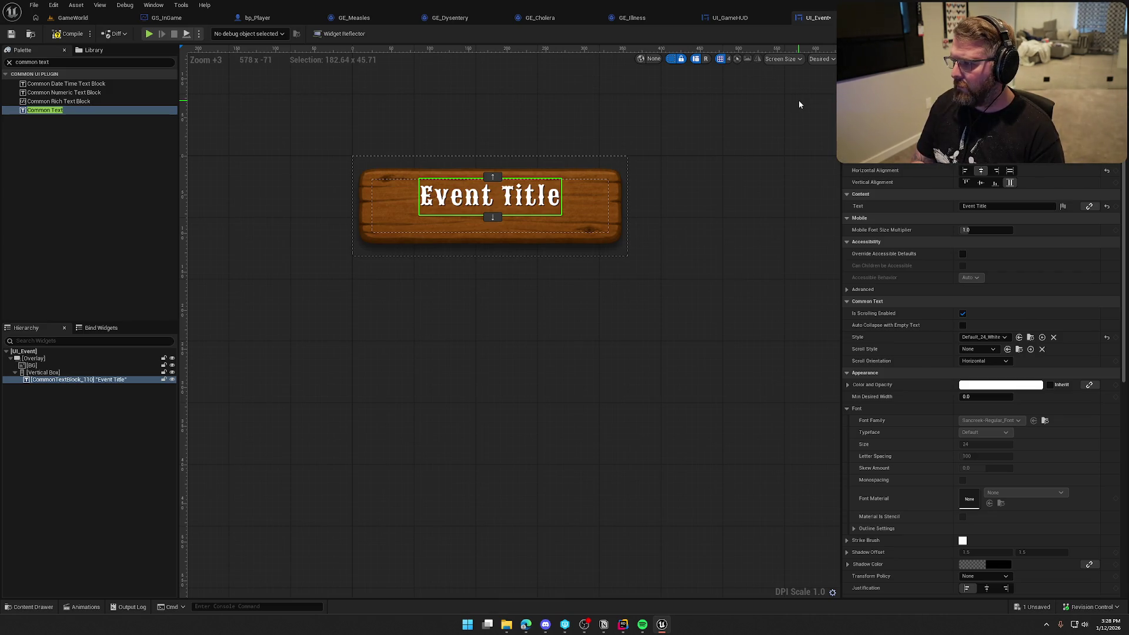
key("Return")
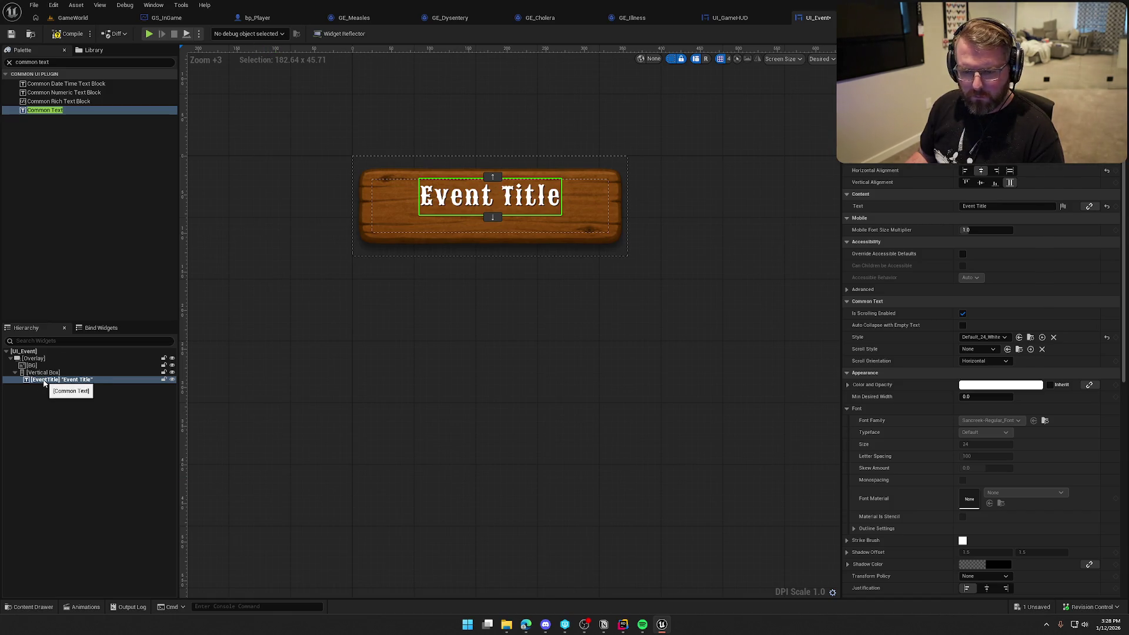
Duplicate EventTitle as EventMessage and save UI_Event.
key("ctrl+d")
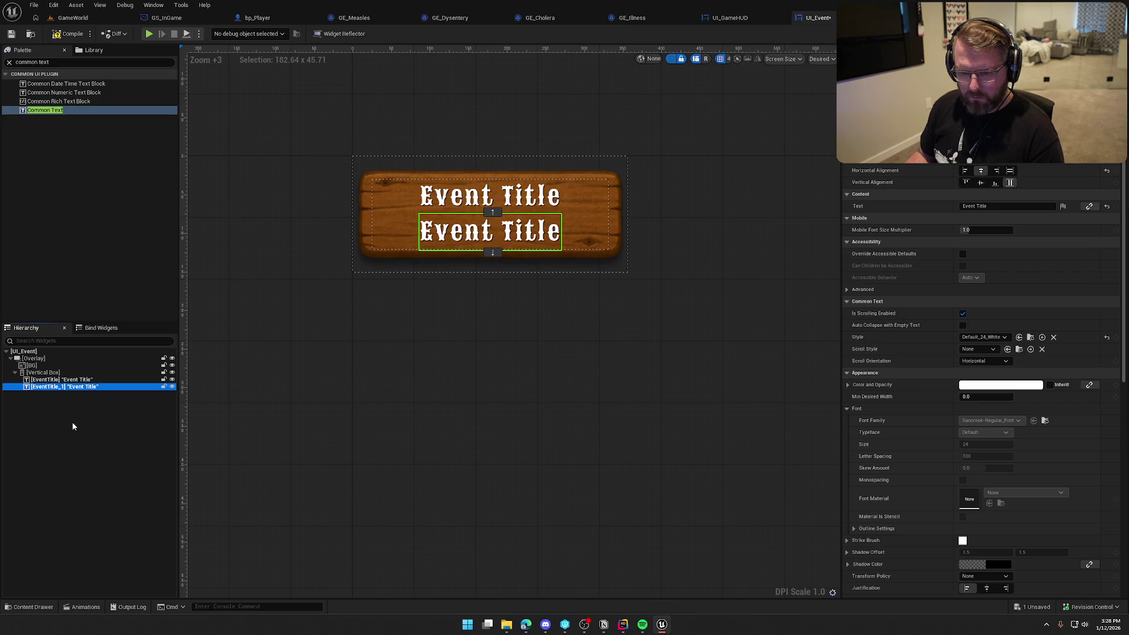
key("F2")
type("Event")
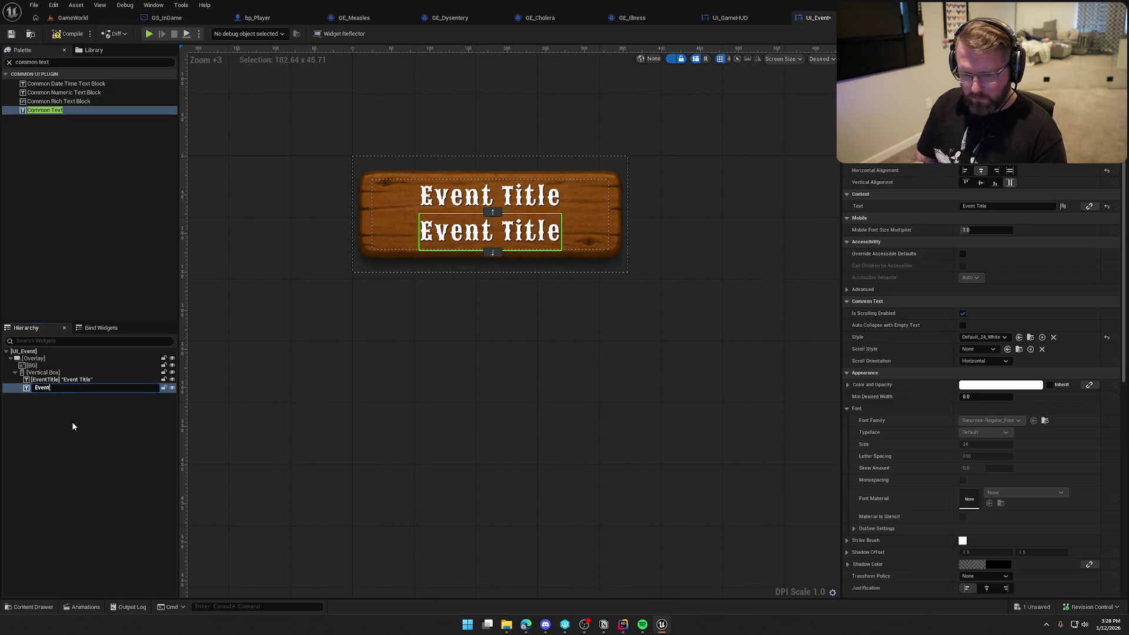
type("Messag")
key("Return")
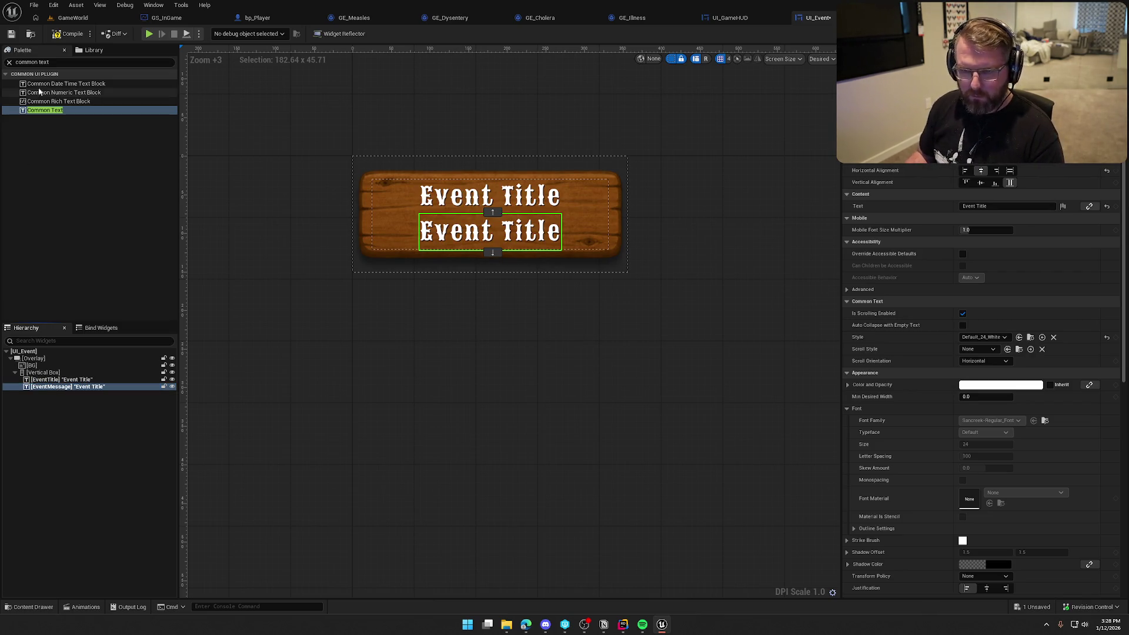
key("ctrl+s")
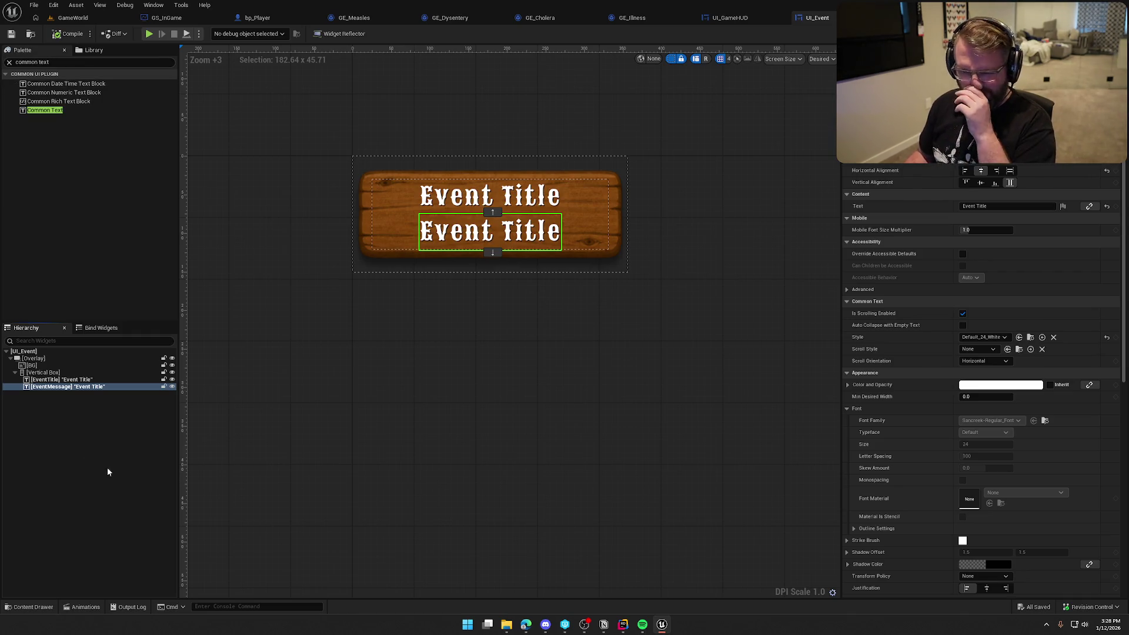
left_click(994, 337)
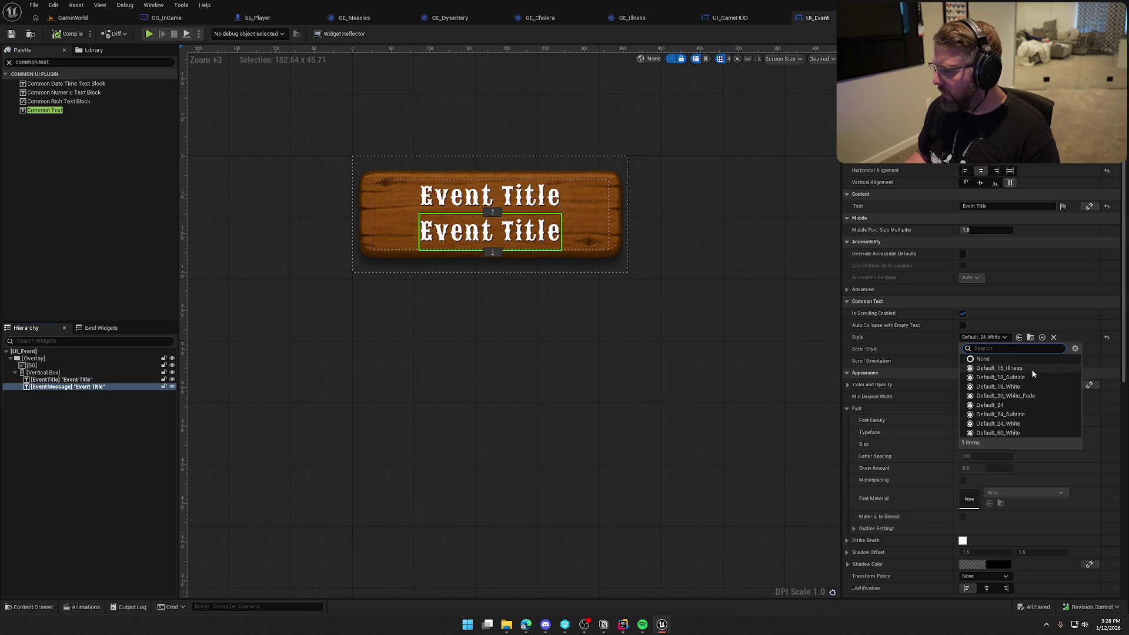
Give EventMessage the Default_18_Subtitle style and browse to that style asset.
left_click(1029, 386)
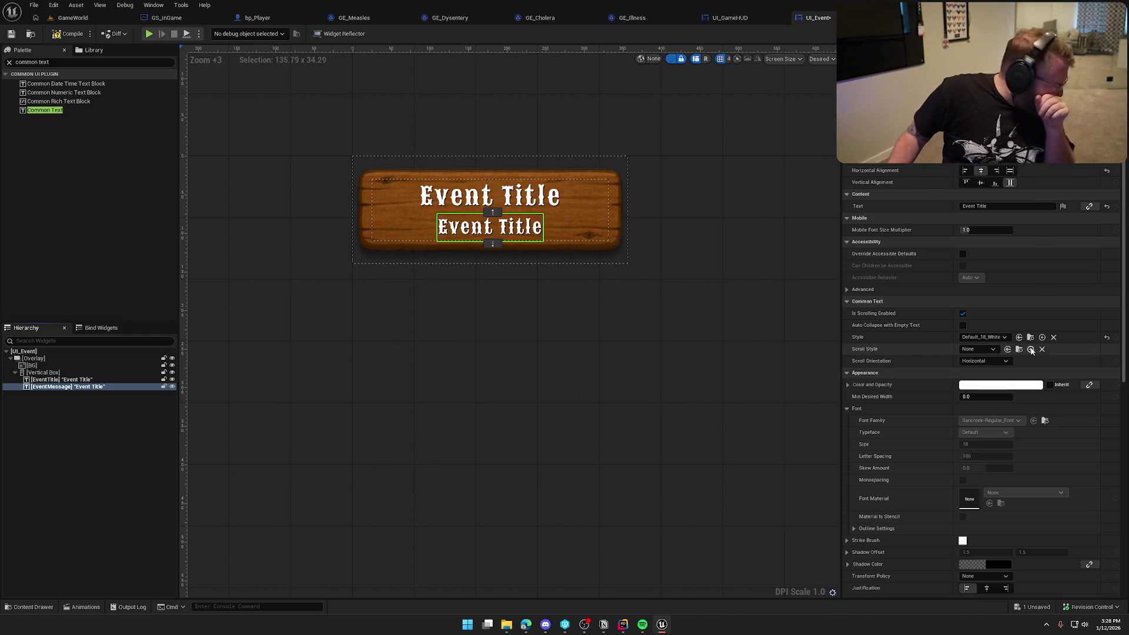
left_click(993, 337)
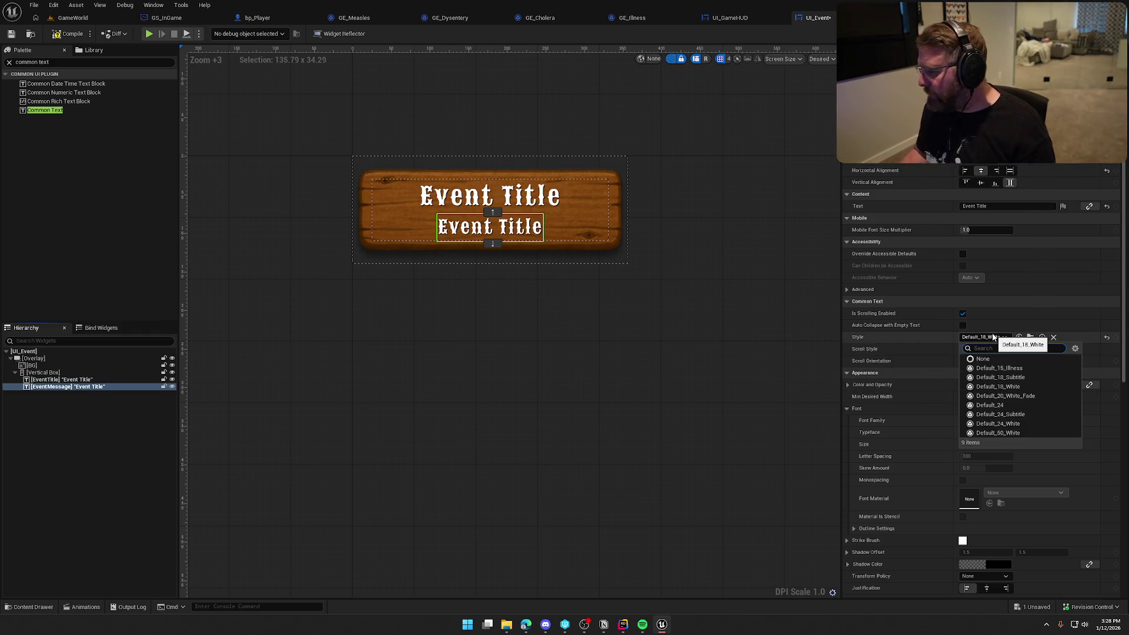
left_click(1006, 377)
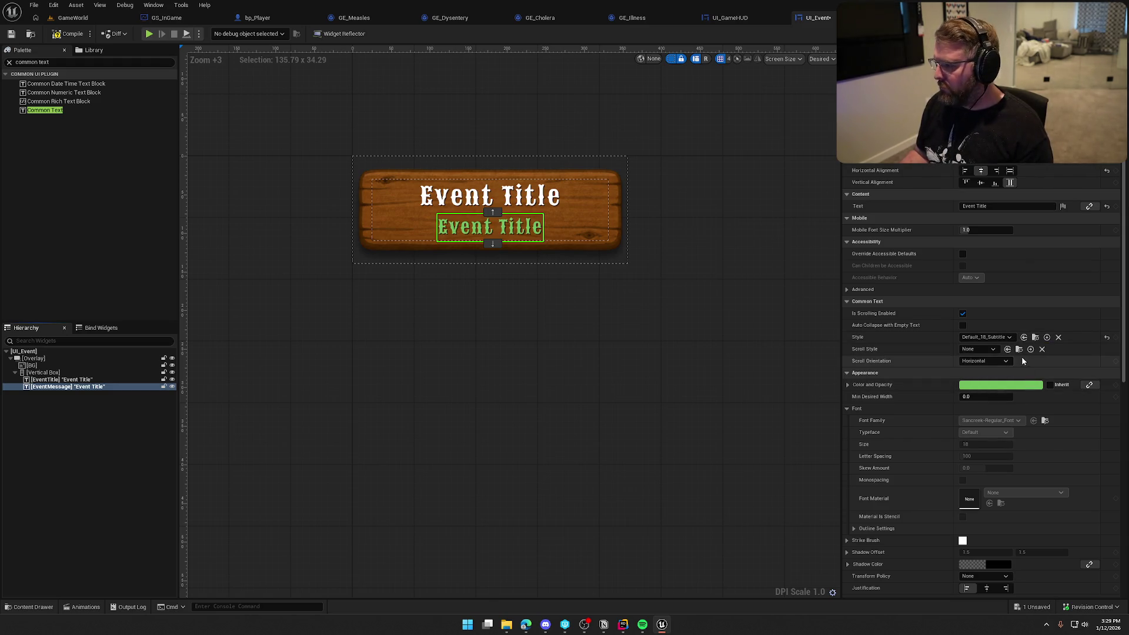
left_click(1035, 337)
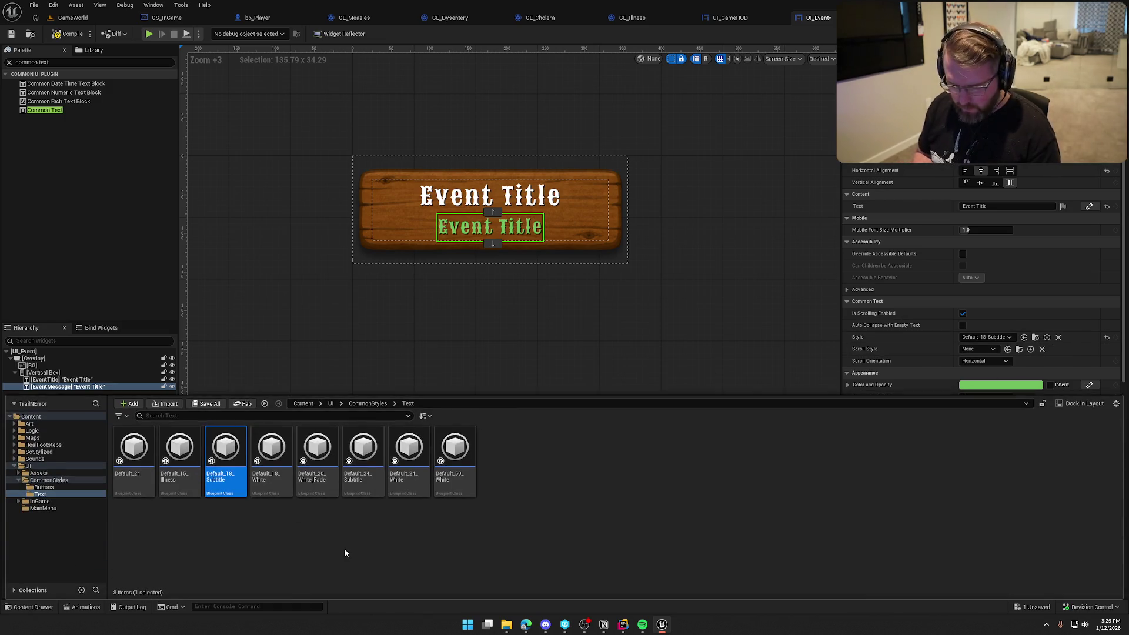
Duplicate Default_18_Subtitle as Default_18_Grey and open its class defaults.
key("ctrl+d")
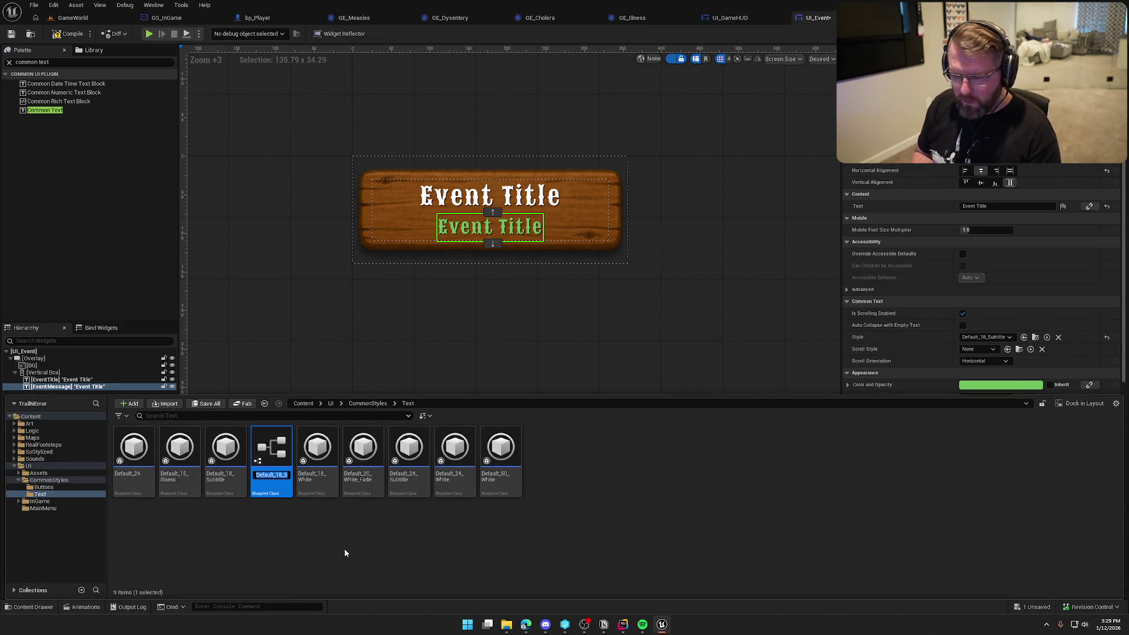
key("BackSpace")
key("BackSpace")
key("BackSpace")
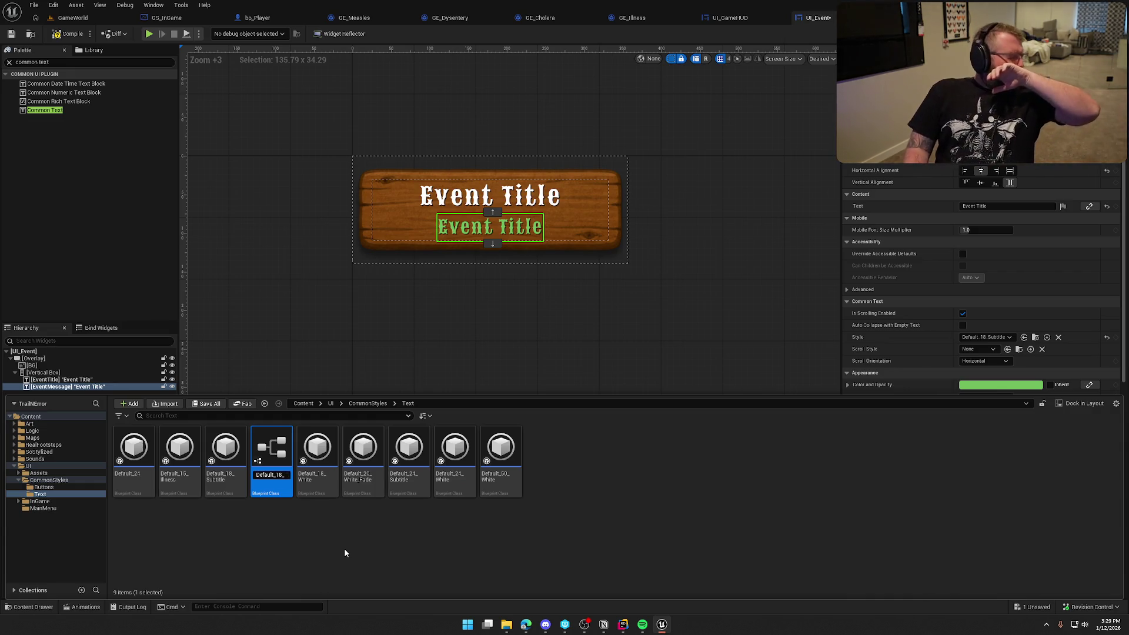
type("Grey")
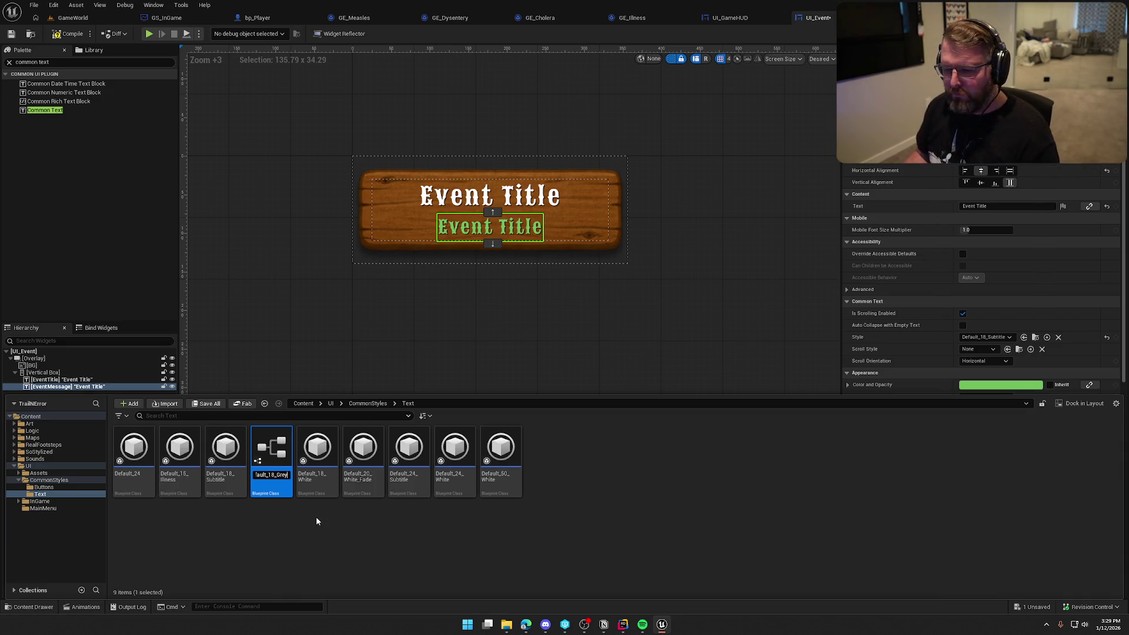
key("Return")
key("Return")
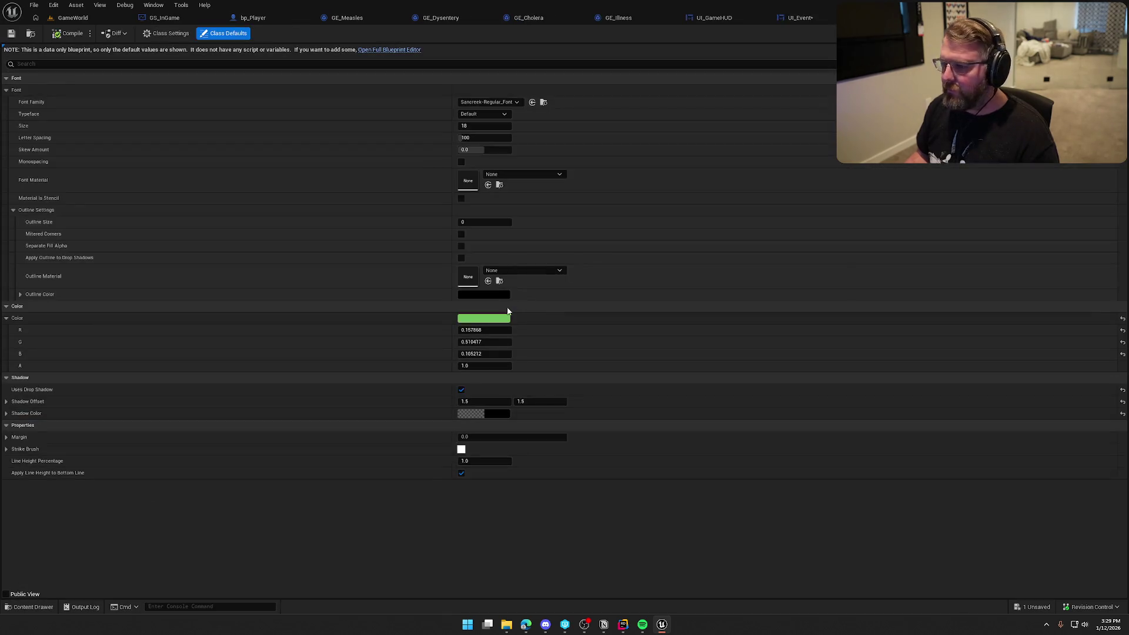
Desaturate Default_18_Grey's text colour from green to a dark 0.24 grey, then return to GameWorld.
left_click(484, 319)
mouse_move(596, 363)
left_mouse_down()
mouse_move(596, 432)
mouse_move(618, 408)
left_mouse_up()
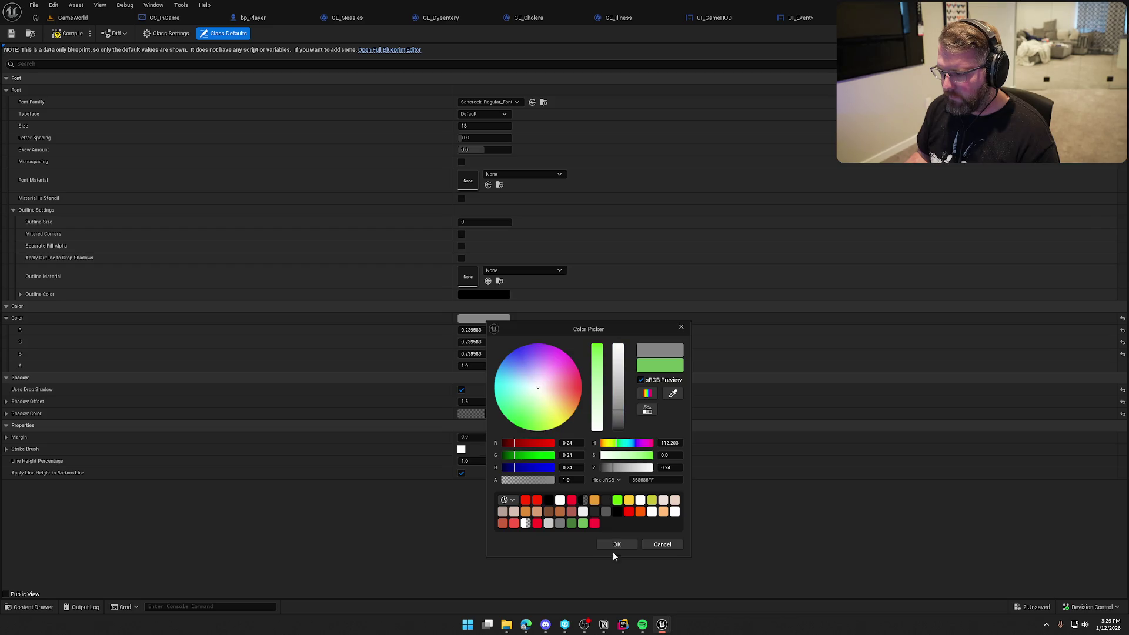
left_click(616, 544)
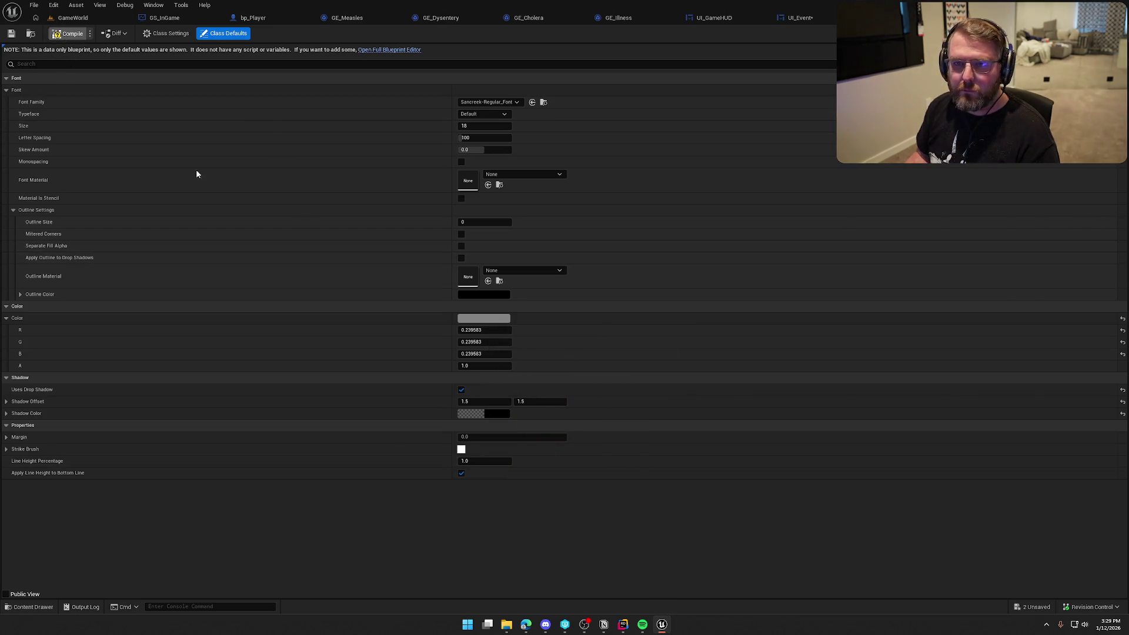
left_click(73, 18)
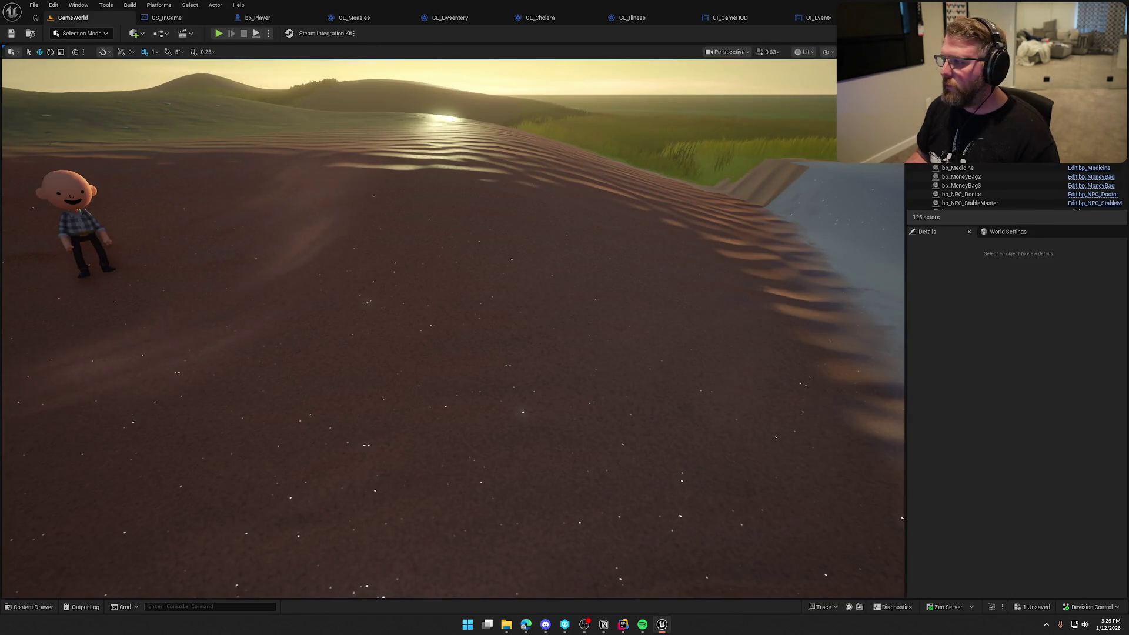
Apply Default_18_Grey to EventMessage and set its horizontal alignment to Fill.
key("ctrl+Tab")
key("ctrl+Tab")
mouse_move(225, 450)
left_mouse_down()
mouse_move(1007, 374)
mouse_move(983, 337)
left_mouse_up()
left_click(600, 446)
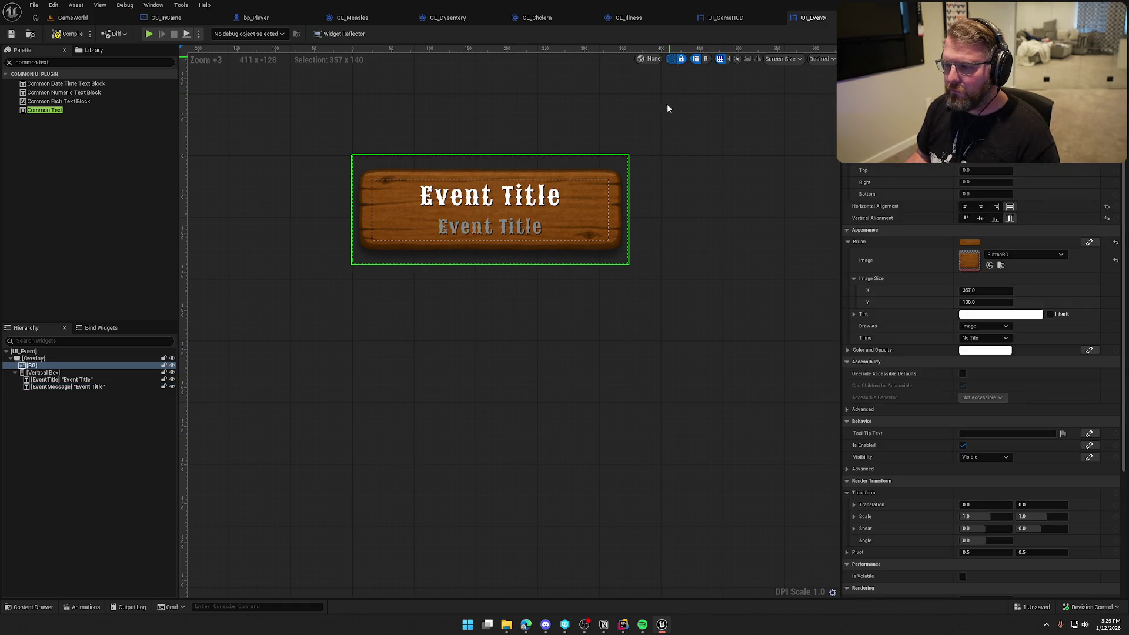
scroll(647, 362, "down", 4)
scroll(615, 394, "up", 2)
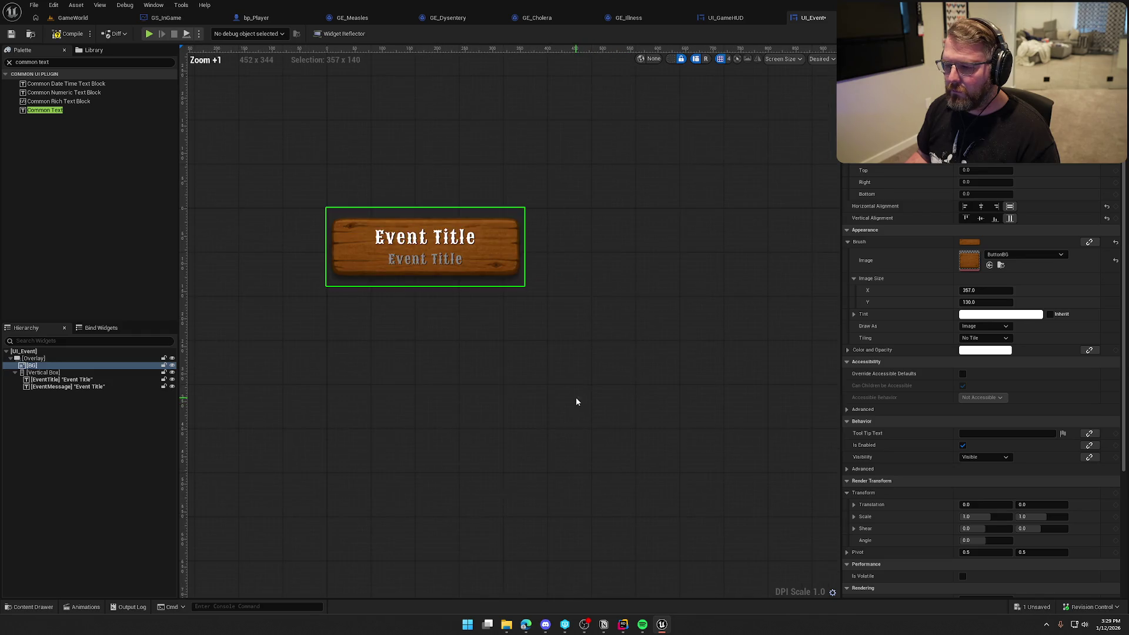
left_click(425, 263)
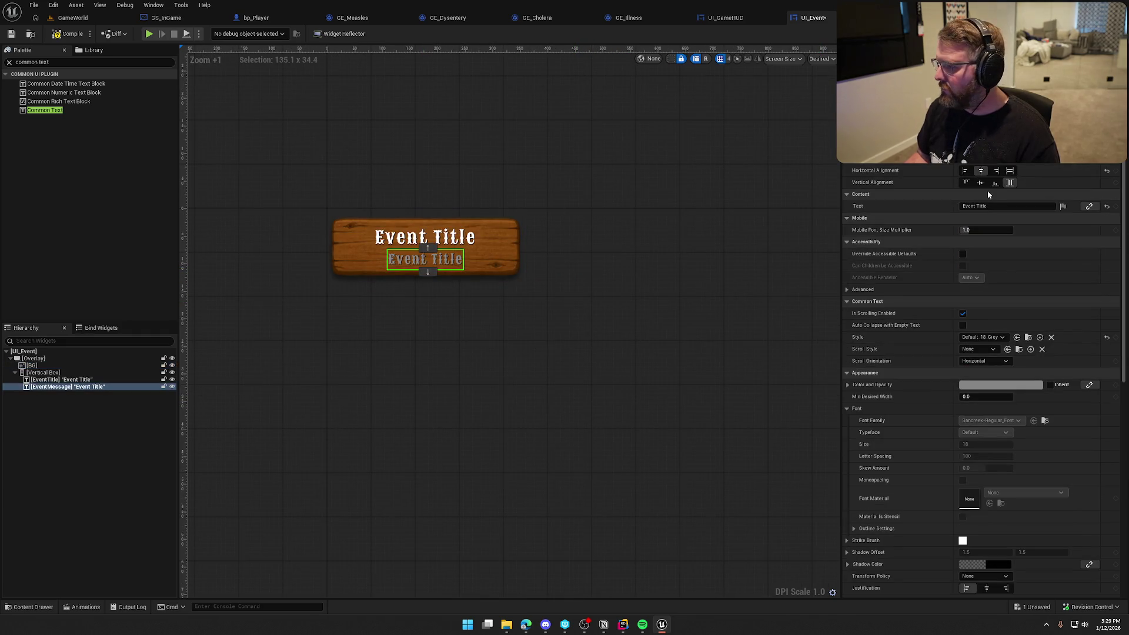
left_click(966, 171)
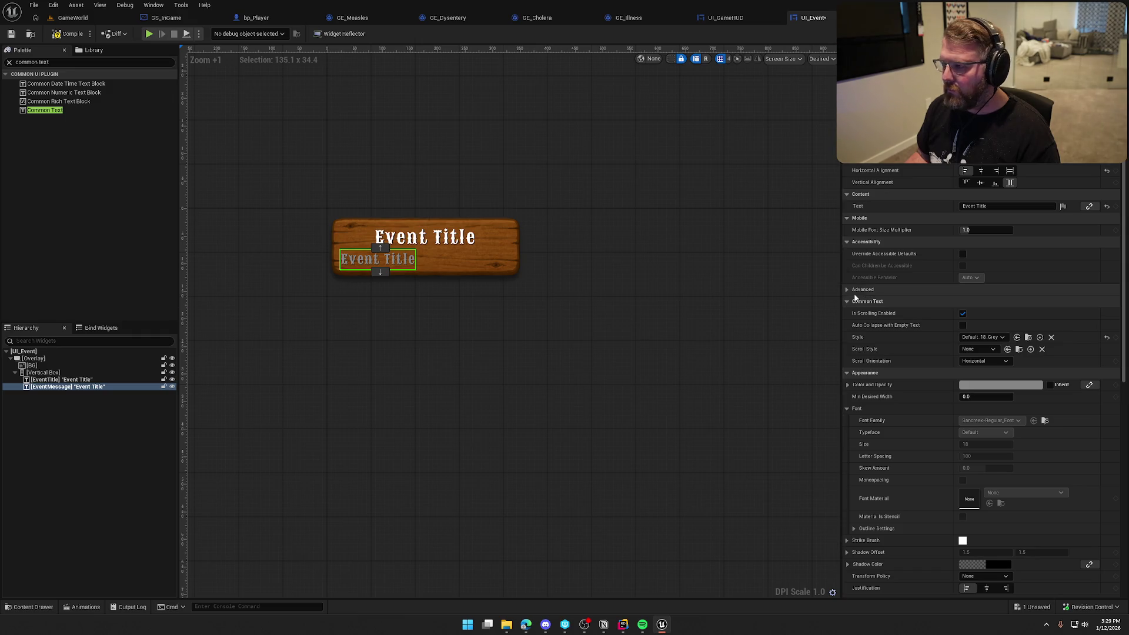
left_click(1010, 171)
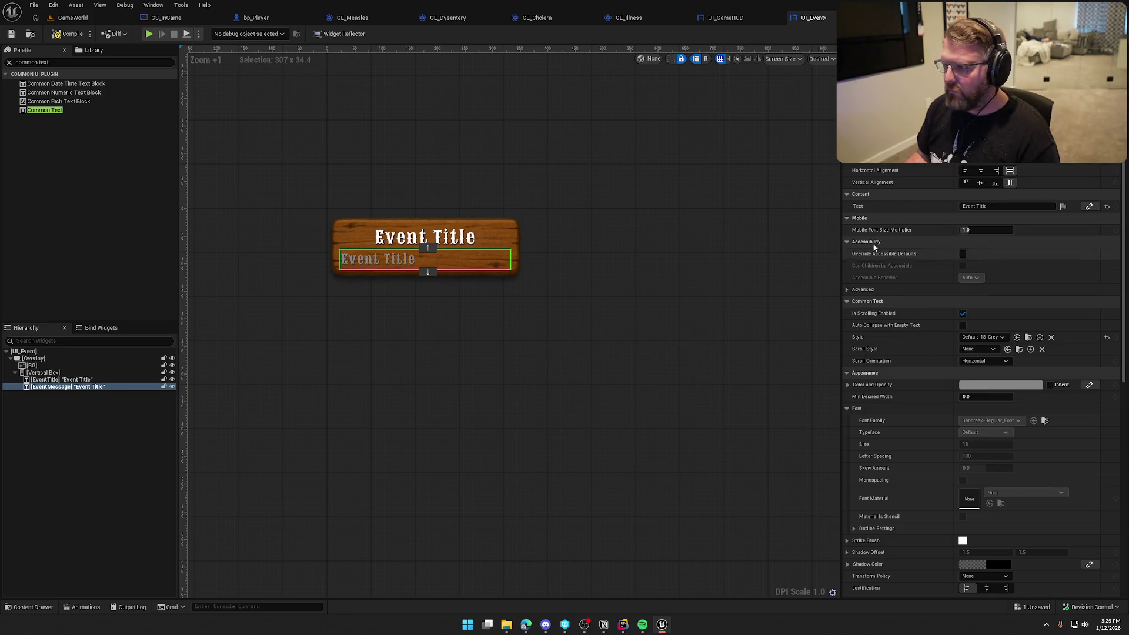
Set the message text to 'This is a really long event message to check out how the box scales'.
type("This i")
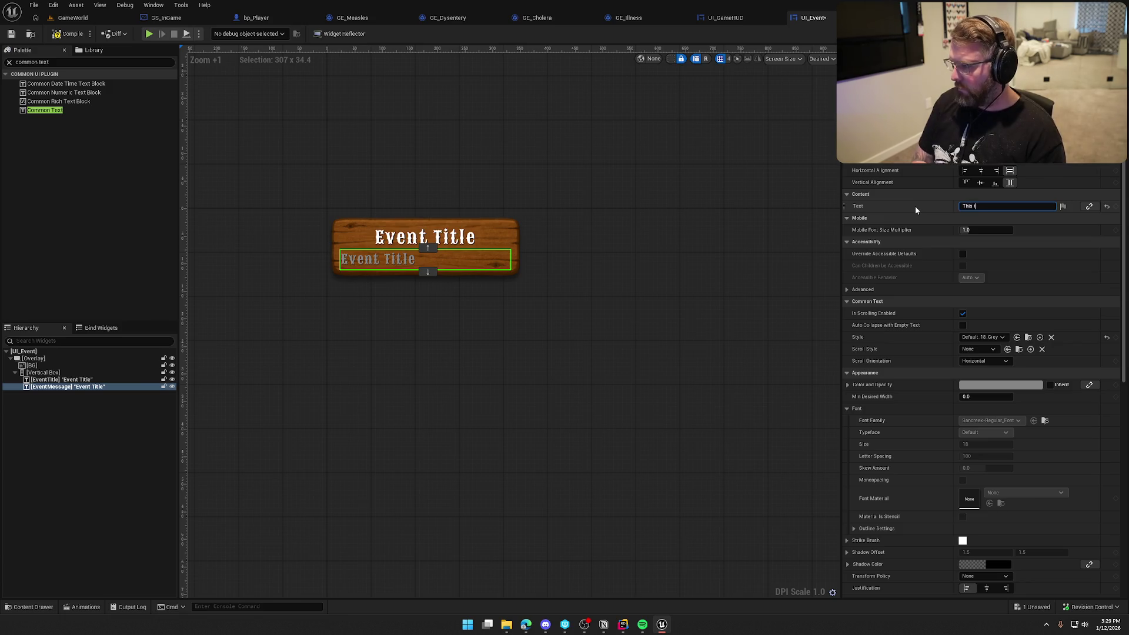
type("s a really long evn")
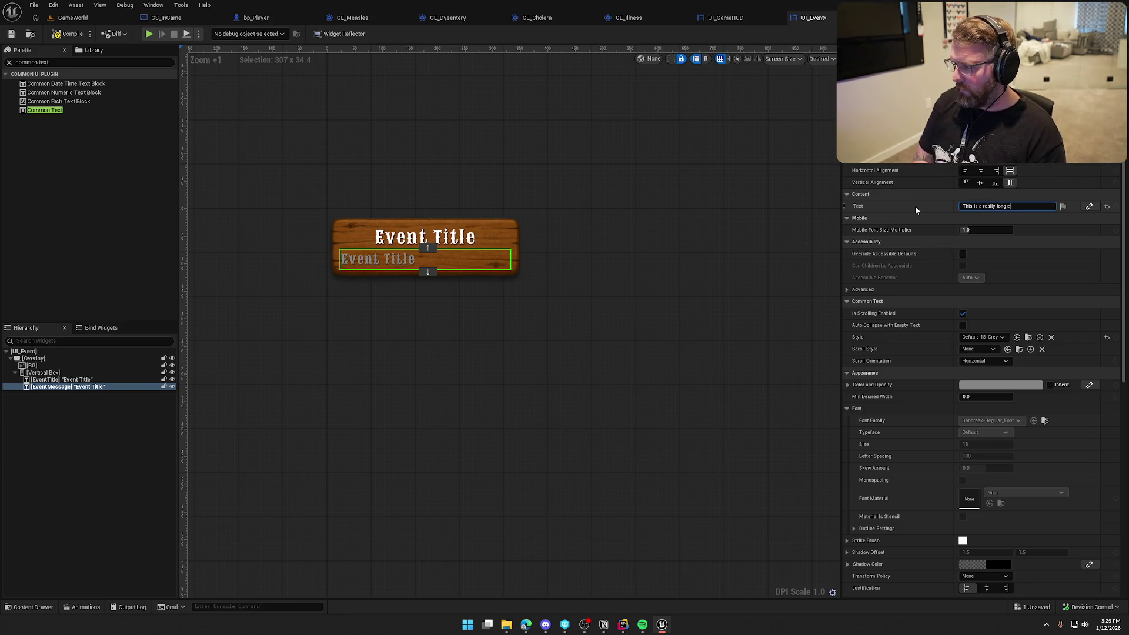
key("BackSpace")
type("ent mes")
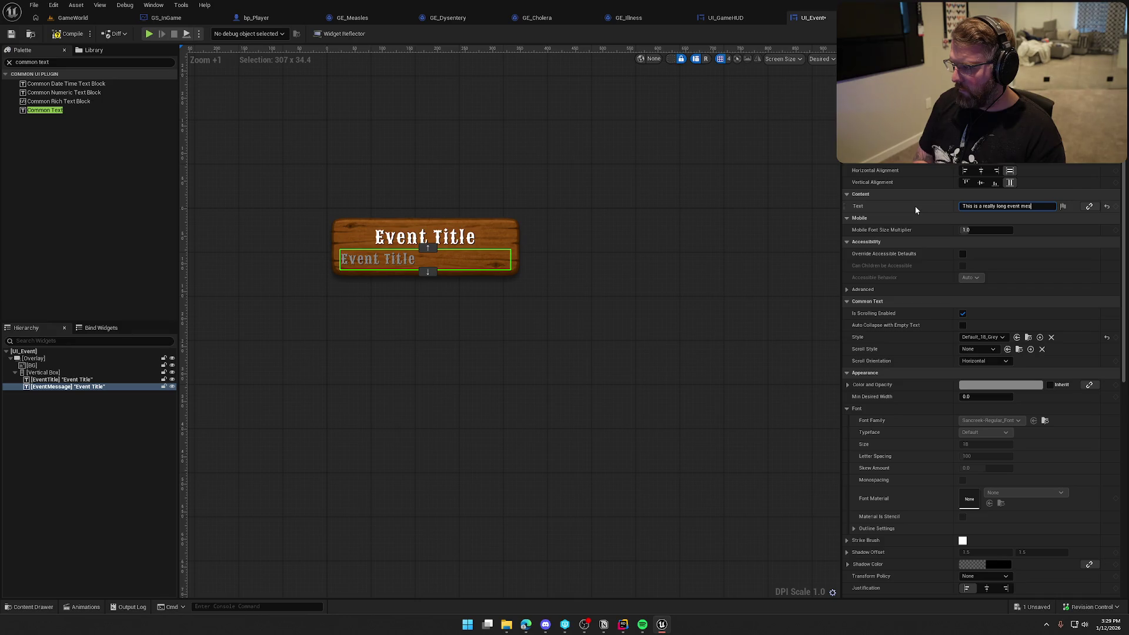
type("sage to ")
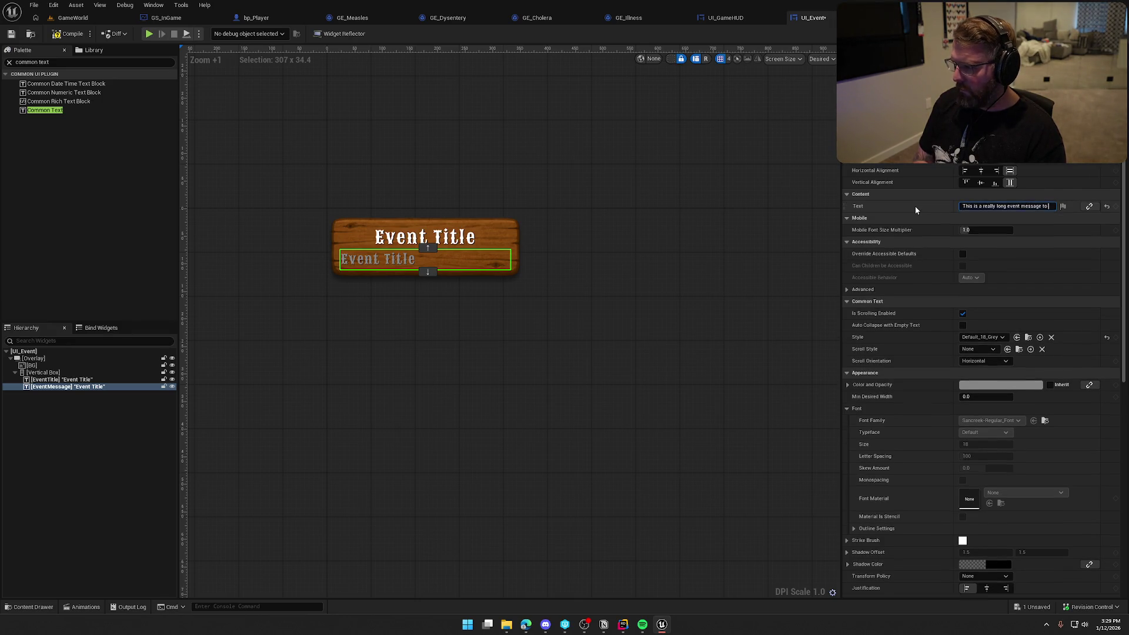
type("check out")
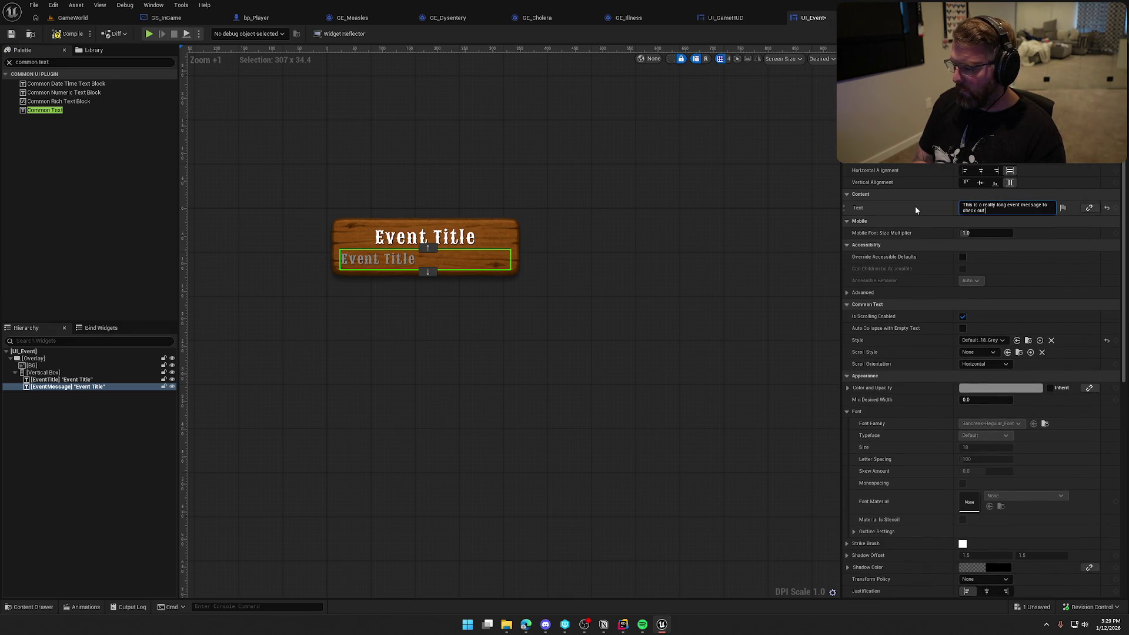
type(" how the ")
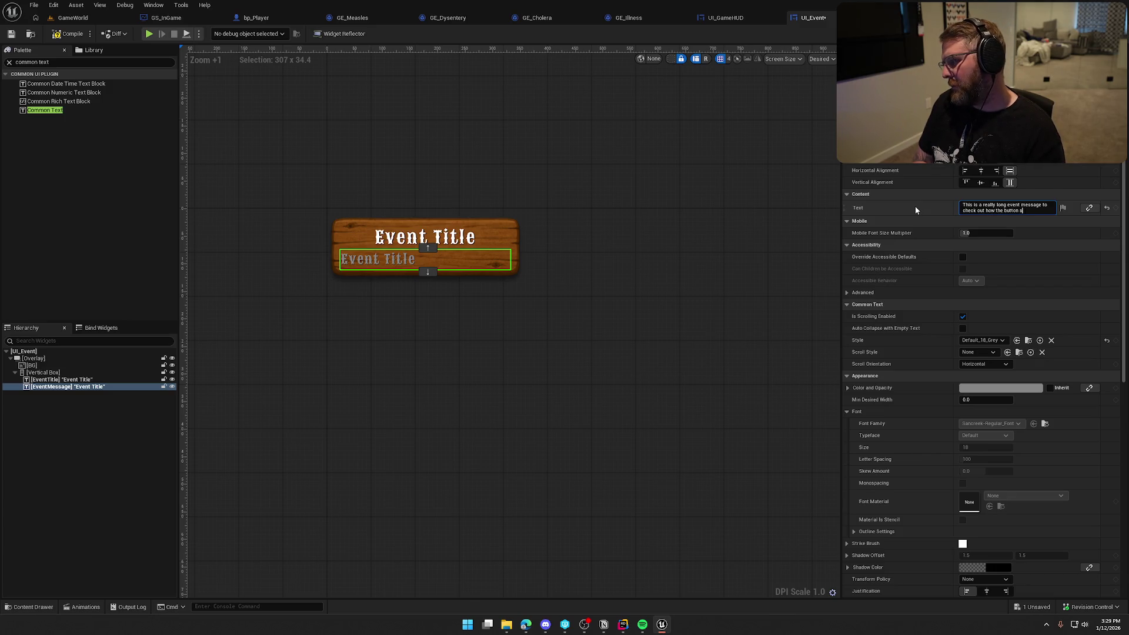
type("box ")
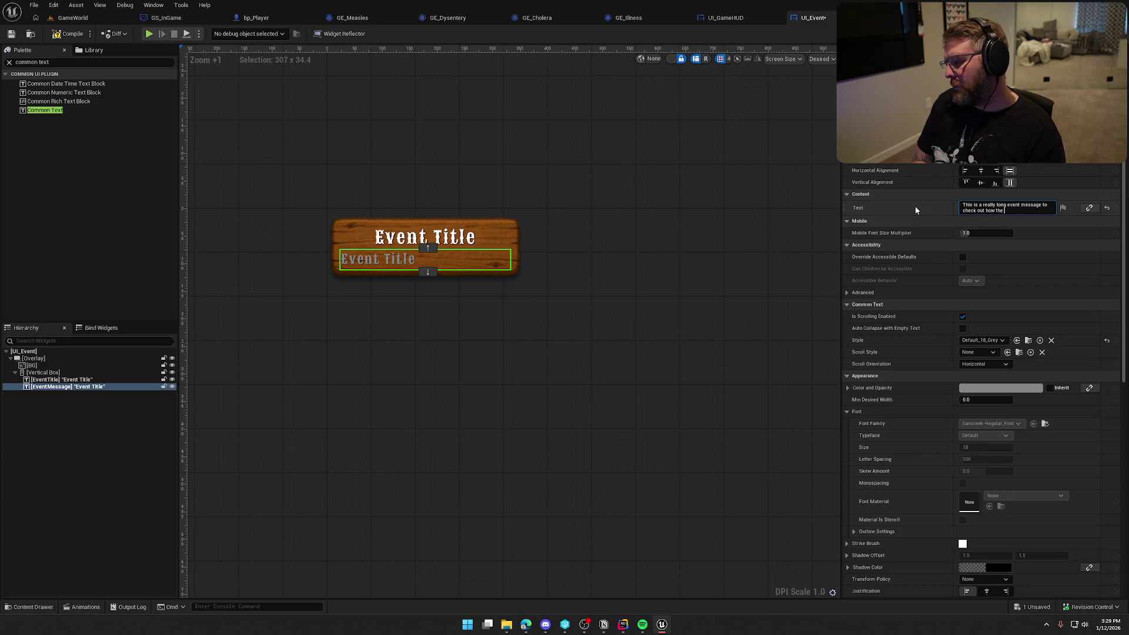
type("scales")
key("Return")
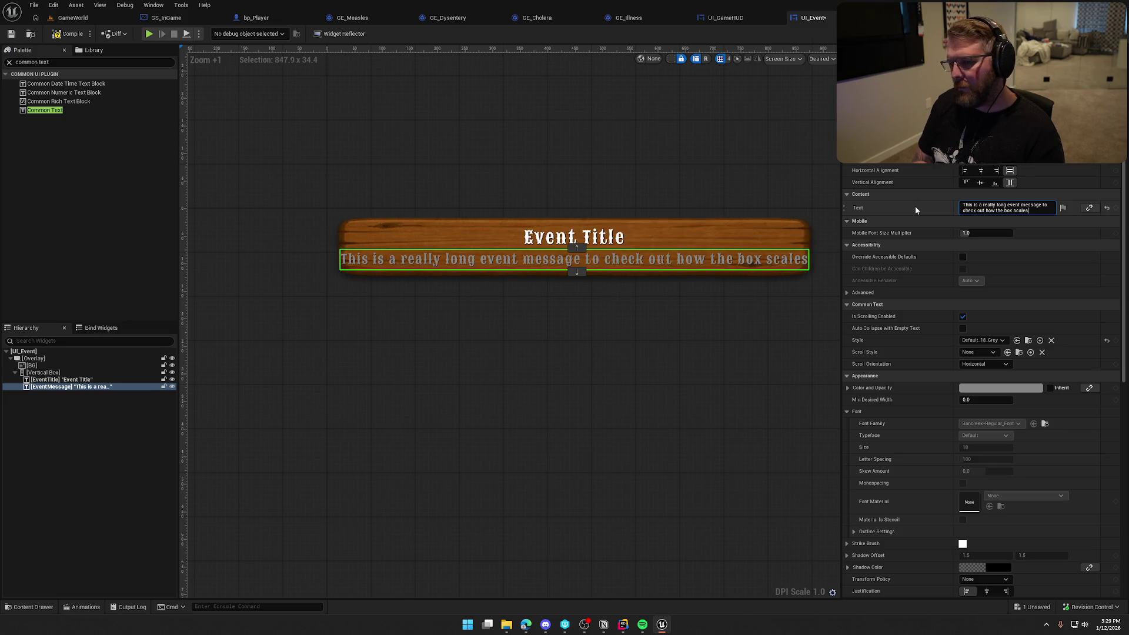
Try several wrap widths for the message, settling on 400 with Auto Wrap Text on.
scroll(906, 401, "down", 5)
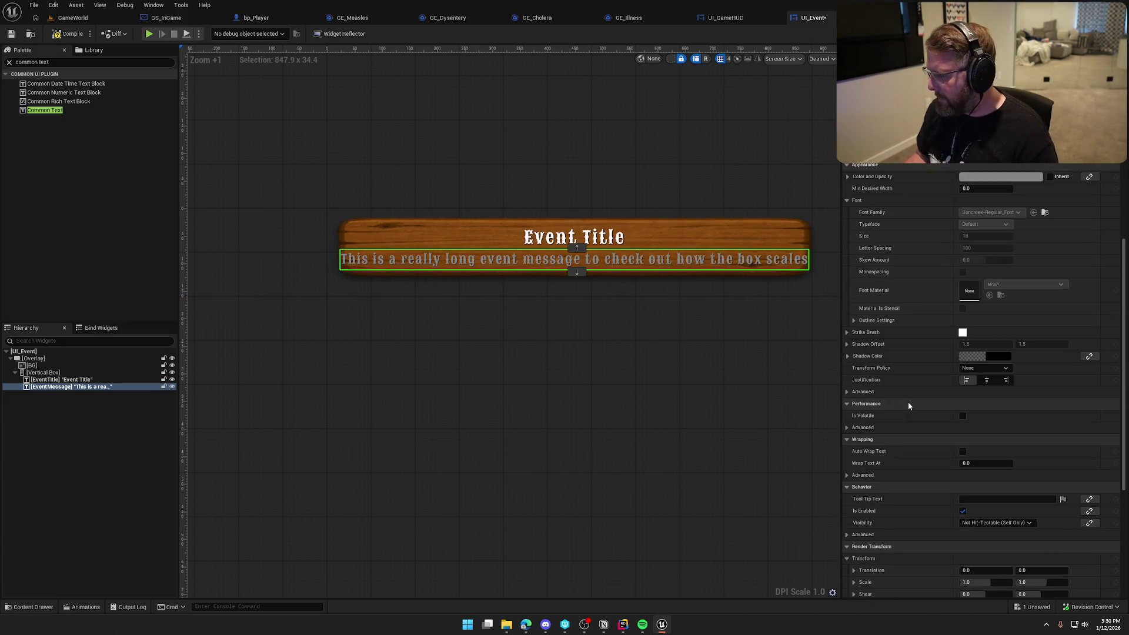
scroll(906, 403, "down", 1)
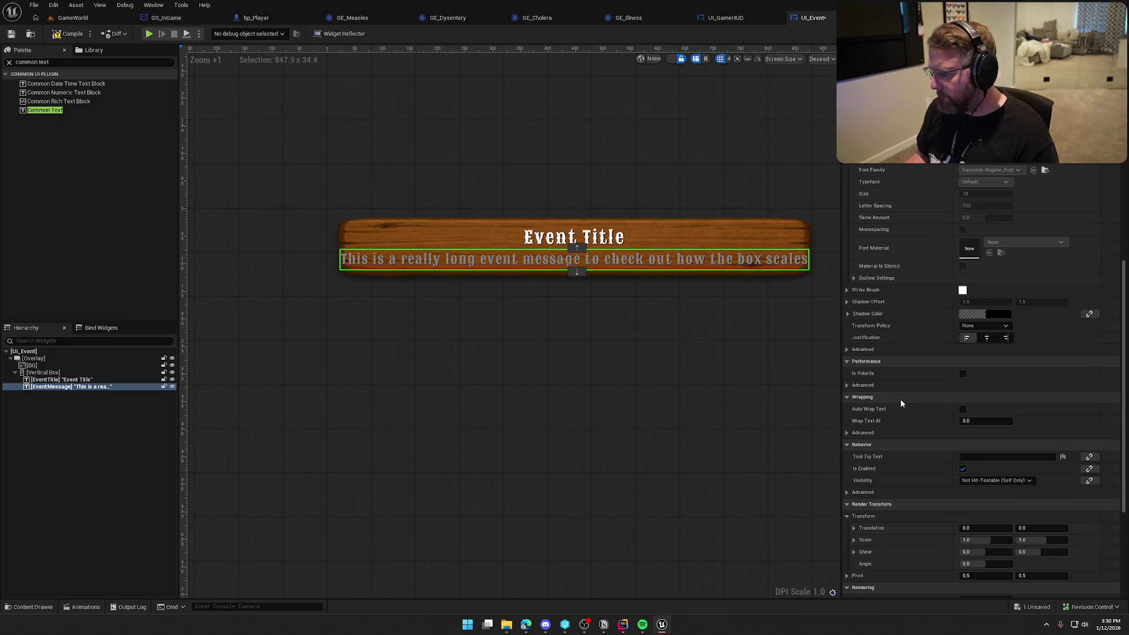
left_click(964, 420)
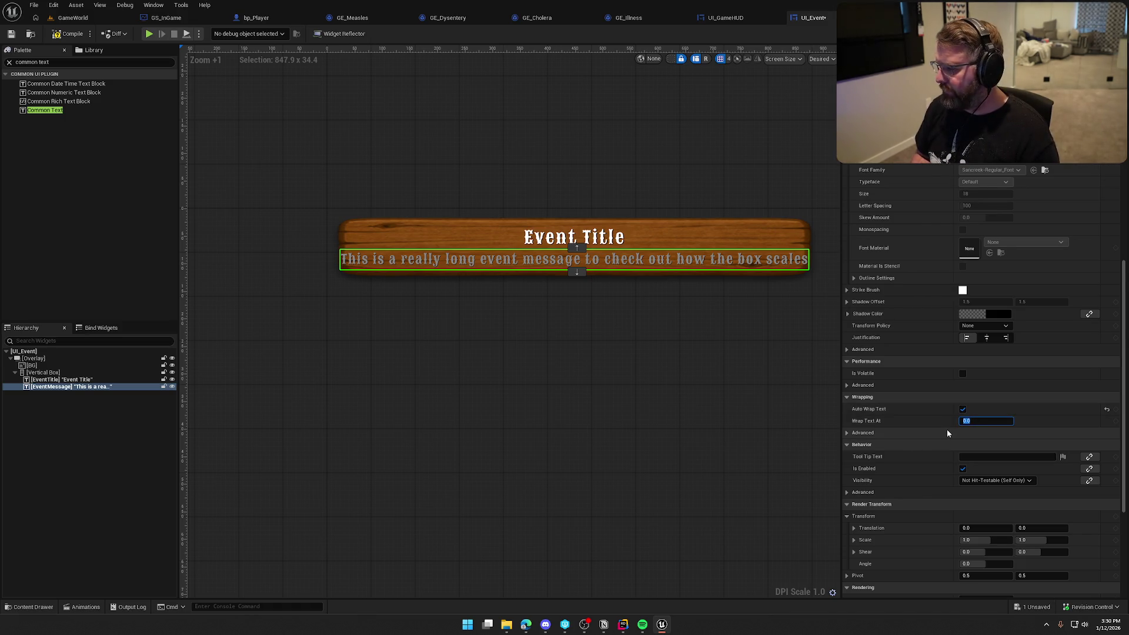
type("10")
key("Return")
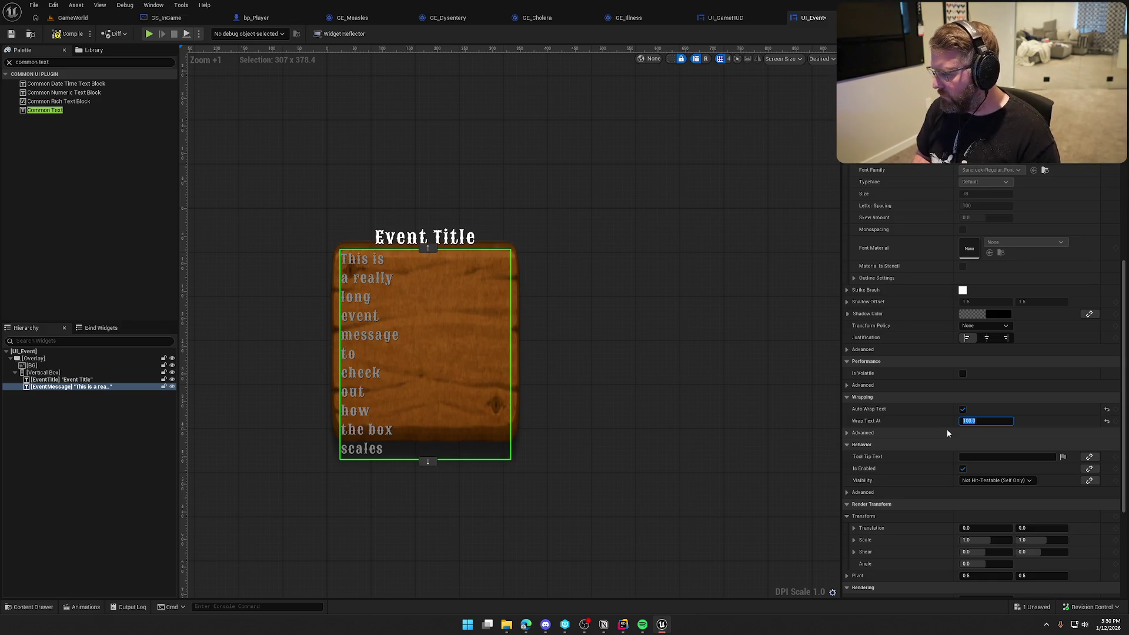
type("300")
key("Return")
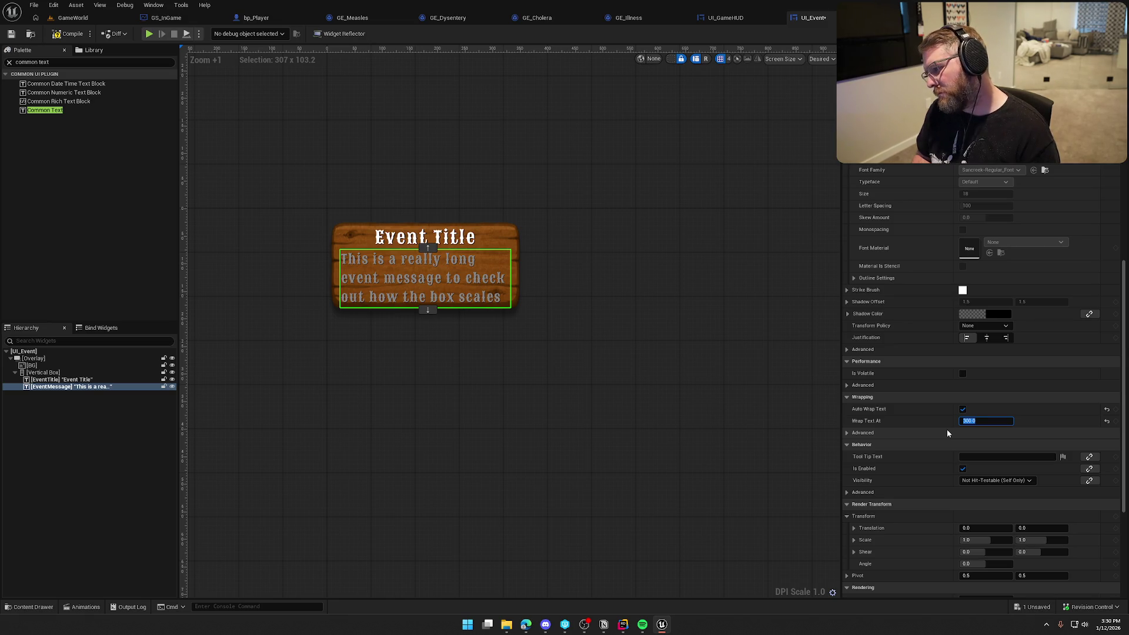
type("250")
key("Return")
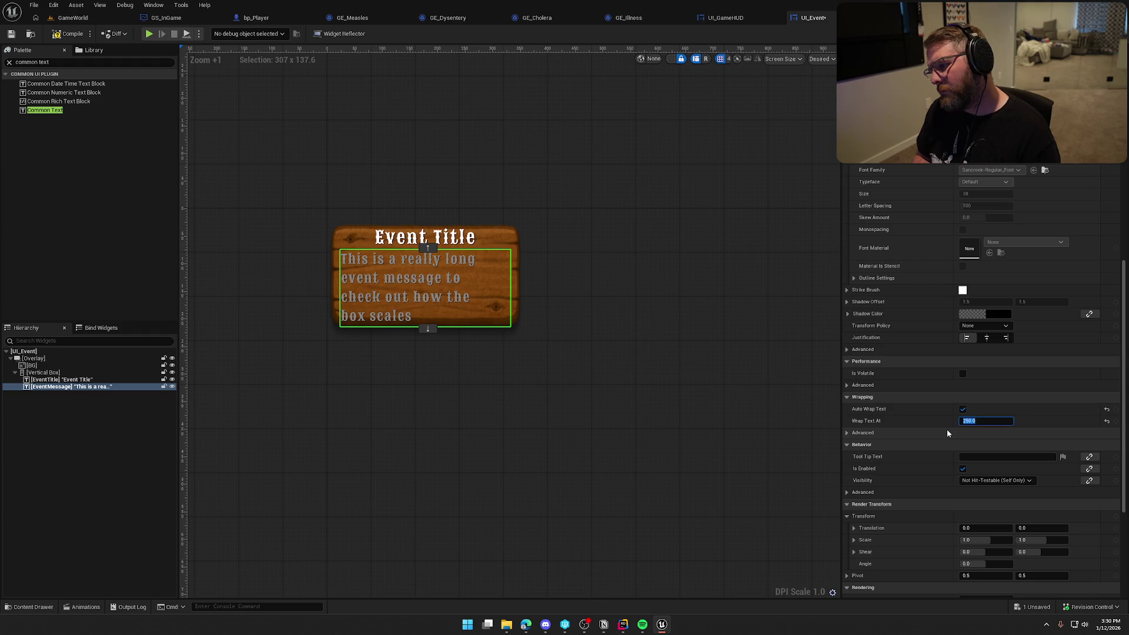
type("400")
key("Return")
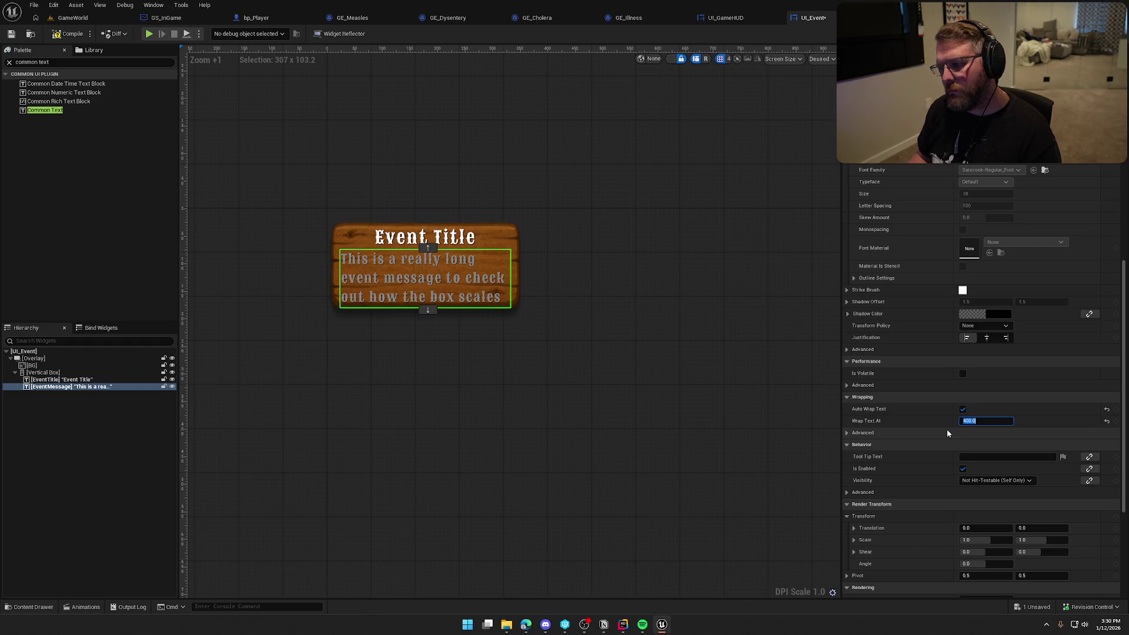
left_click(962, 410)
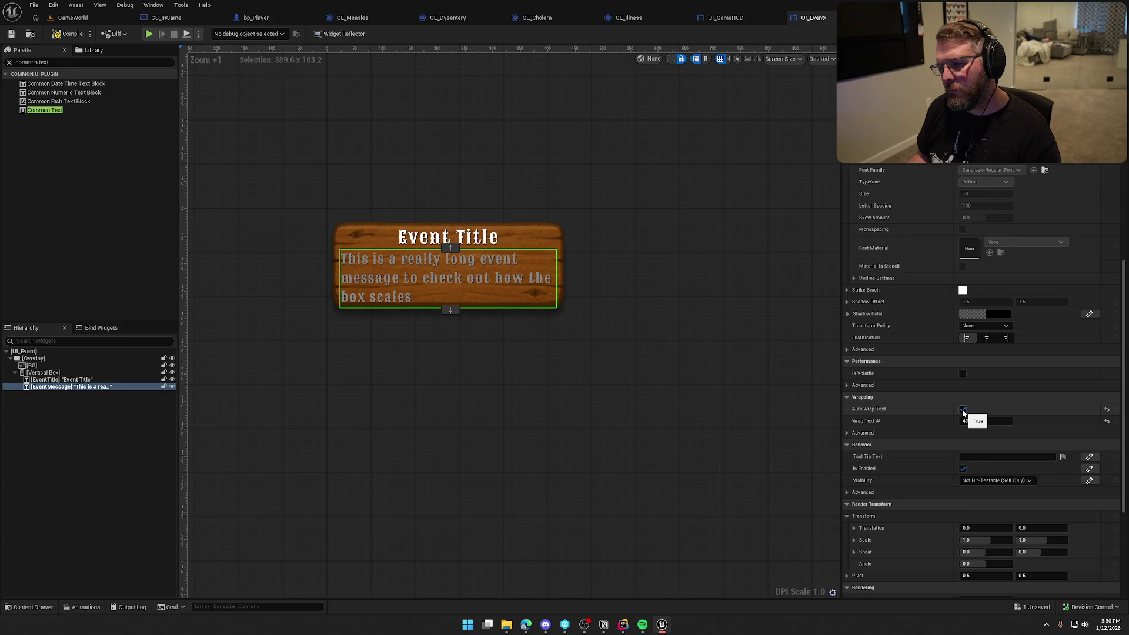
left_click(963, 409)
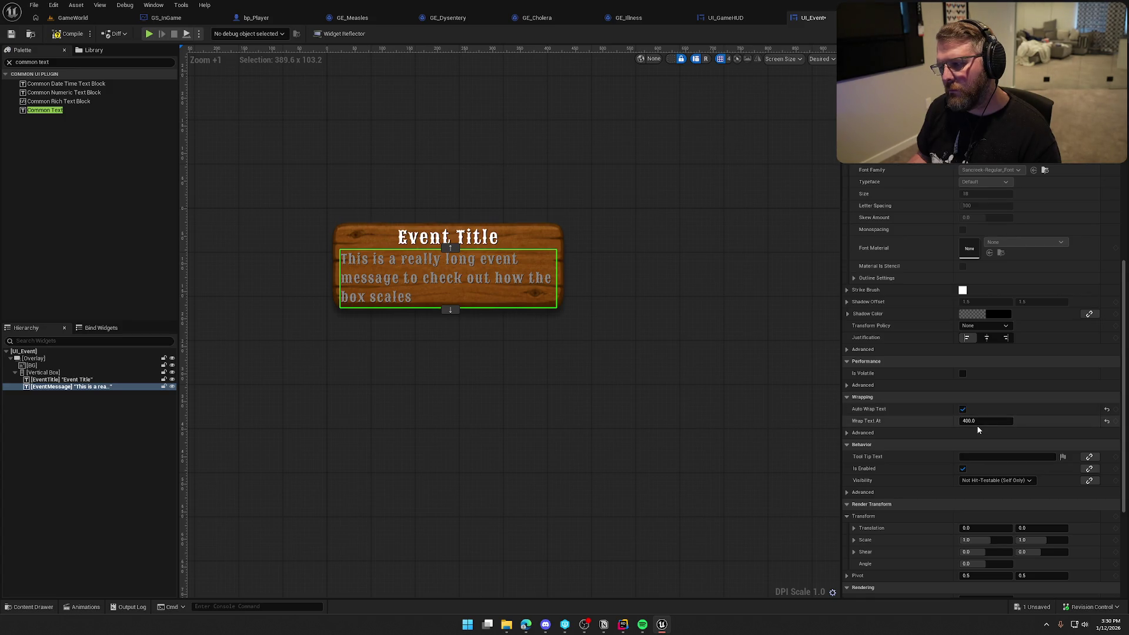
Compile the UI_Event widget blueprint and review the result.
left_click(65, 34)
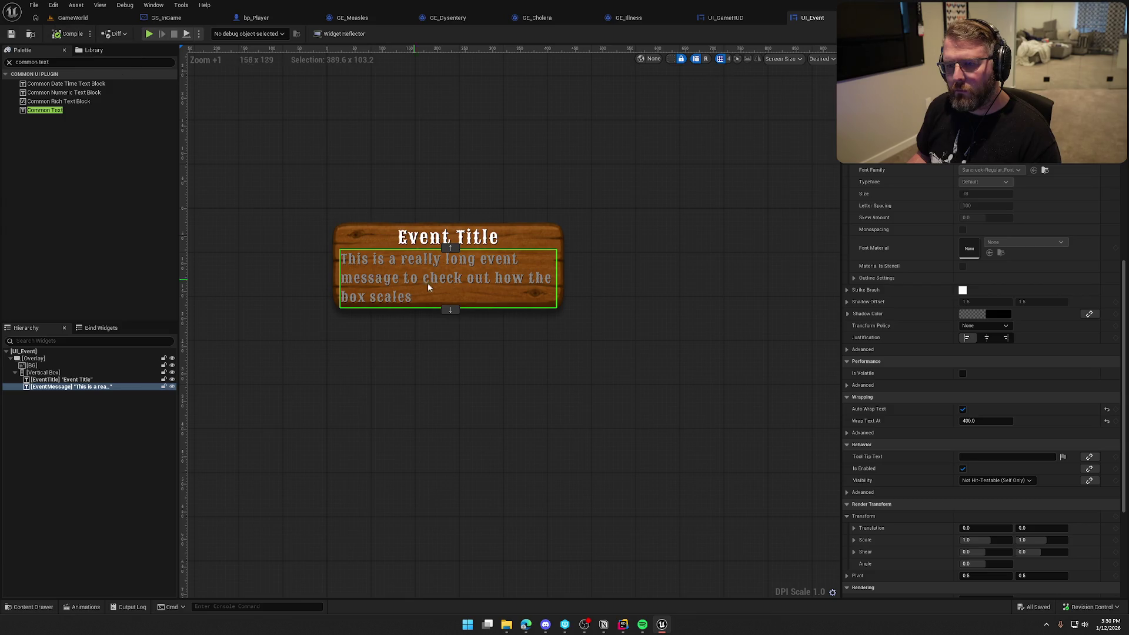
scroll(682, 423, "down", 3)
scroll(625, 382, "up", 1)
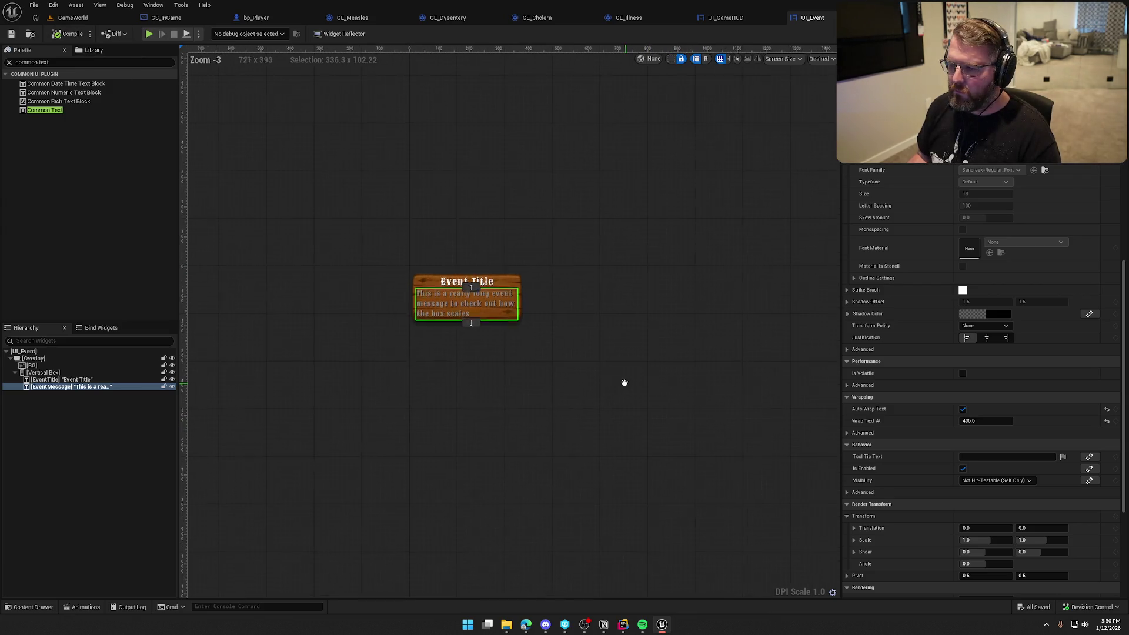
scroll(492, 377, "up", 4)
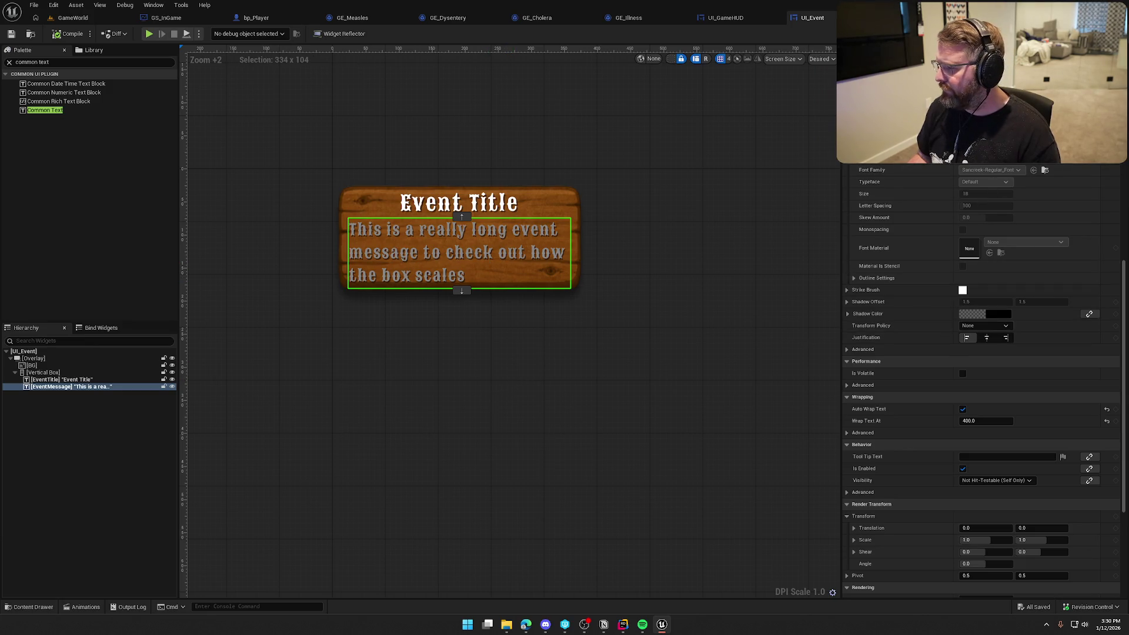
scroll(657, 432, "up", 1)
scroll(658, 432, "down", 1)
scroll(989, 341, "up", 3)
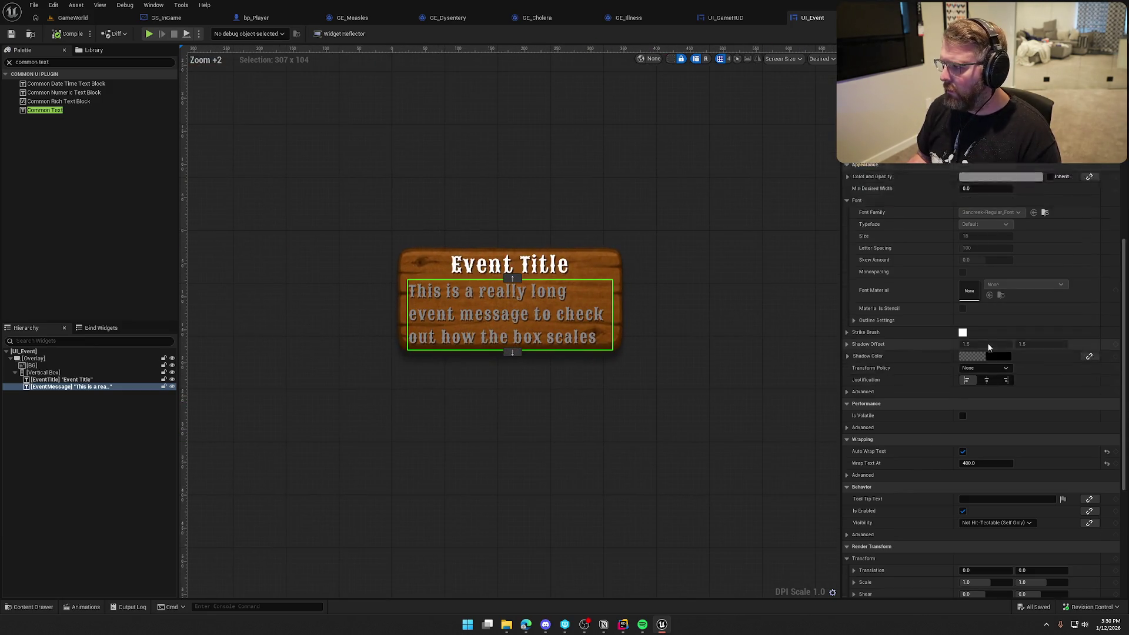
key("ctrl+space")
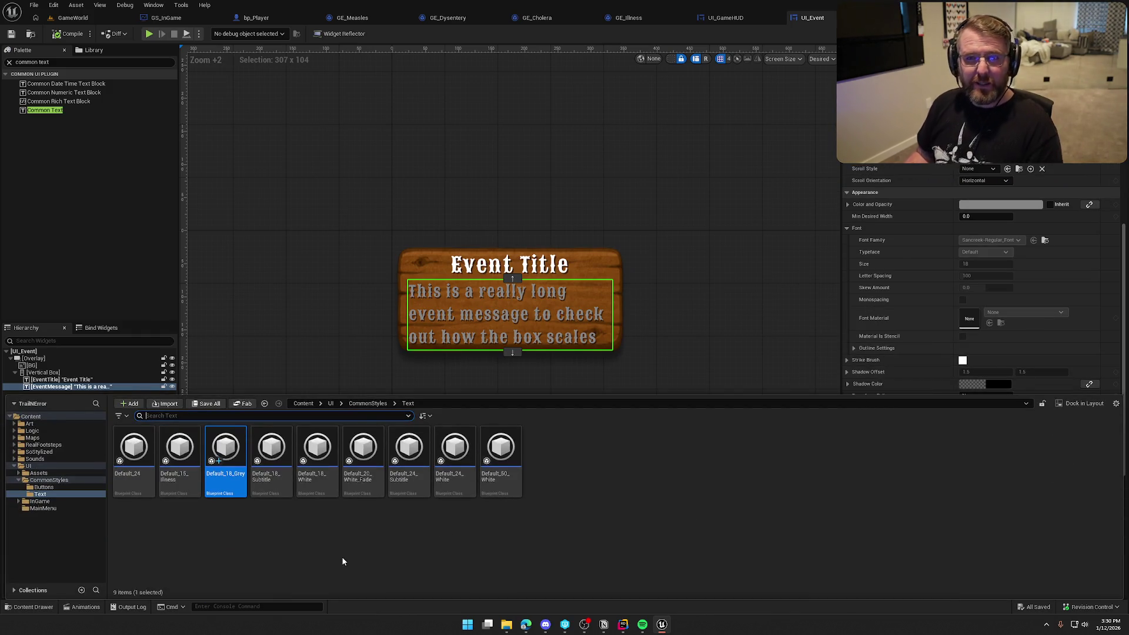
Darken Default_18_Grey's text colour to 0.125 grey and go back to UI_Event.
double_click(226, 448)
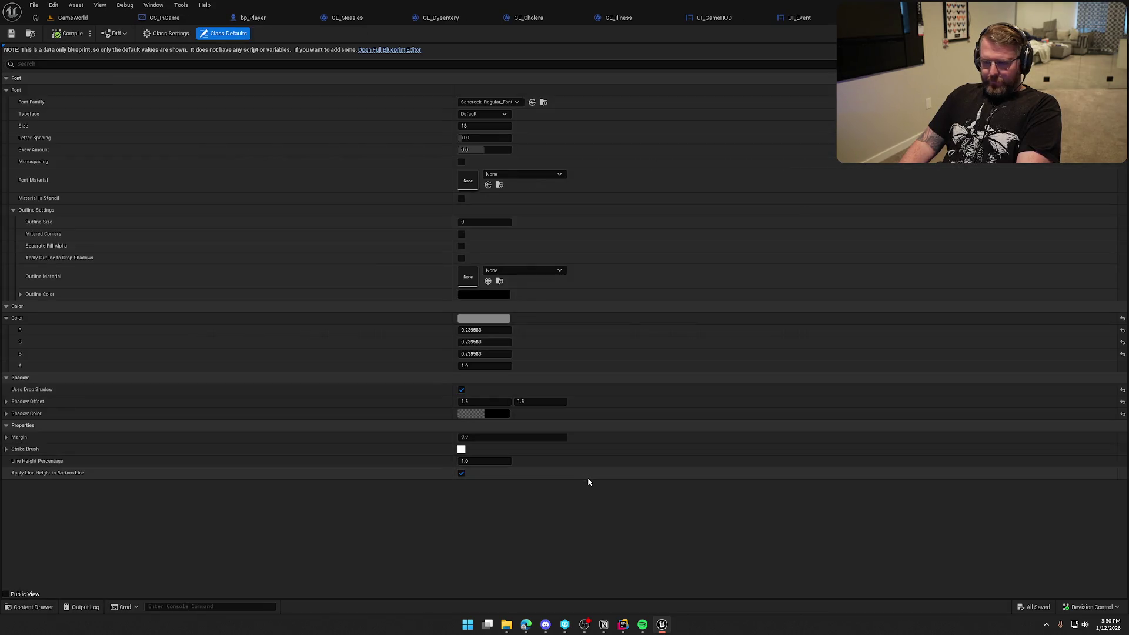
left_click(498, 322)
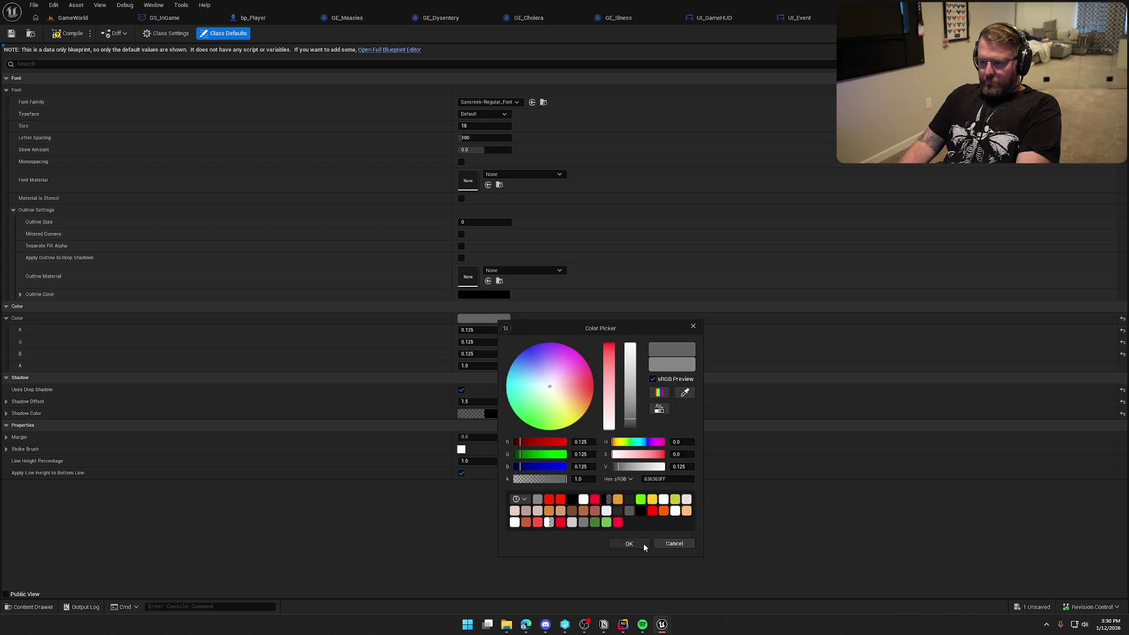
left_click(645, 547)
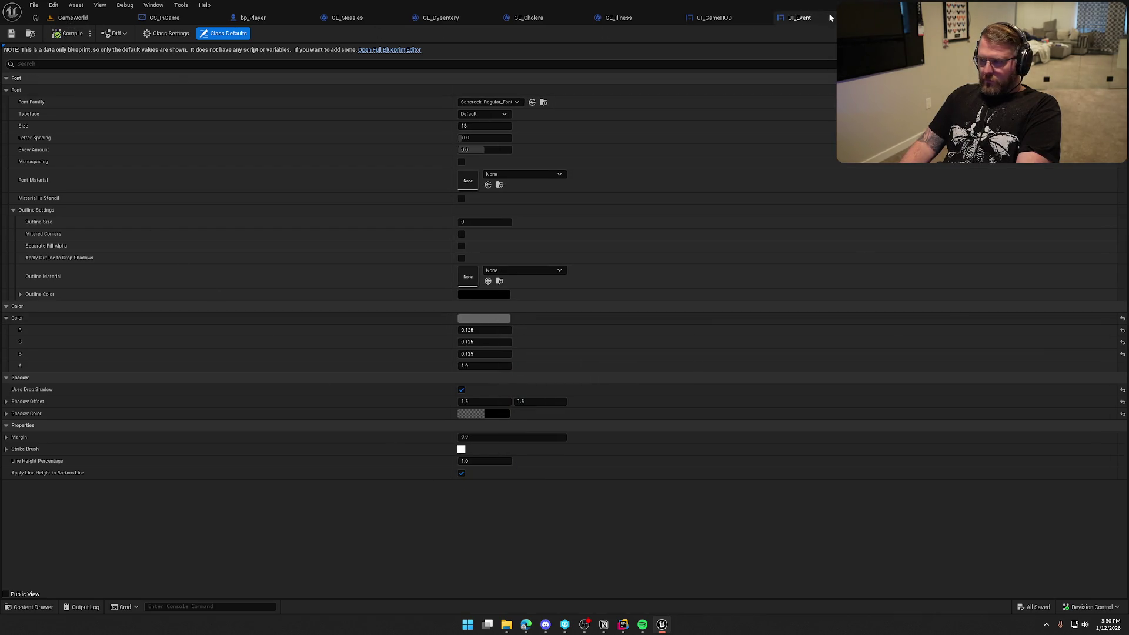
left_click(803, 18)
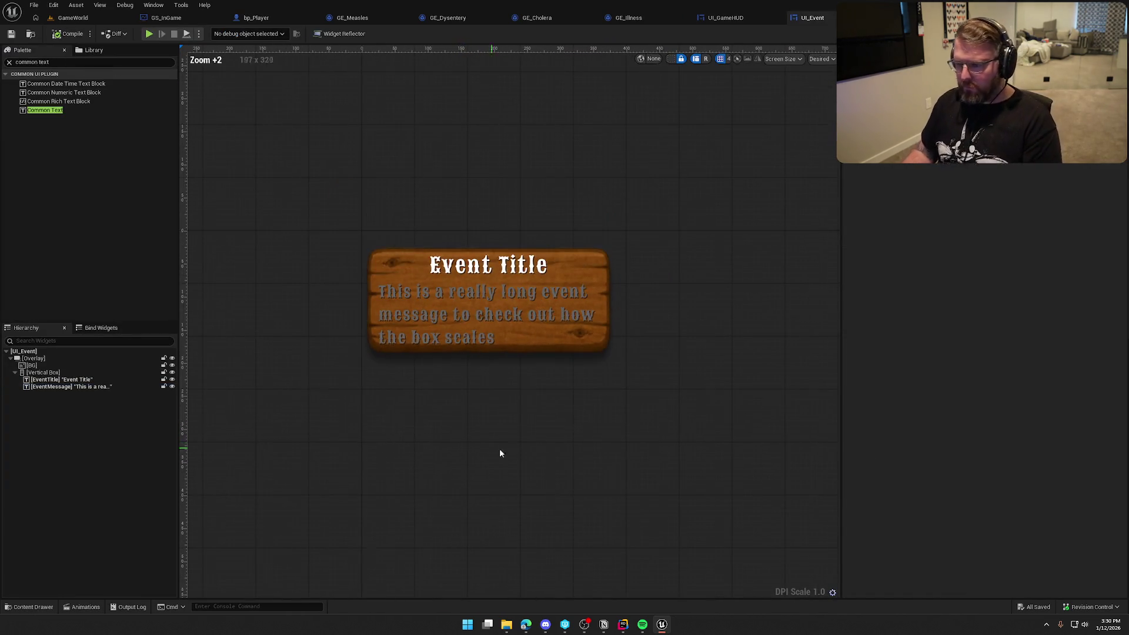
Turn off Auto Wrap Text on EventMessage and center-justify it, leaving it white.
left_click(464, 329)
scroll(941, 447, "down", 5)
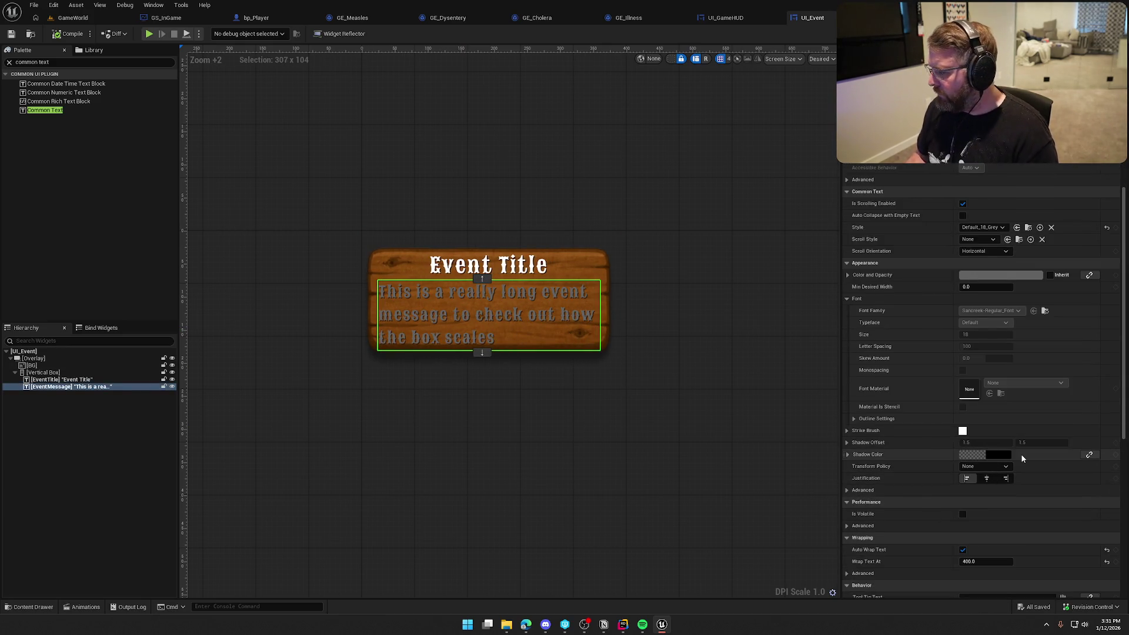
scroll(1021, 457, "down", 3)
left_click(963, 478)
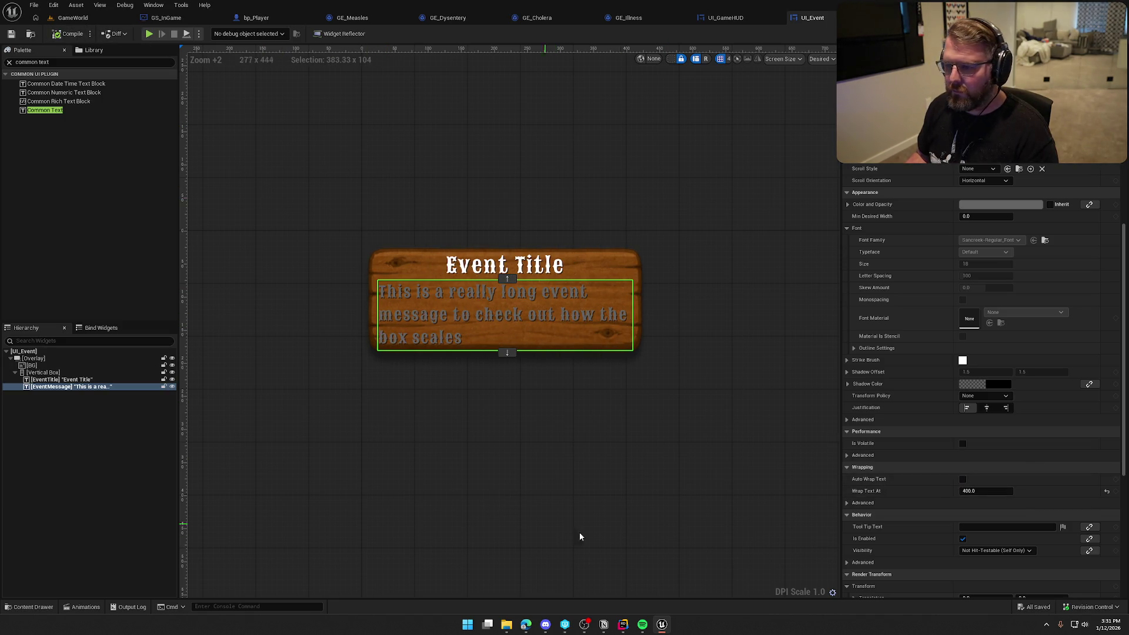
left_click_drag(622, 474, 571, 481)
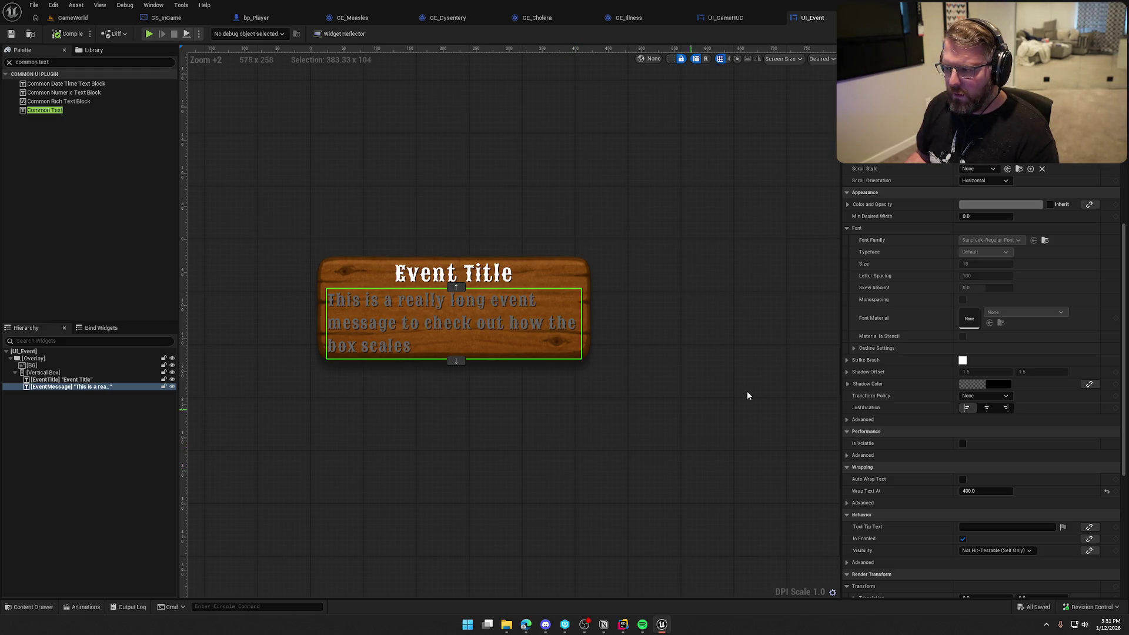
left_click(987, 408)
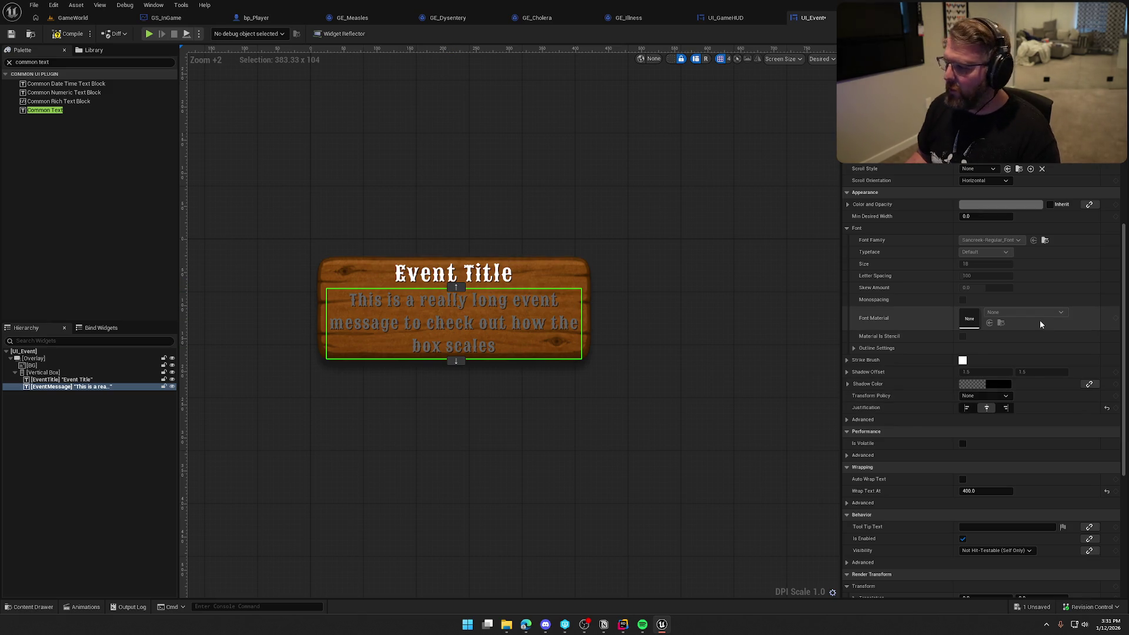
left_click(976, 169)
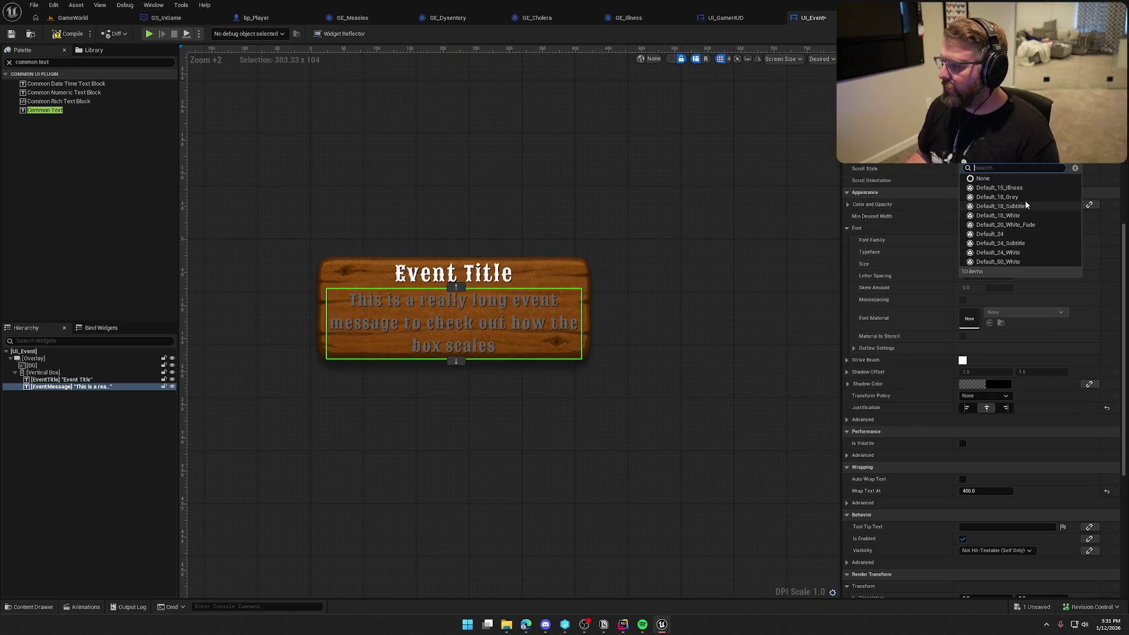
key("Escape")
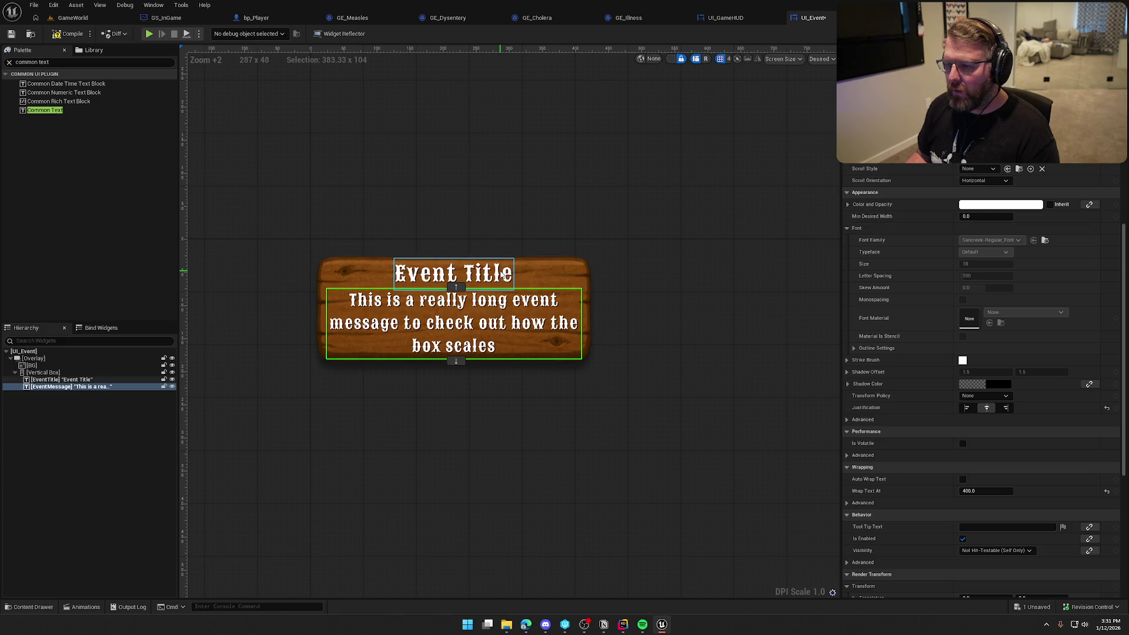
Apply the orange Default_24 style to the Event Title.
left_click(502, 274)
left_click(978, 169)
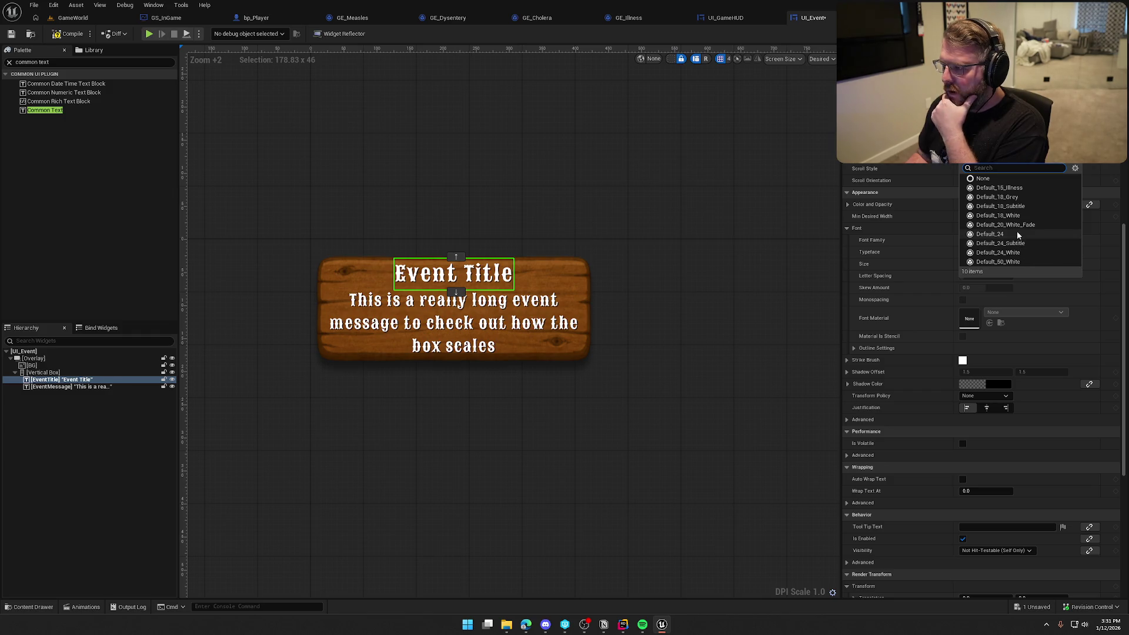
left_click(1017, 234)
left_click(740, 205)
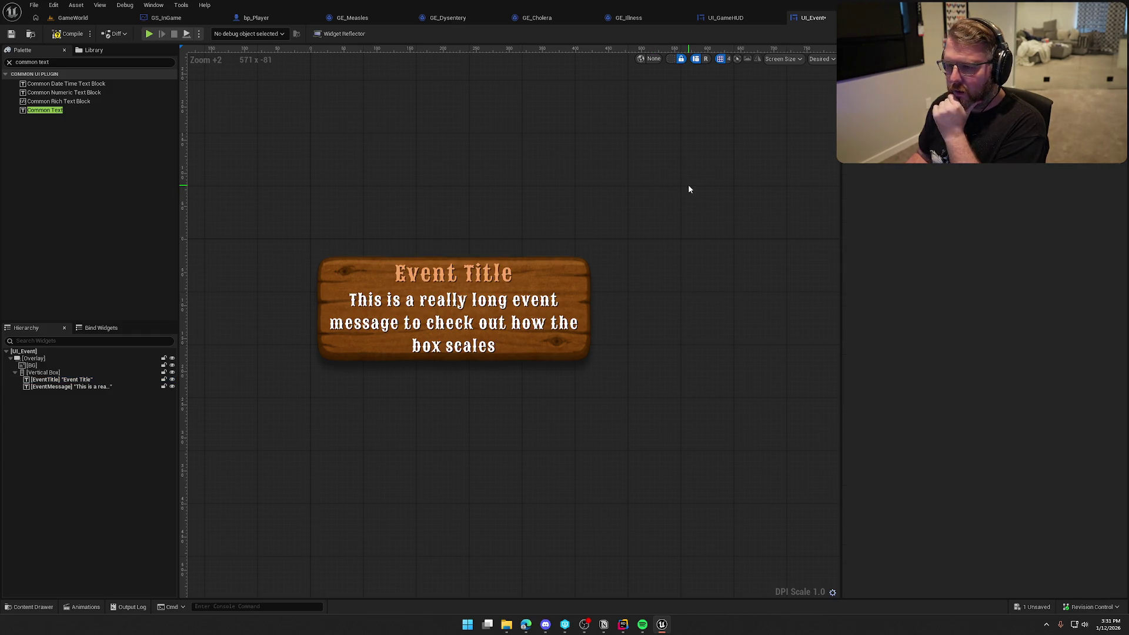
Set the vertical box's top, right and bottom padding to 50 and save UI_Event.
left_click(48, 374)
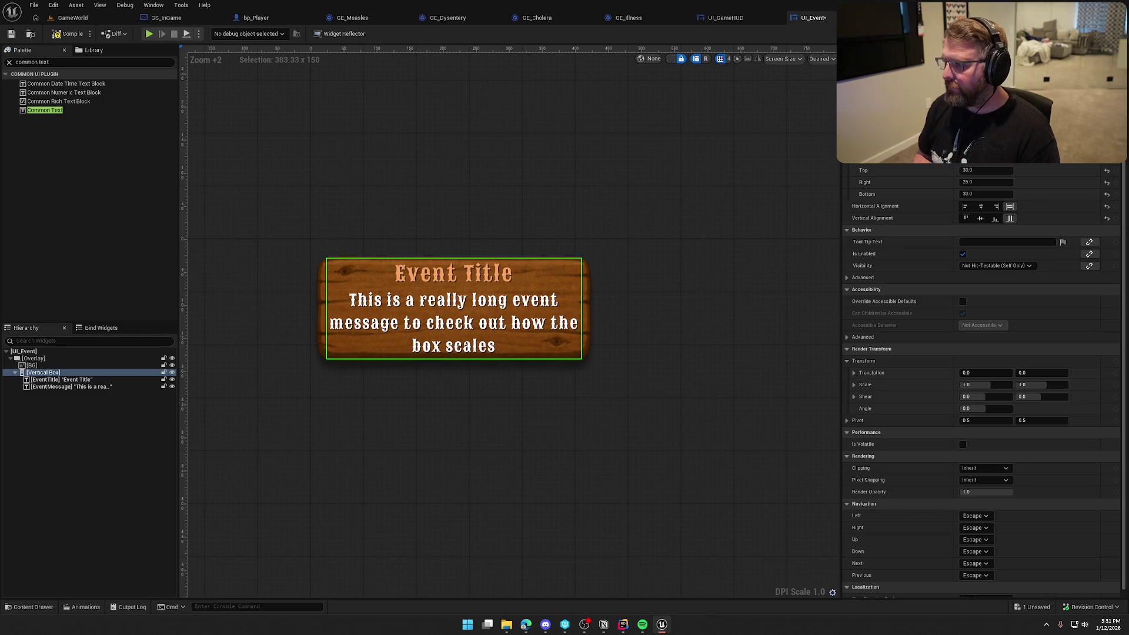
key("Return")
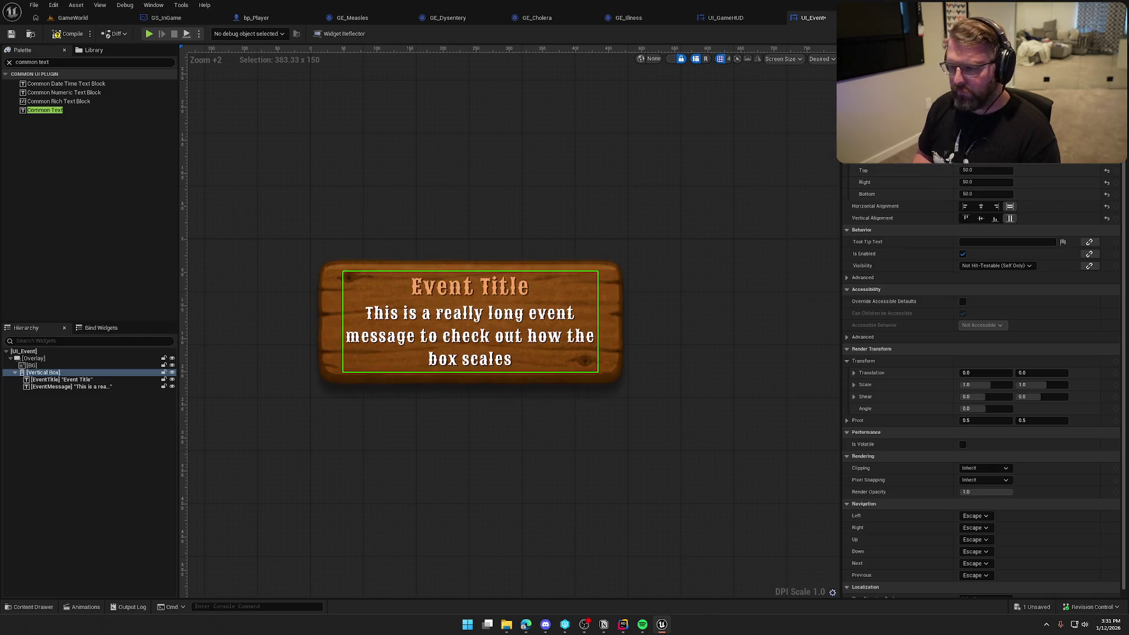
left_click(640, 492)
scroll(647, 479, "down", 2)
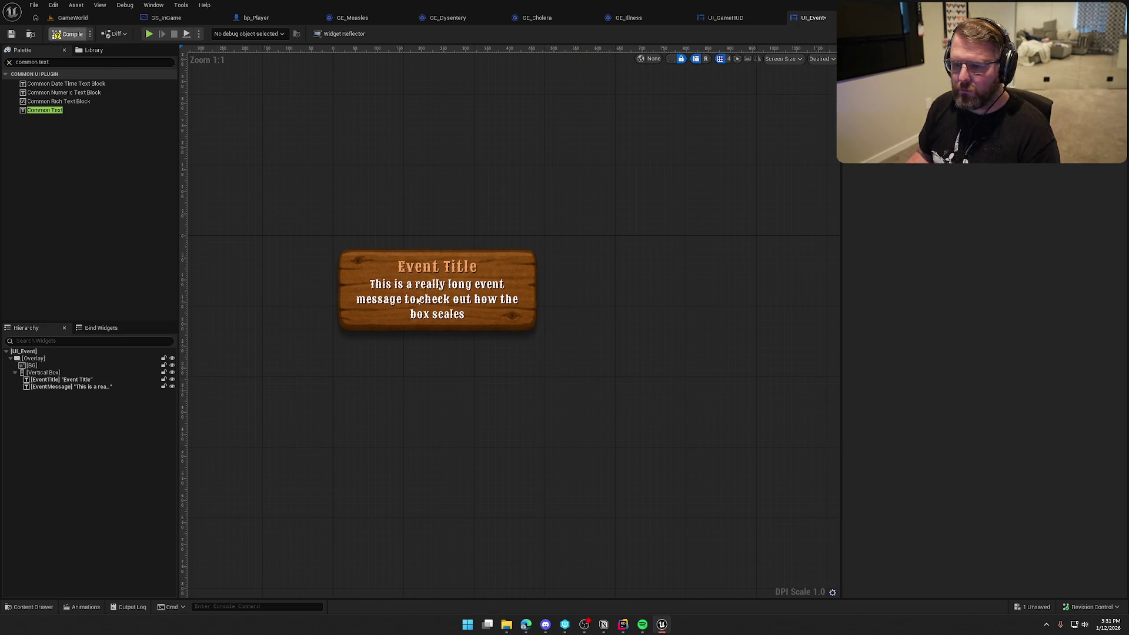
key("ctrl+s")
scroll(542, 362, "down", 4)
scroll(517, 352, "up", 4)
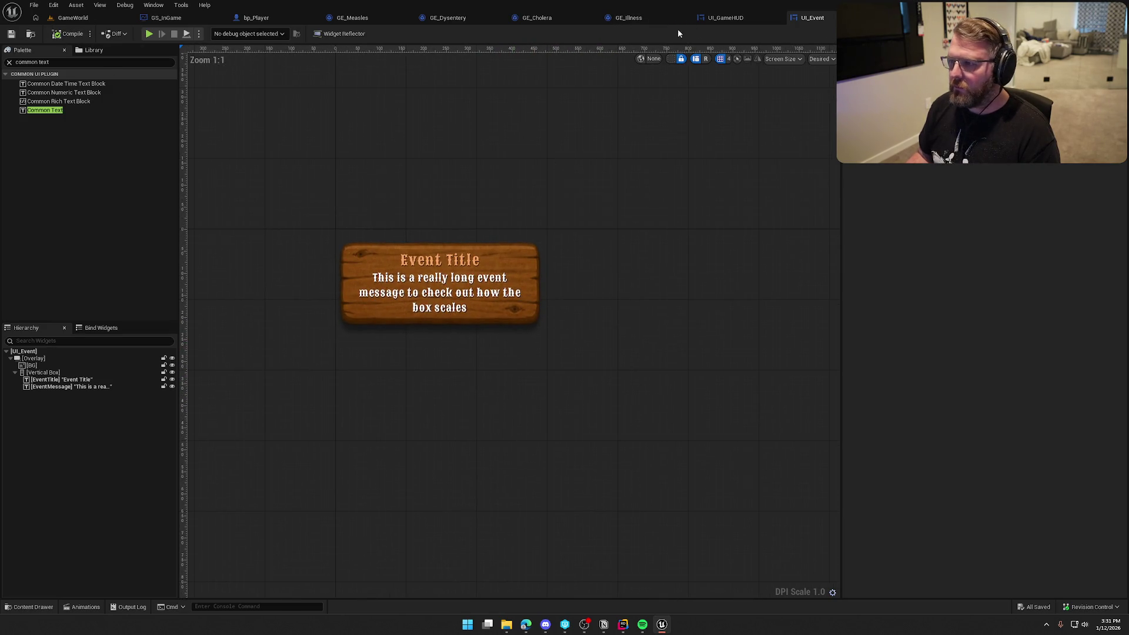
left_click(743, 19)
Place a UI_Event widget inside UI_GameHUD's Events container and save the HUD.
left_click(44, 429)
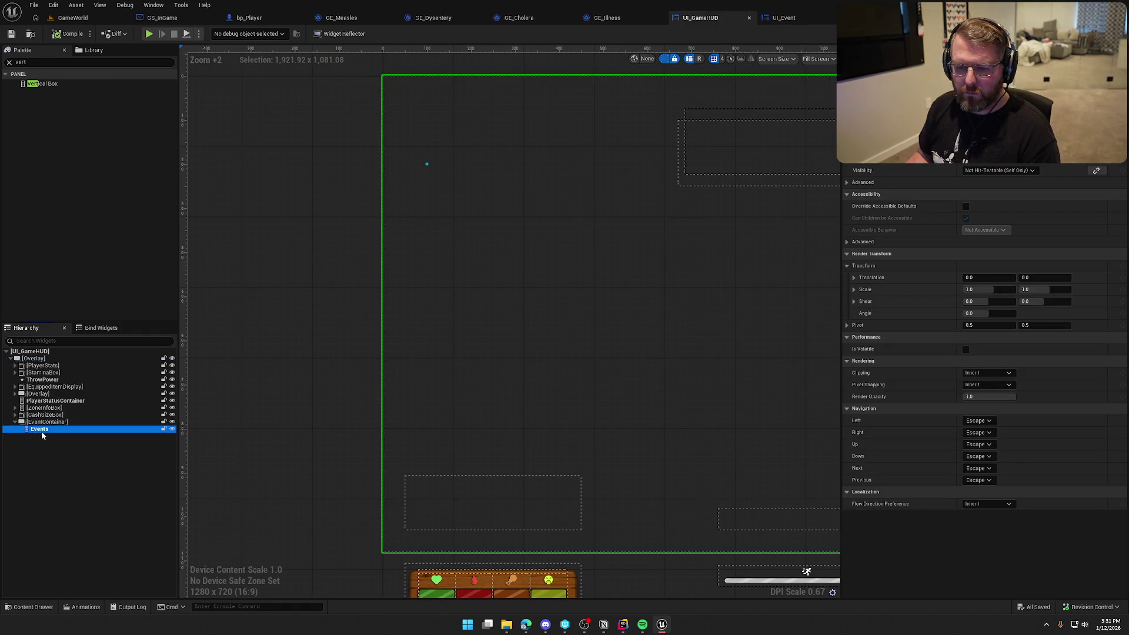
left_click(37, 62)
type("ui even")
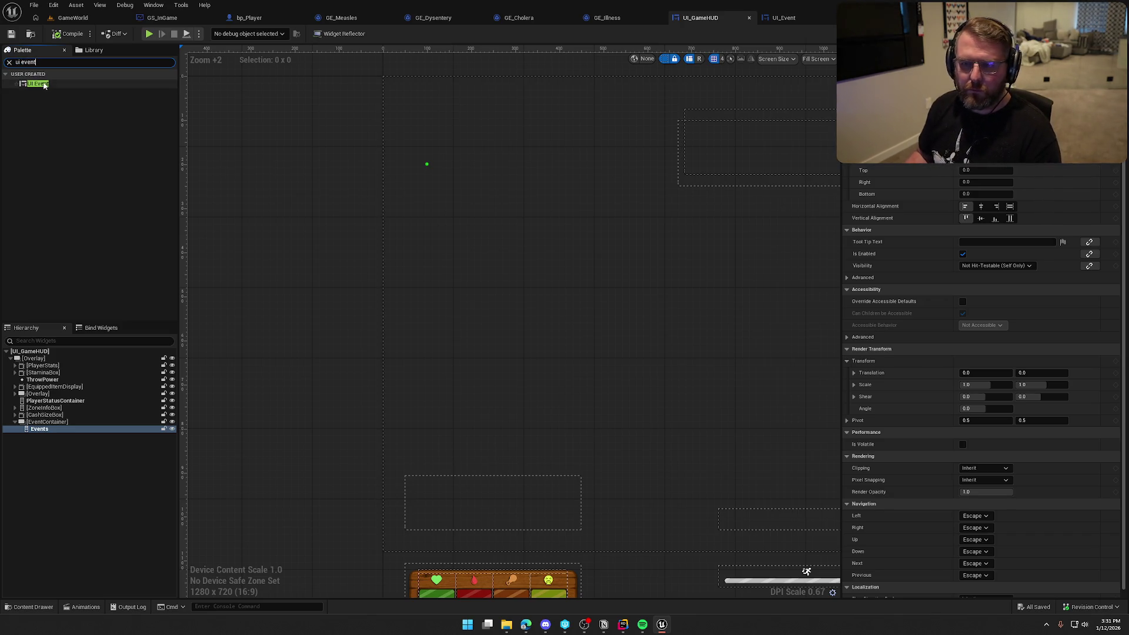
mouse_move(38, 83)
left_mouse_down()
mouse_move(108, 443)
mouse_move(53, 435)
left_mouse_up()
scroll(457, 335, "down", 2)
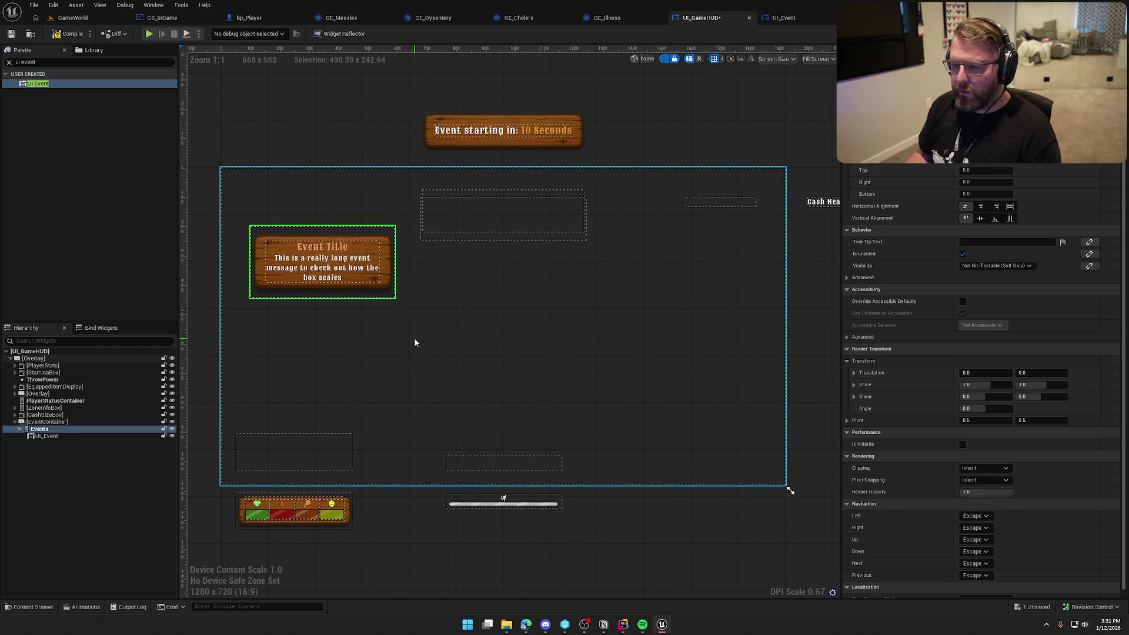
key("ctrl+s")
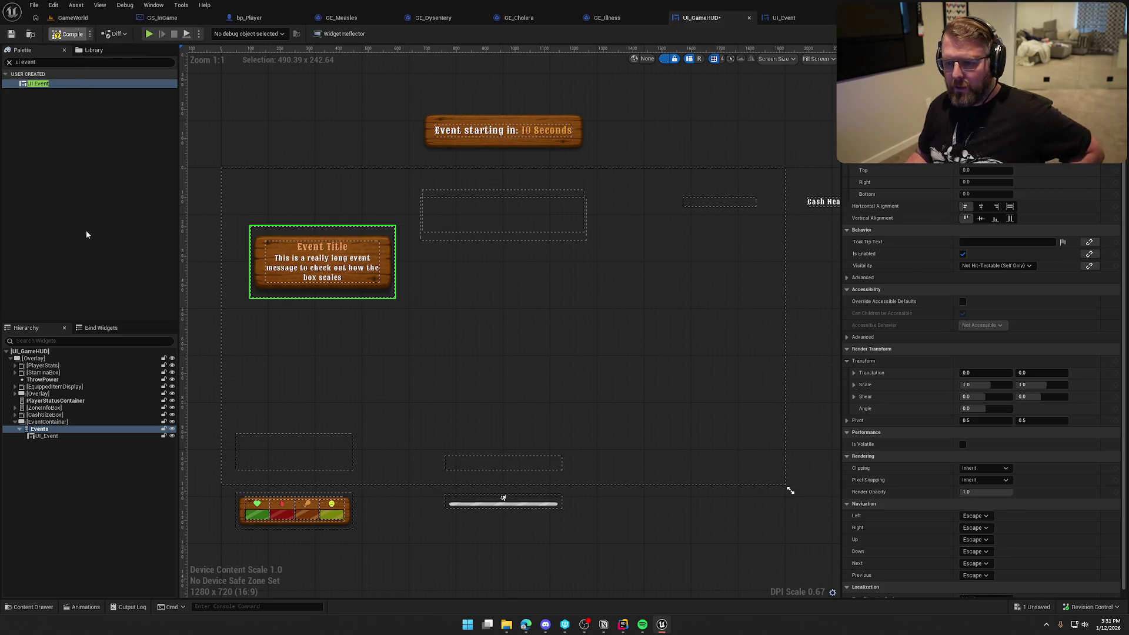
left_click(460, 178)
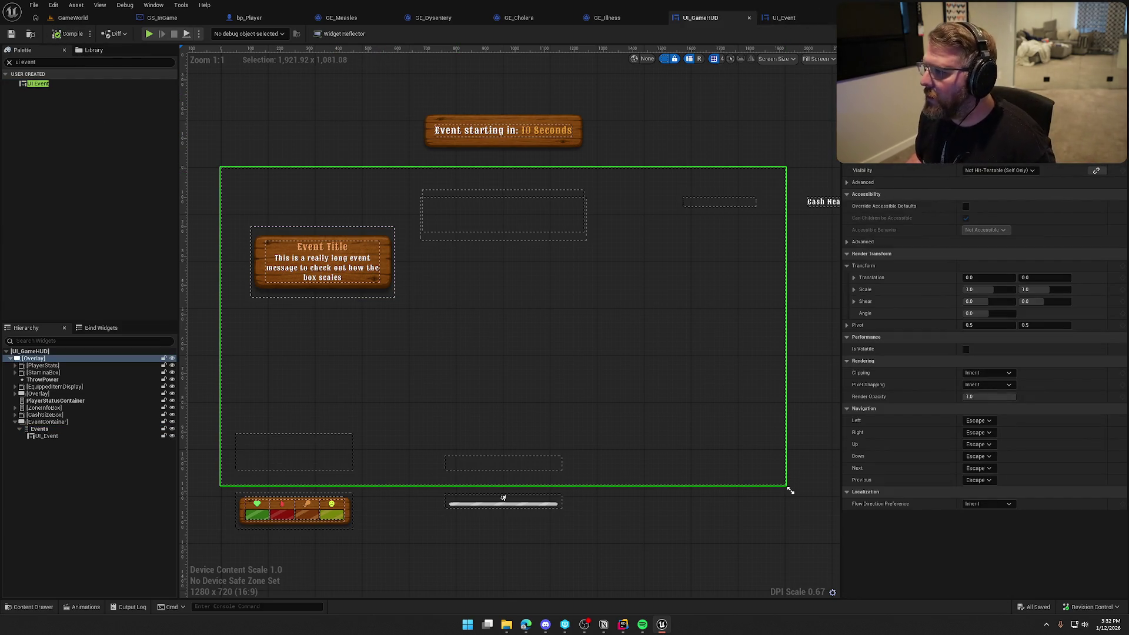
In UI_Event, select EventTitle and browse to its Default_24 style asset.
left_click(776, 18)
left_click(440, 293)
left_click(439, 260)
left_click(1019, 337)
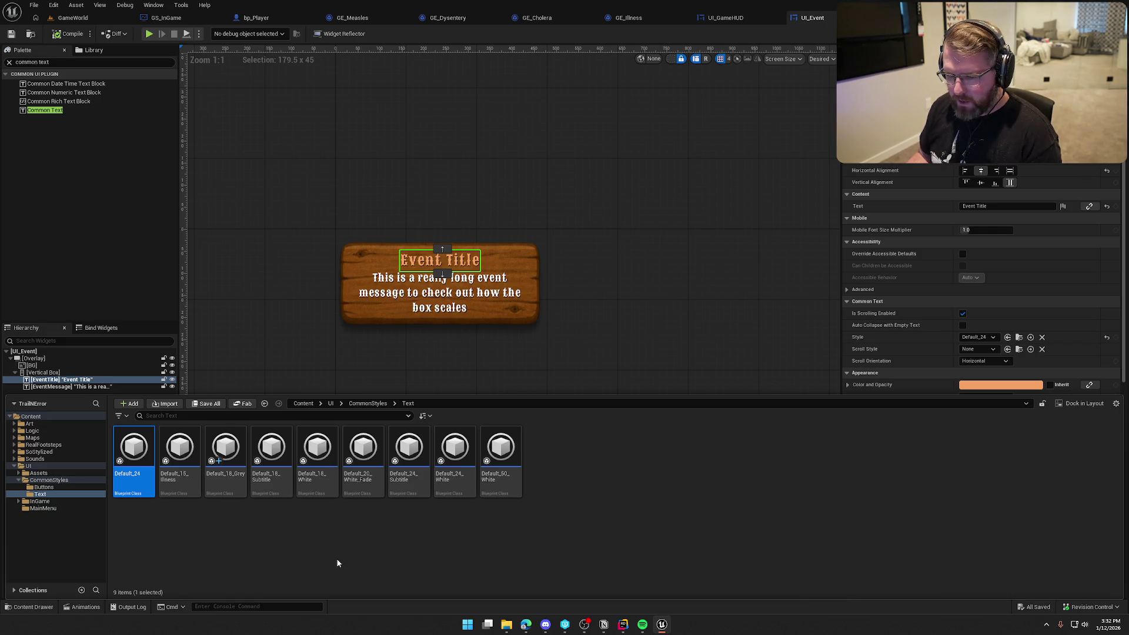
Duplicate Default_24 as Default_12 and assign it to the Event Title.
key("ctrl+d")
key("BackSpace")
key("BackSpace")
type("12")
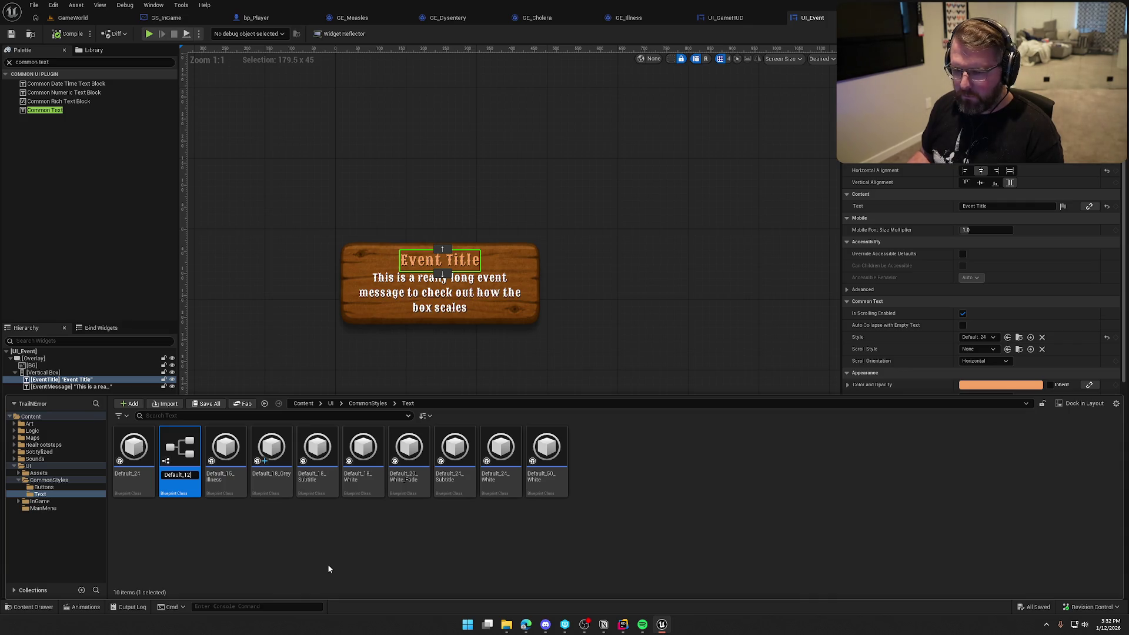
key("Return")
mouse_move(130, 463)
left_mouse_down()
mouse_move(934, 365)
mouse_move(979, 340)
left_mouse_up()
Set Default_12's font size to 12 and save the style.
key("ctrl+space")
double_click(128, 451)
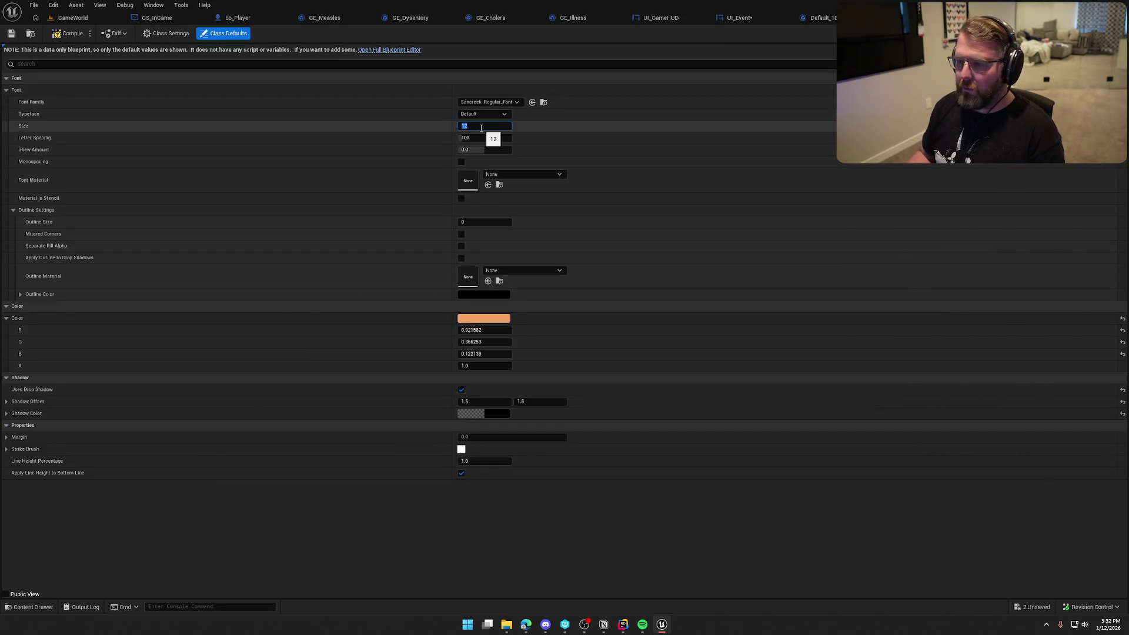
left_click(11, 32)
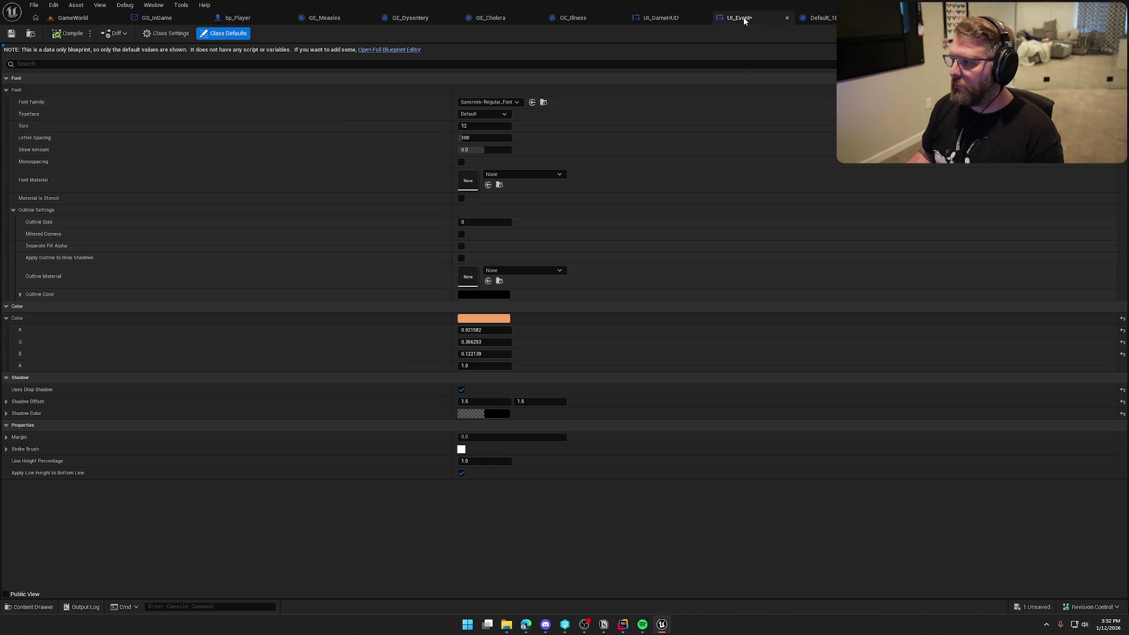
left_click(744, 21)
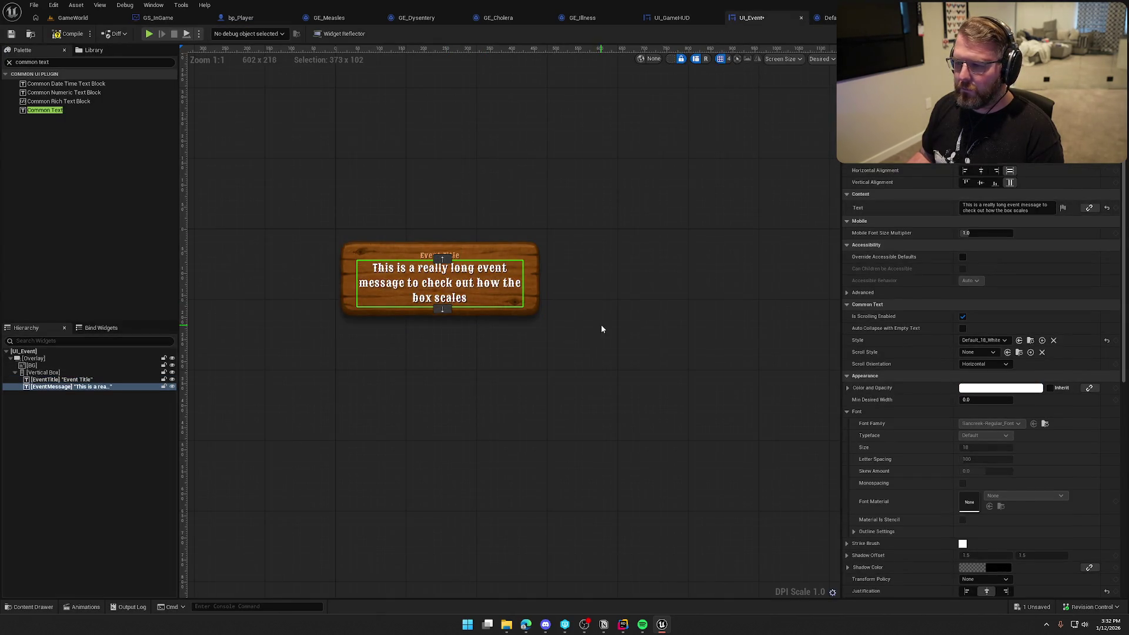
Locate the message's Default_18_White style asset in the content browser.
left_click(1030, 340)
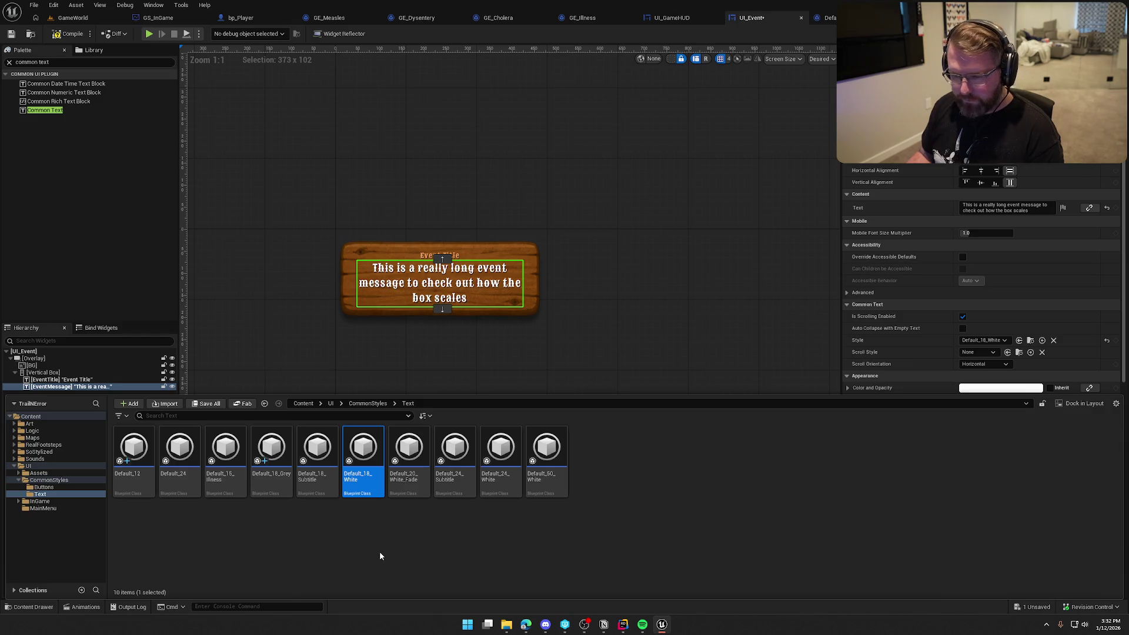
key("F2")
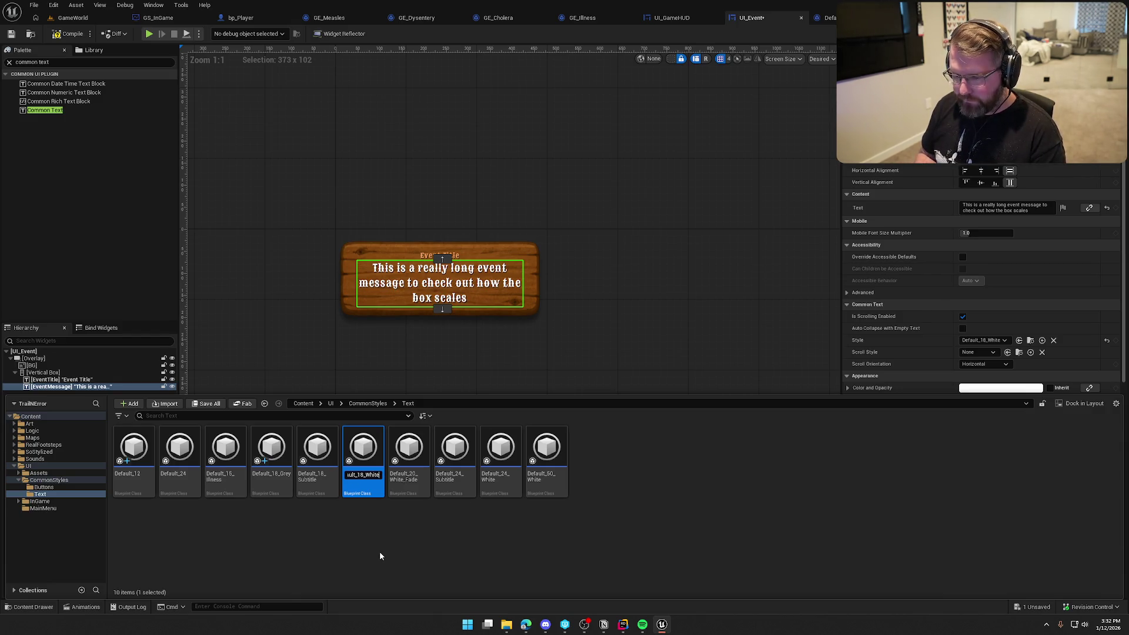
left_click(379, 555)
left_click(356, 491)
Duplicate Default_18_White as Default_10_White and assign it to EventMessage.
key("ctrl+d")
key("End")
key("BackSpace")
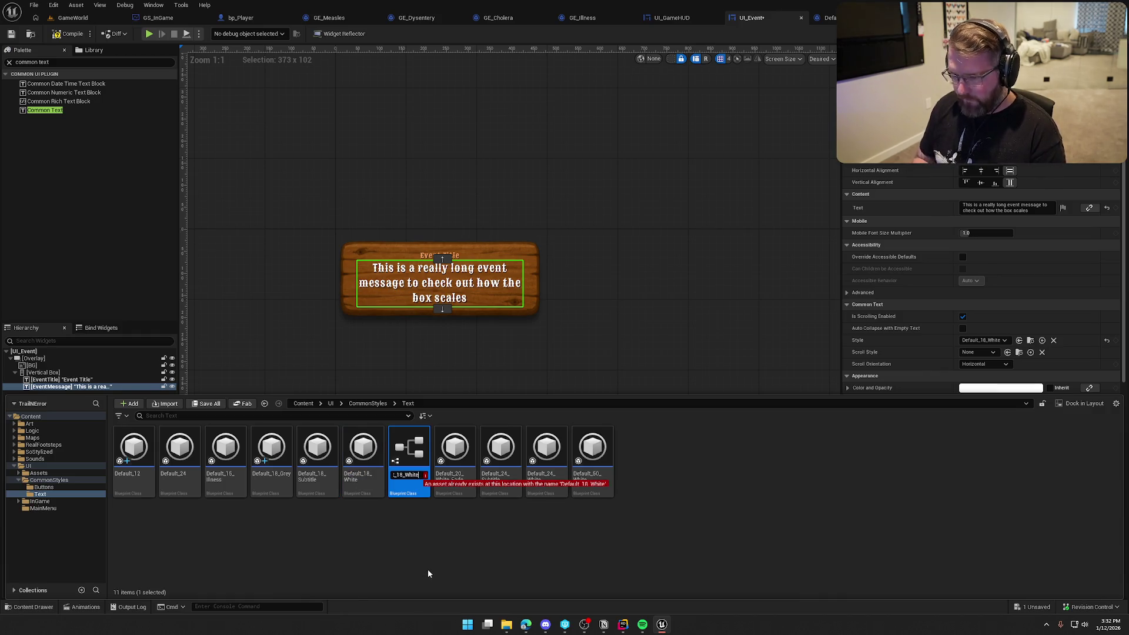
key("Left")
key("Left")
key("Left")
key("BackSpace")
type("10")
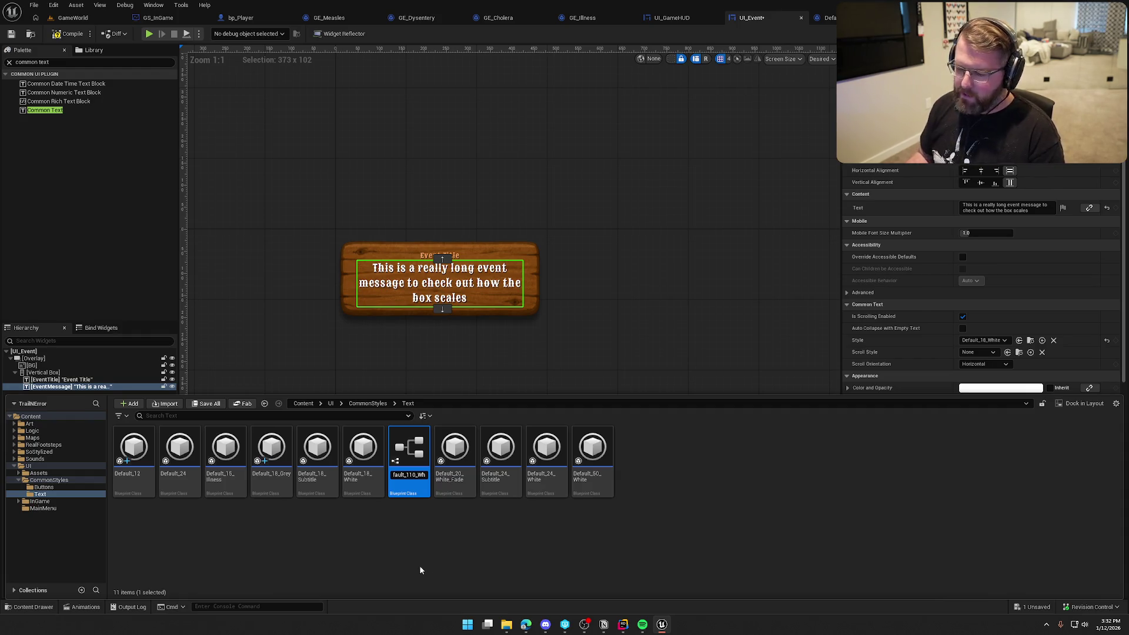
key("Return")
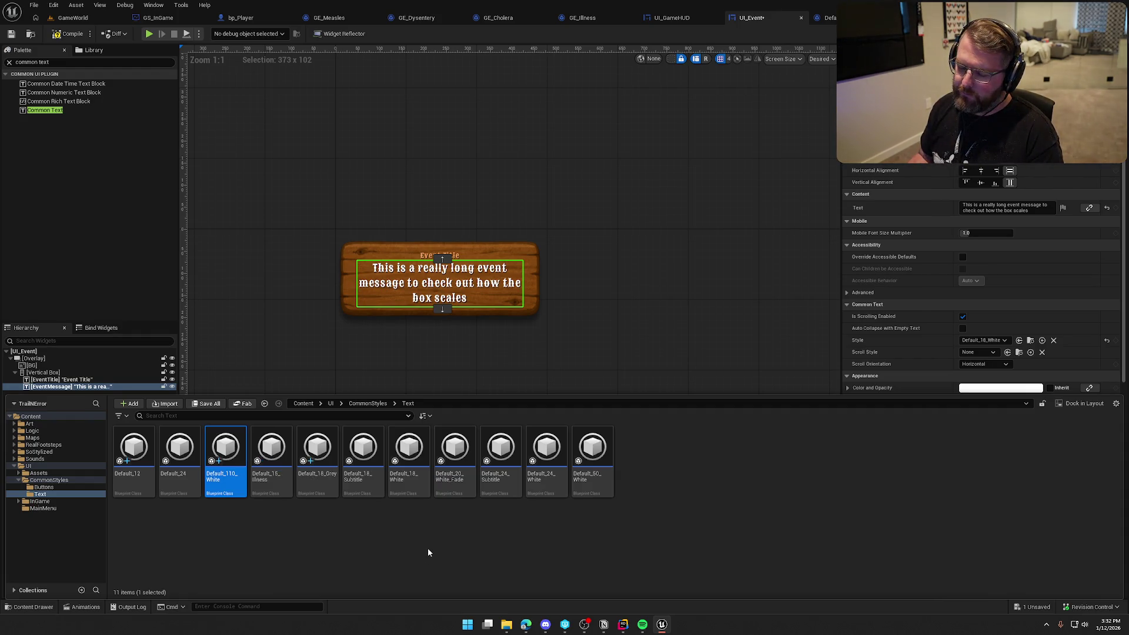
key("Left")
key("BackSpace")
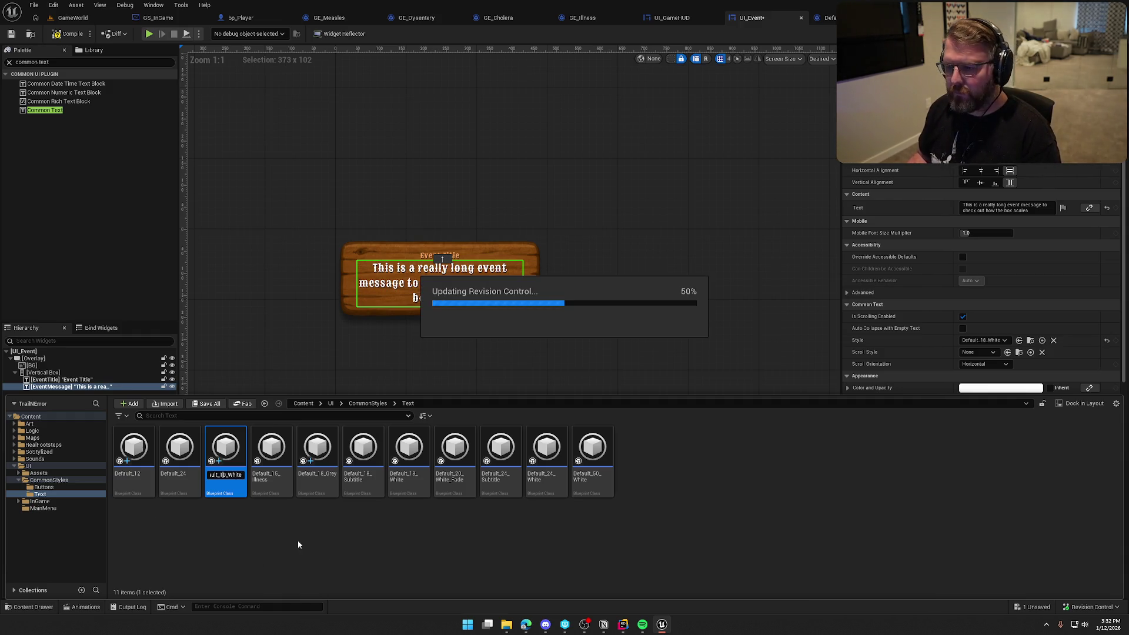
left_click_drag(226, 453, 981, 340)
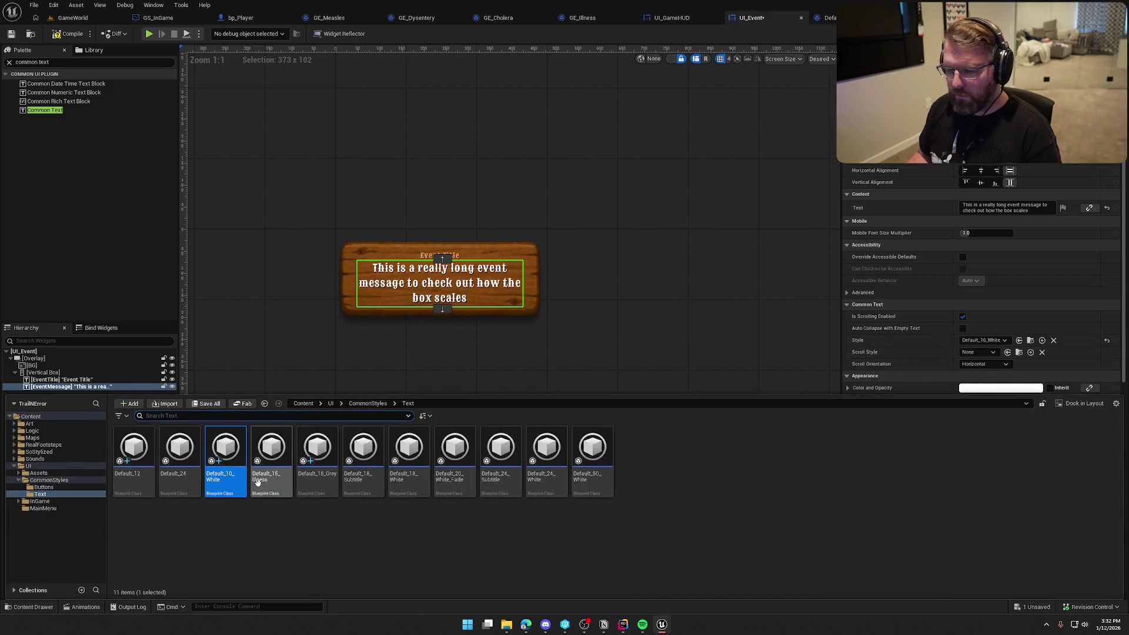
Set Default_10_White's font size to 10, save it, and return to UI_Event.
double_click(234, 442)
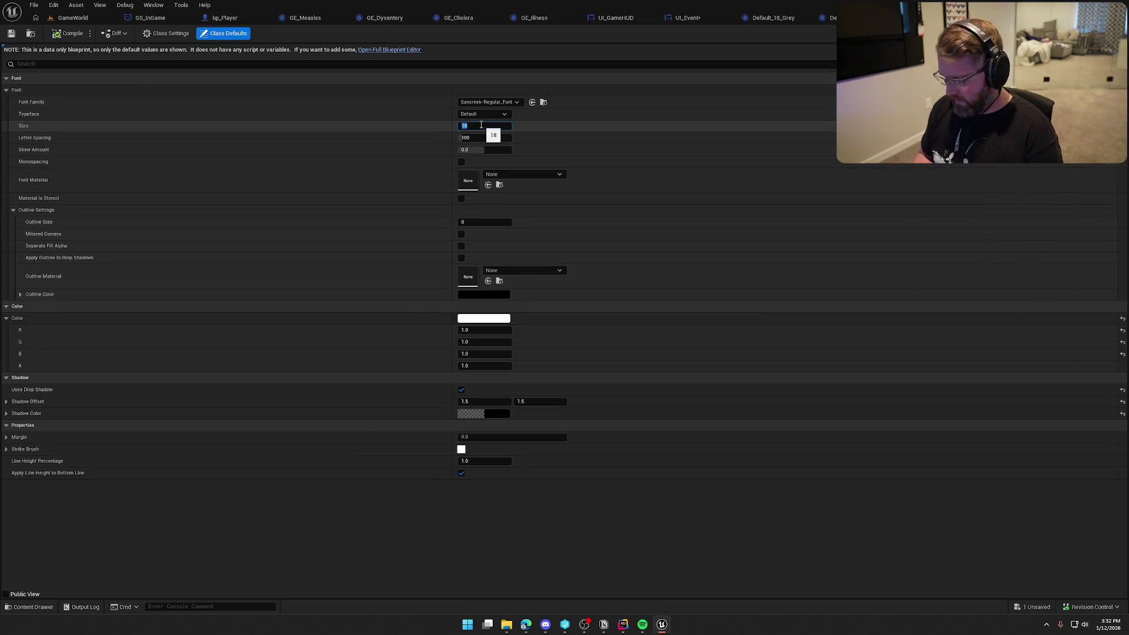
key("Return")
key("ctrl+s")
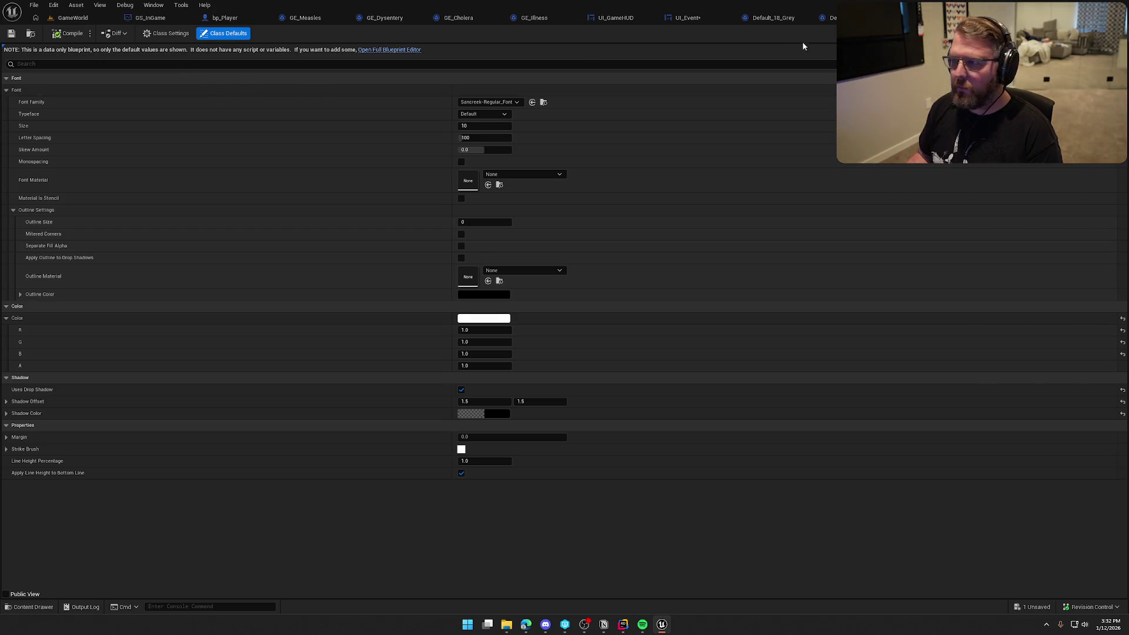
left_click(696, 17)
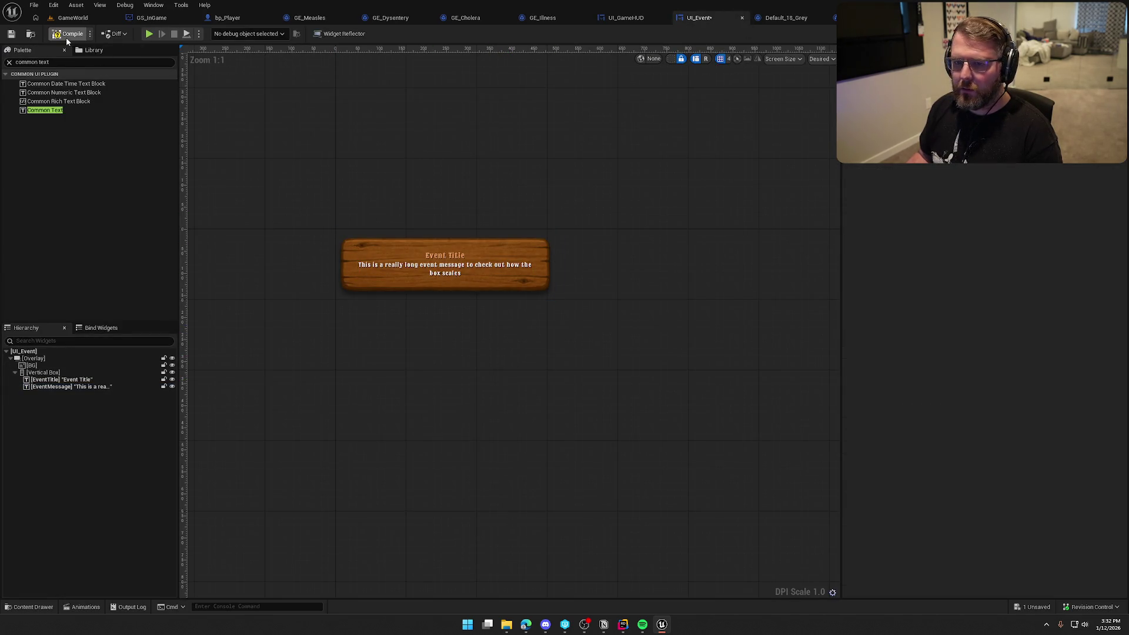
Set EventMessage's Wrap Text At to 200 and compile UI_Event.
key("ctrl+s")
left_click(445, 269)
scroll(1064, 487, "down", 10)
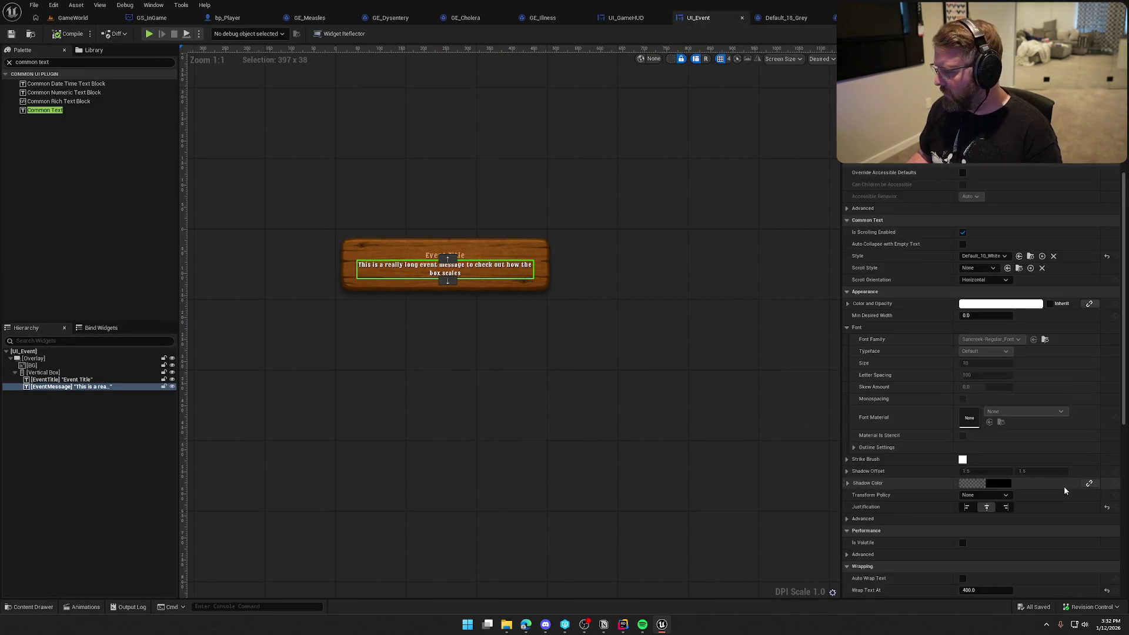
left_click(985, 448)
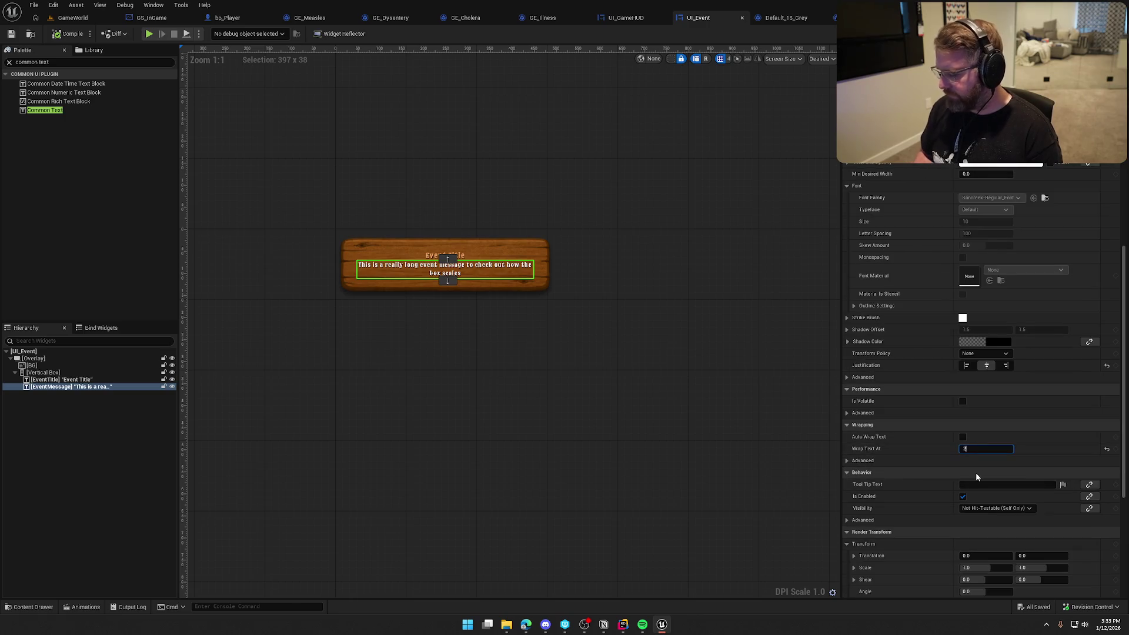
type("00")
key("Return")
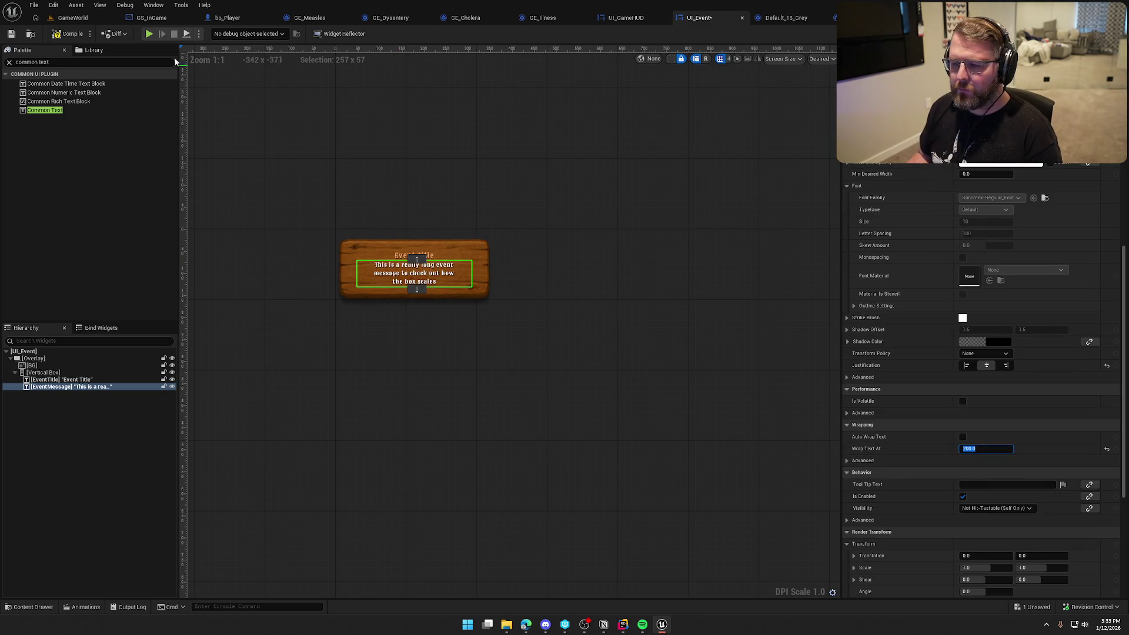
left_click(66, 37)
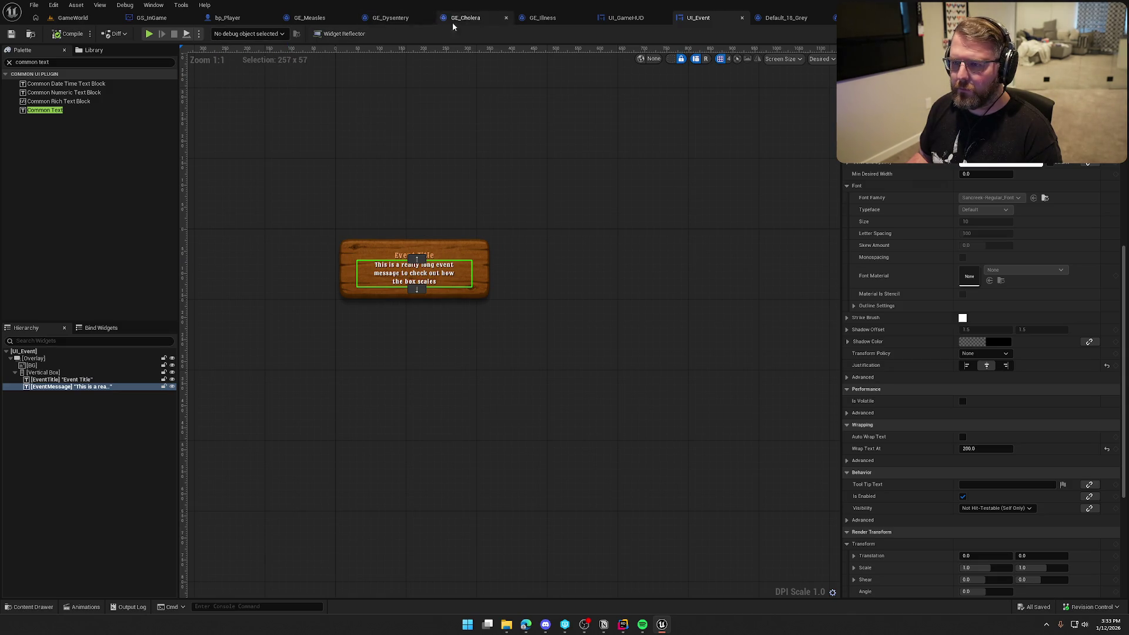
Inspect the resized event sign in UI_GameHUD with widget outlines hidden.
left_click(632, 20)
left_click(666, 59)
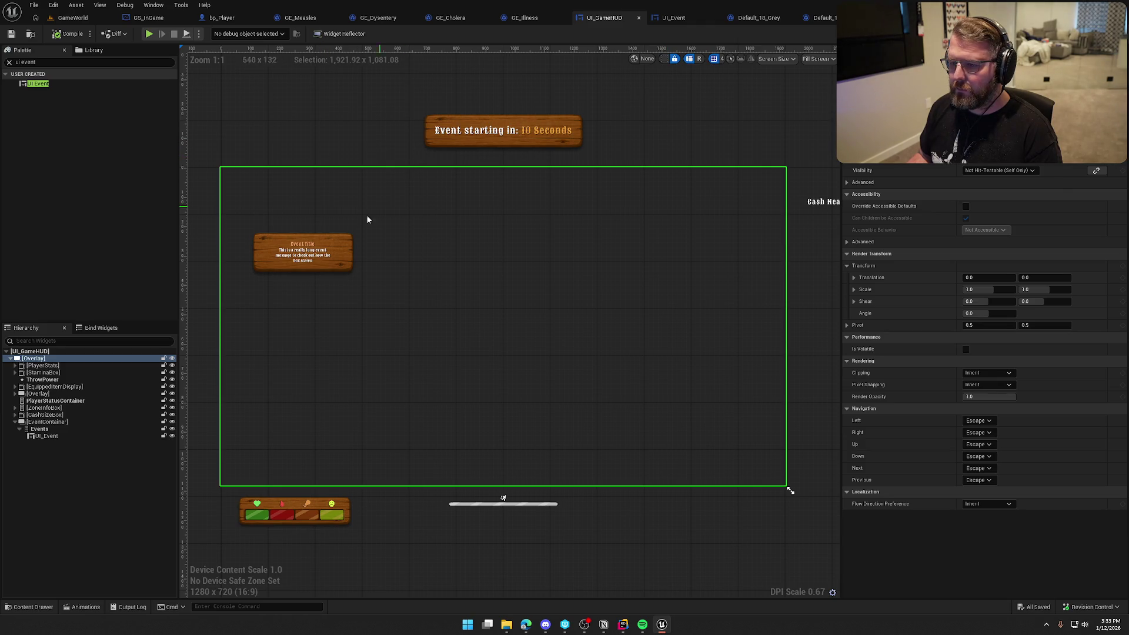
scroll(279, 259, "up", 4)
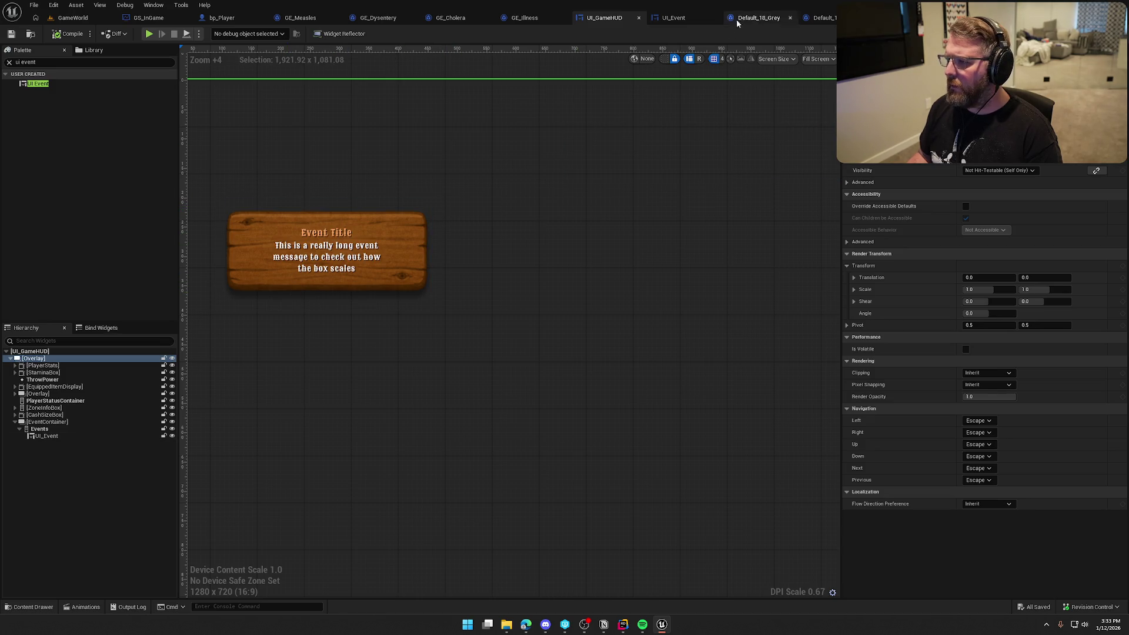
left_click(673, 18)
scroll(428, 292, "up", 2)
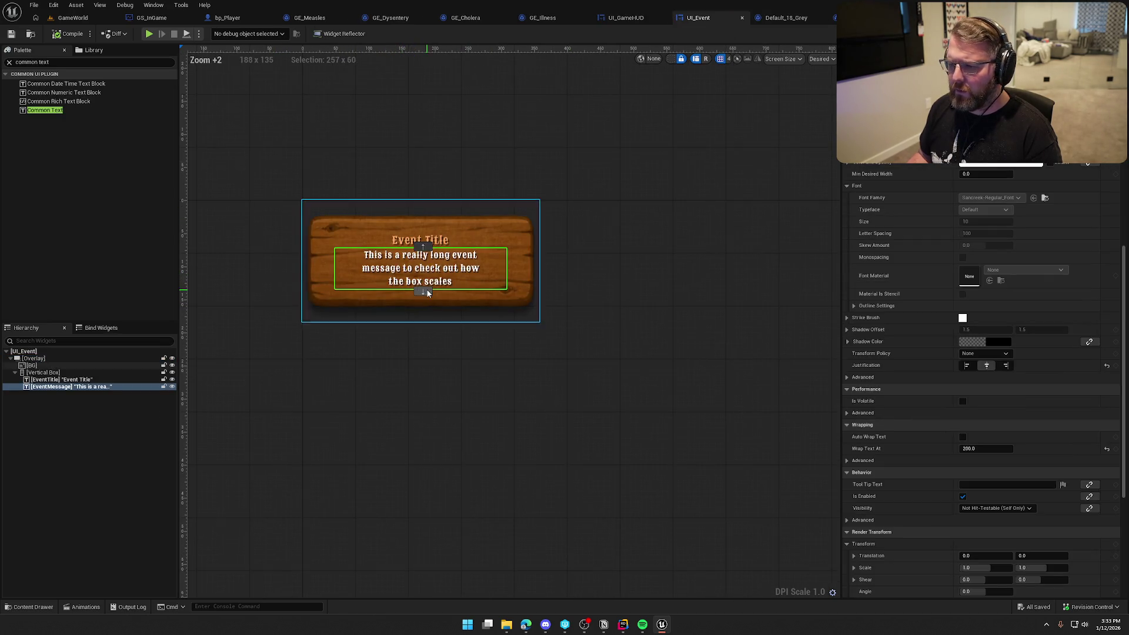
Set EventMessage's Wrap Text At to 100, stacking the message over five lines, then select the BG plank.
scroll(1027, 319, "up", 4)
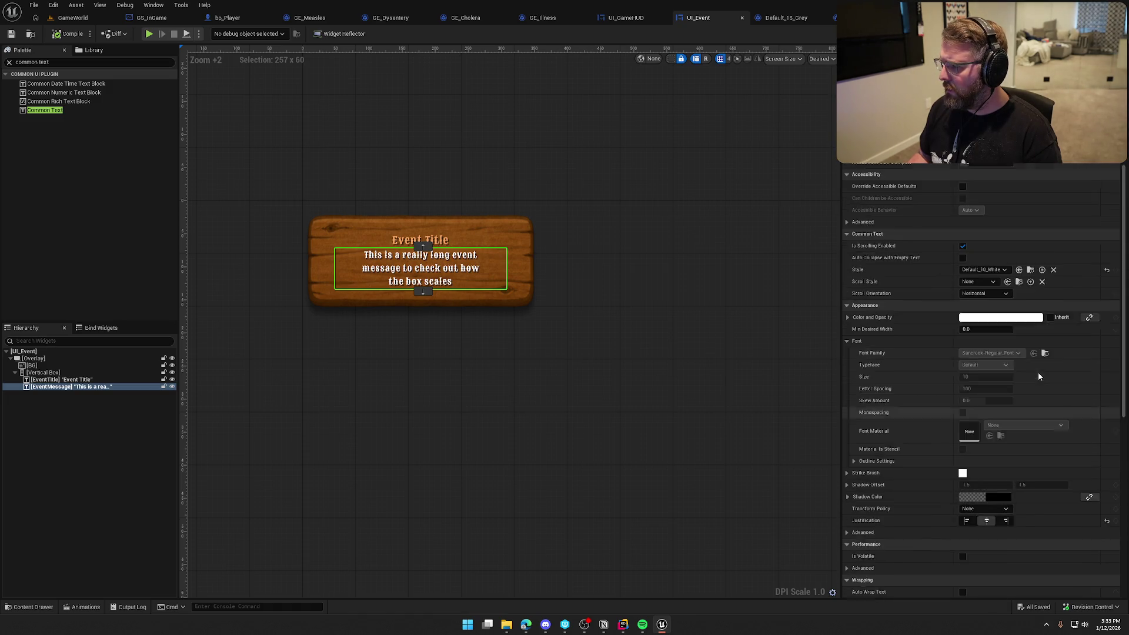
scroll(991, 473, "down", 1)
scroll(982, 468, "down", 2)
scroll(975, 465, "down", 2)
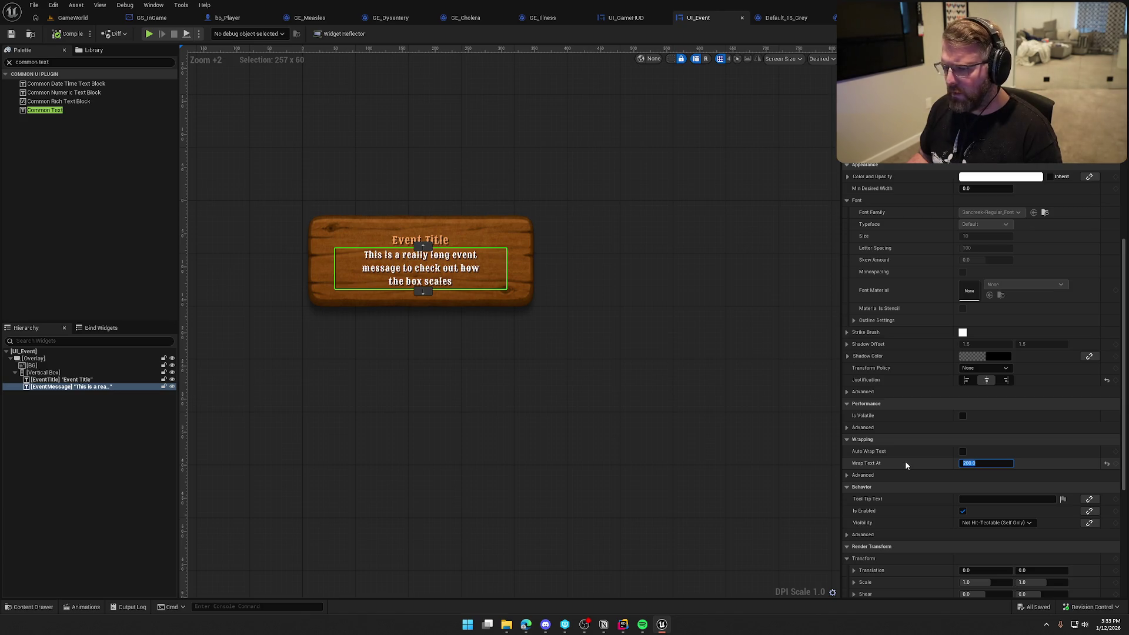
type("100")
key("Return")
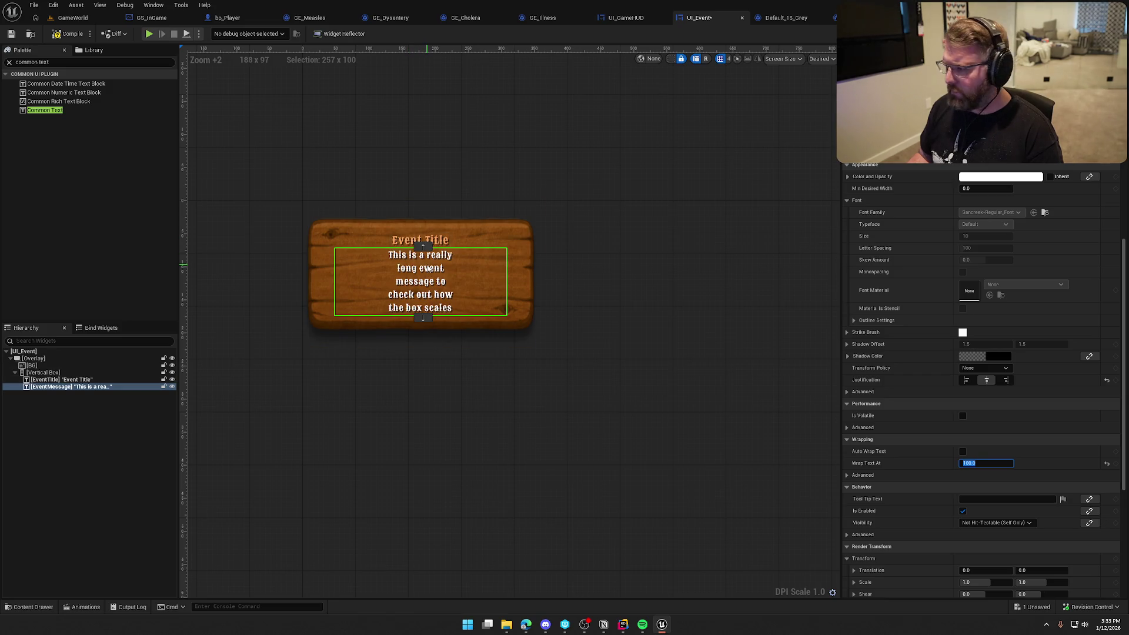
scroll(944, 498, "up", 2)
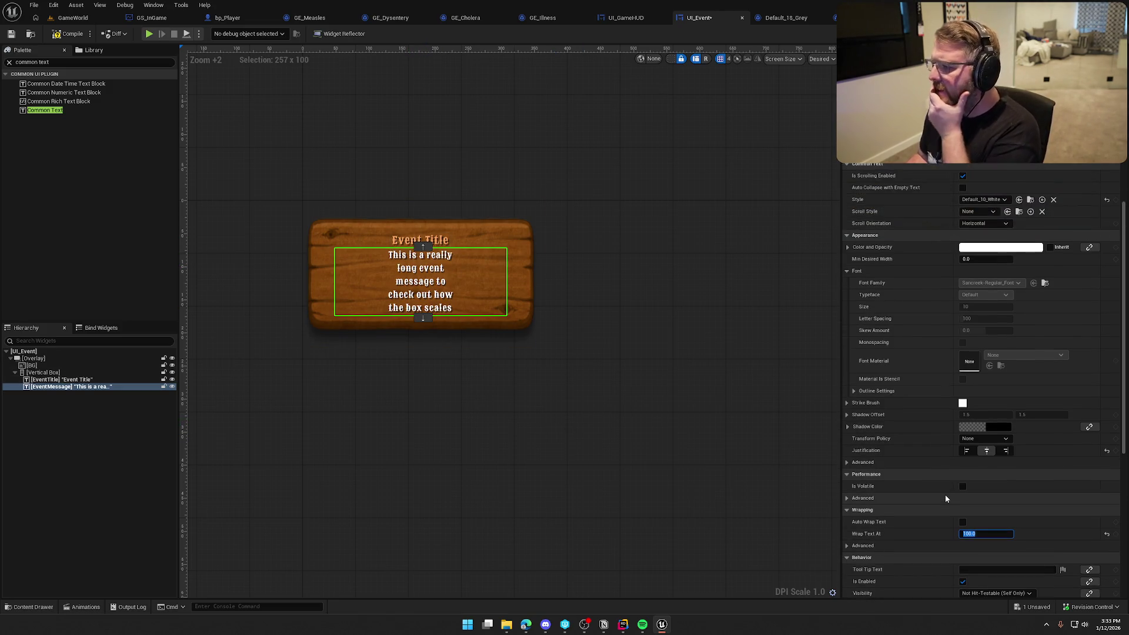
left_click(944, 495)
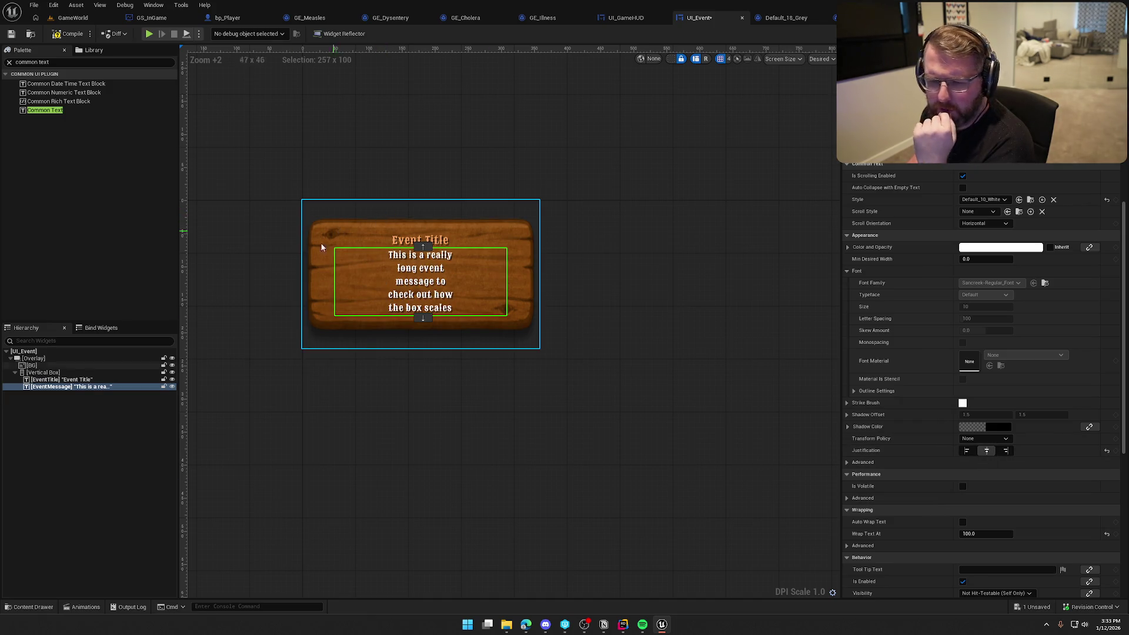
left_click(334, 235)
scroll(1031, 343, "up", 1)
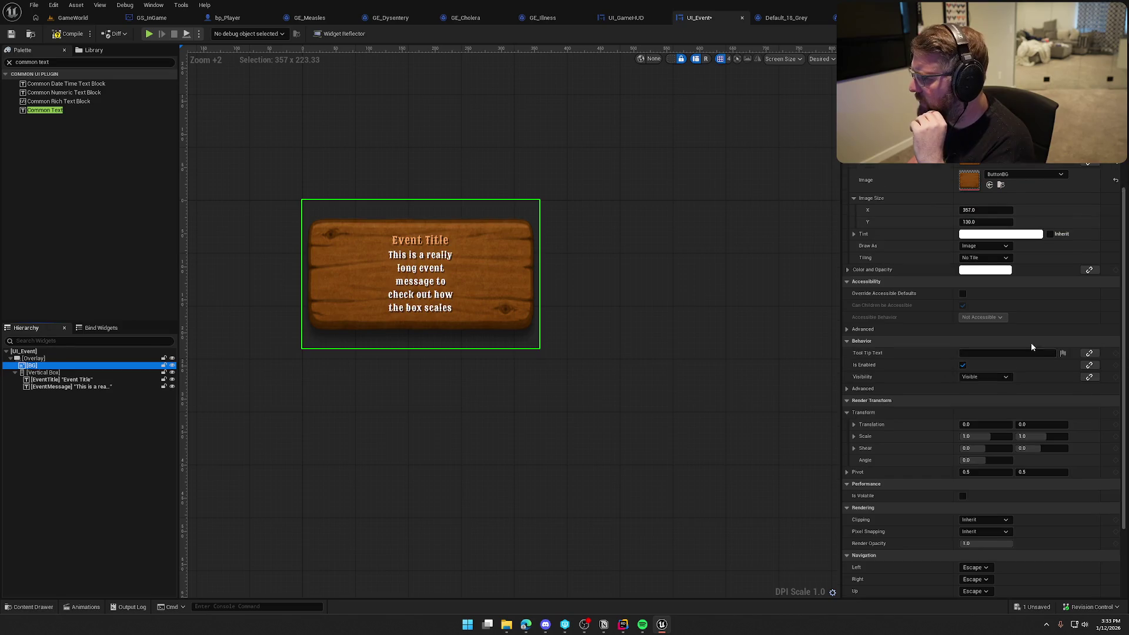
scroll(1031, 347, "up", 1)
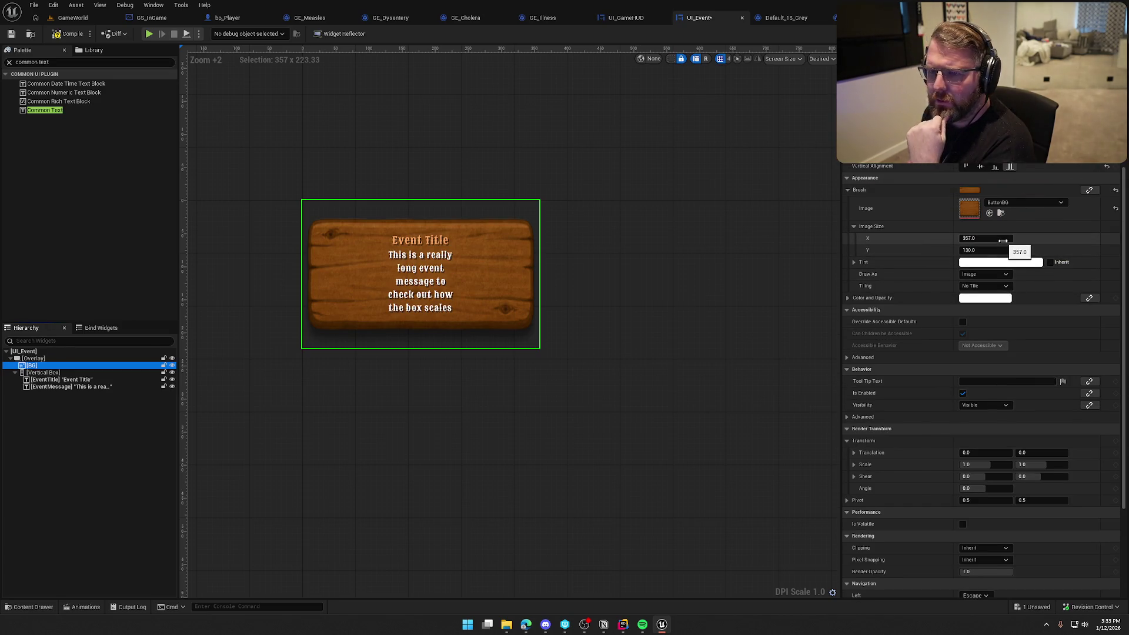
left_click(980, 168)
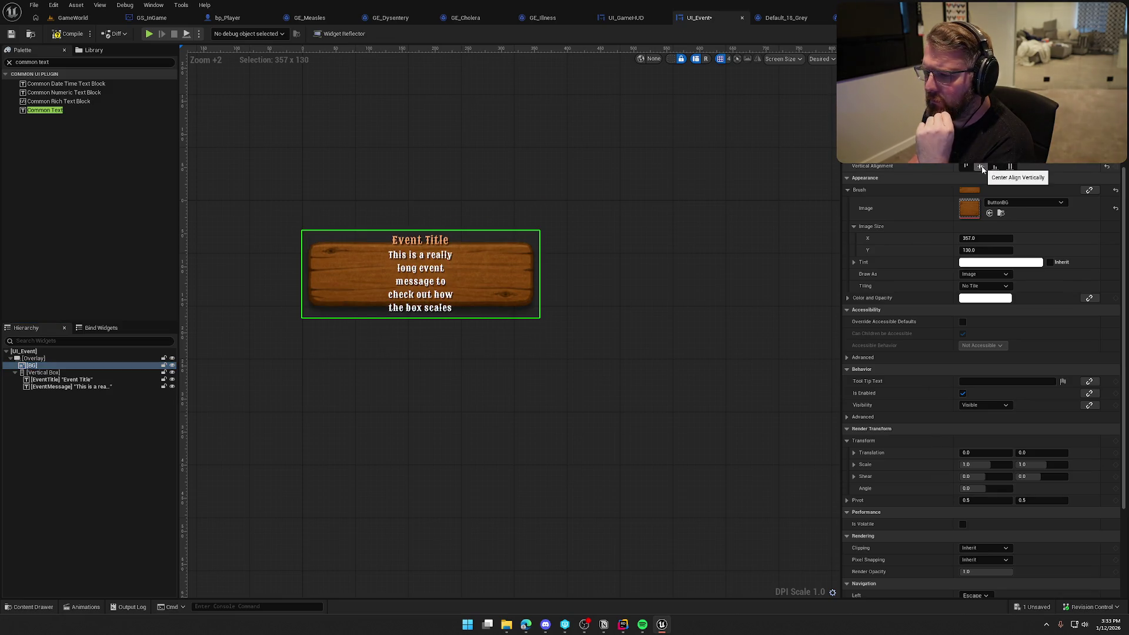
left_click(1010, 167)
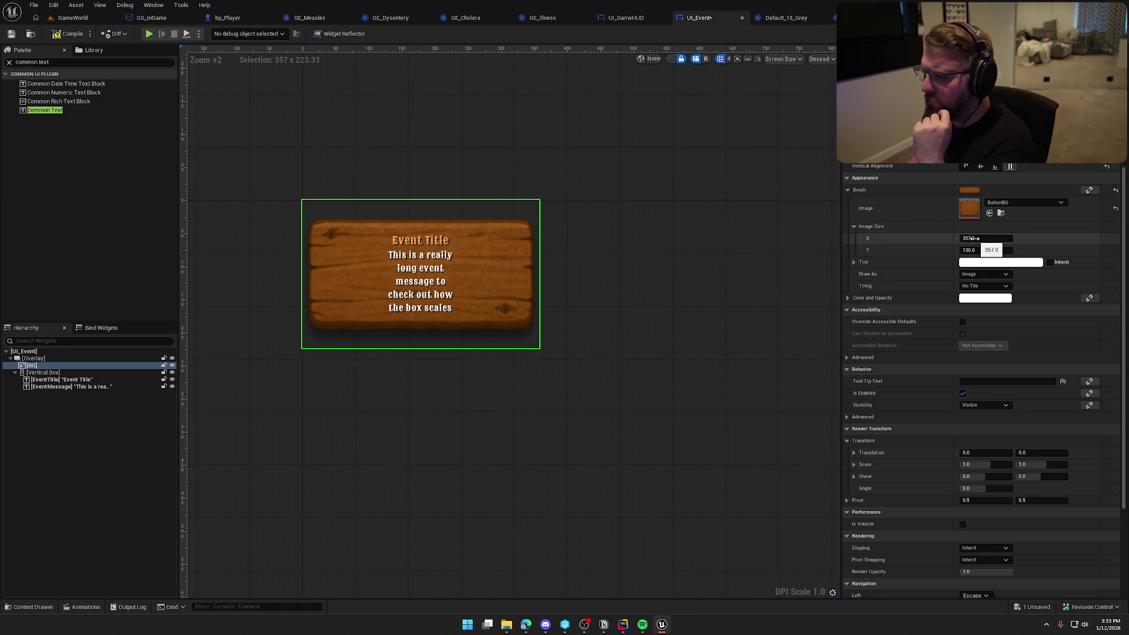
scroll(982, 382, "up", 3)
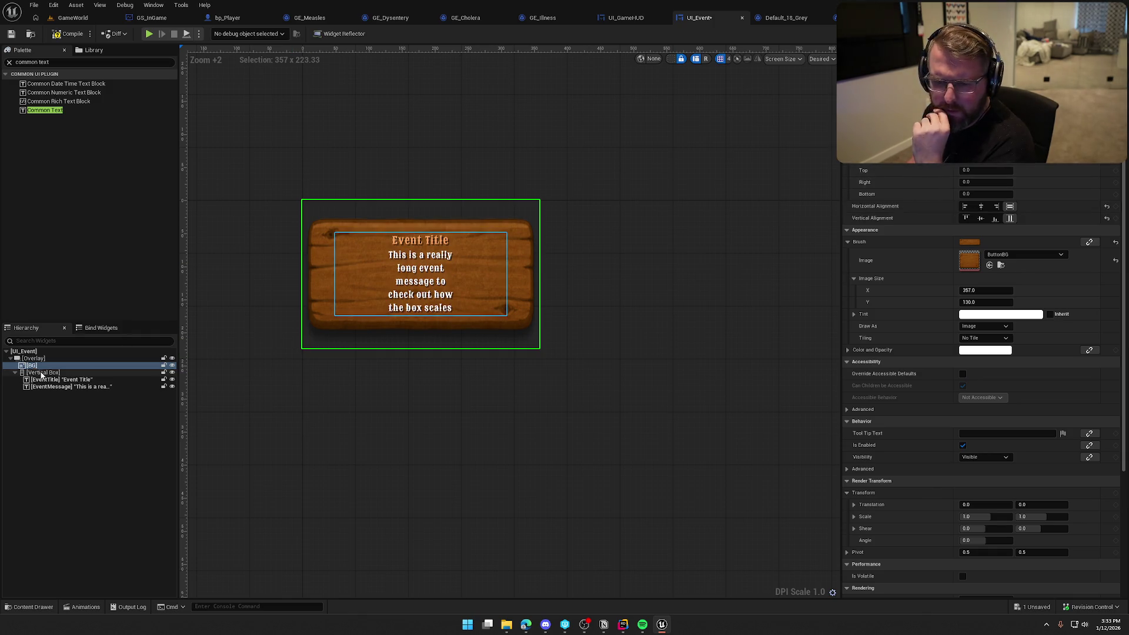
left_click(50, 374)
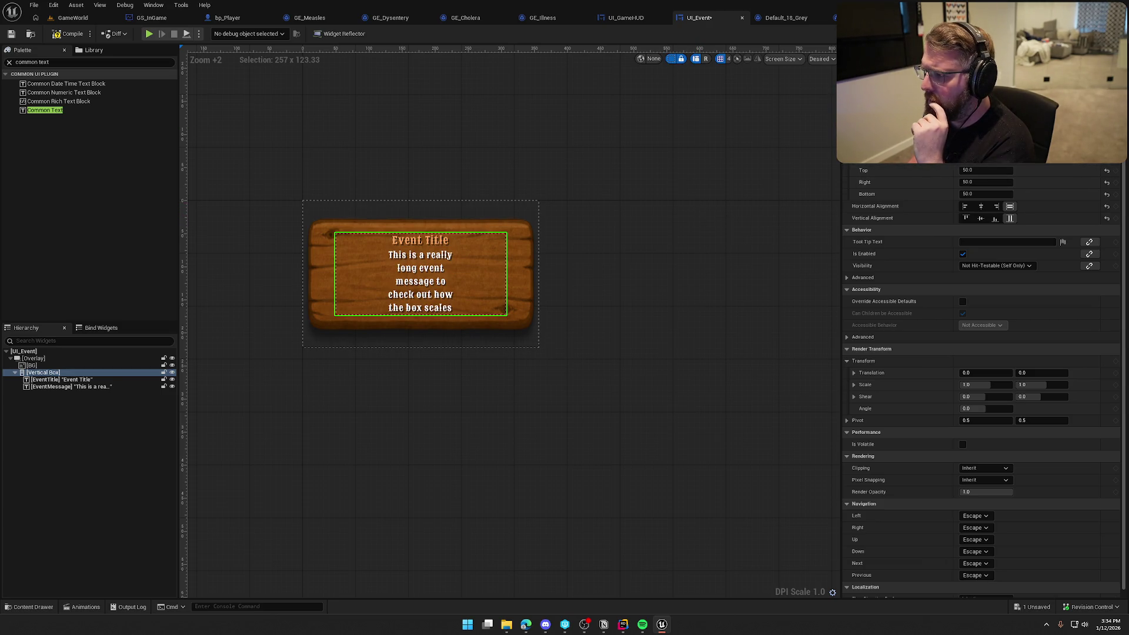
left_click(1106, 158)
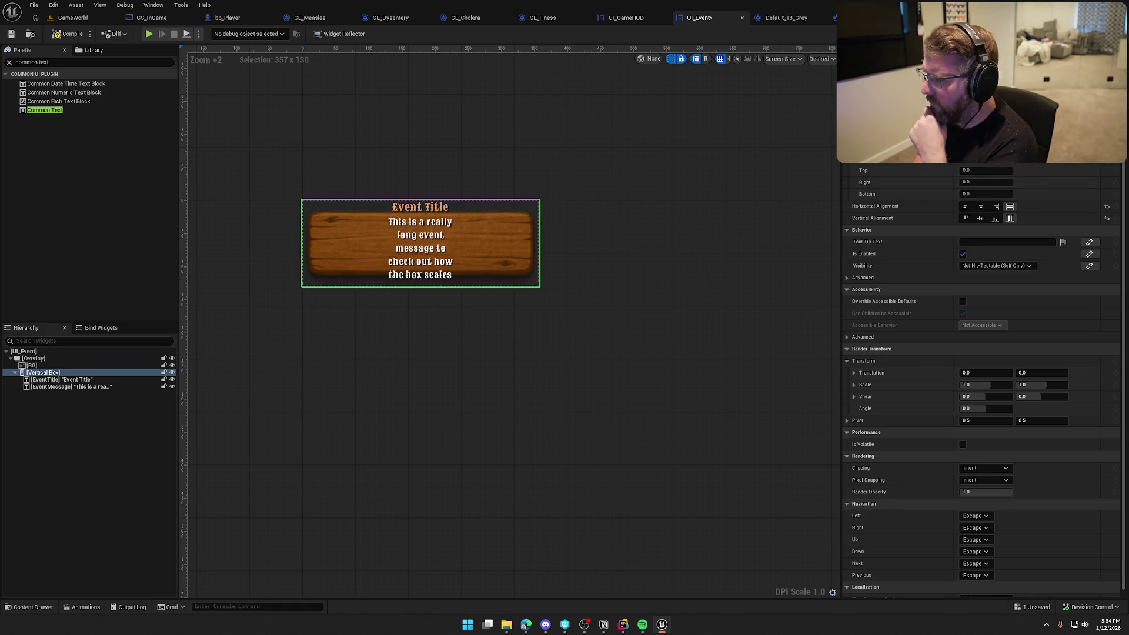
key("ctrl+z")
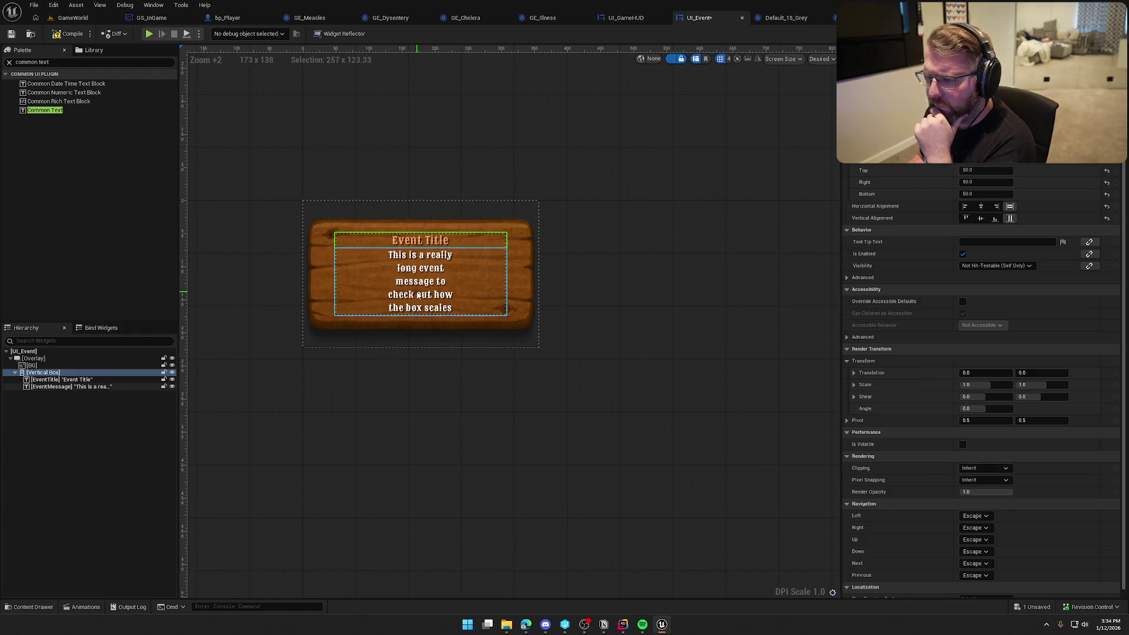
left_click(441, 288)
scroll(944, 451, "down", 5)
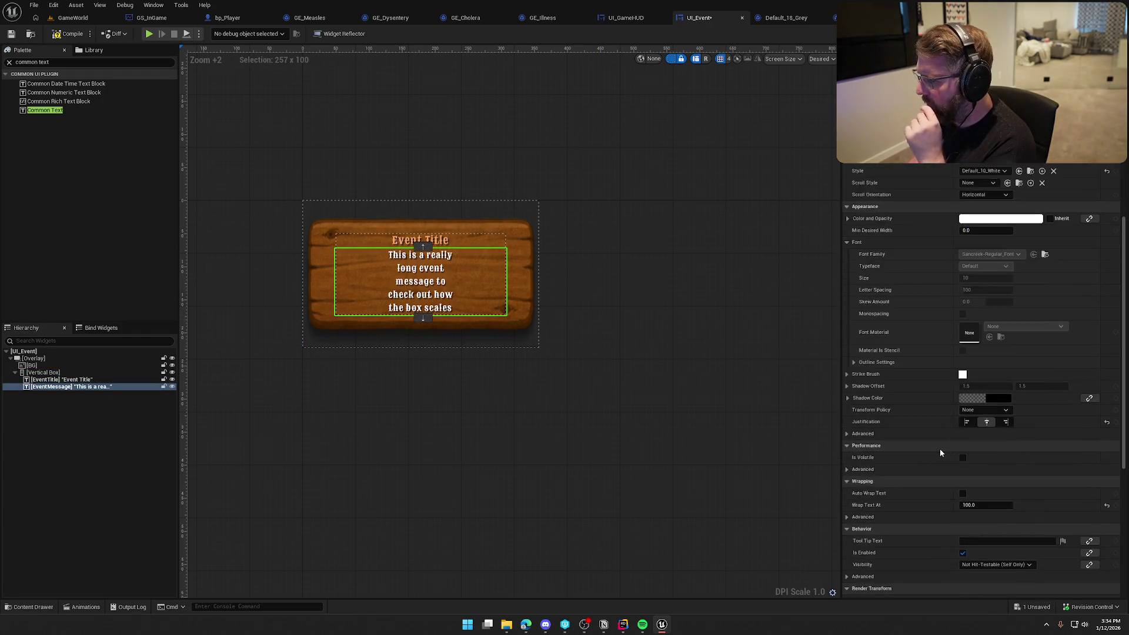
Toggle EventMessage's Auto Wrap Text on and off, then try Center and Fill horizontal alignment.
left_click(962, 410)
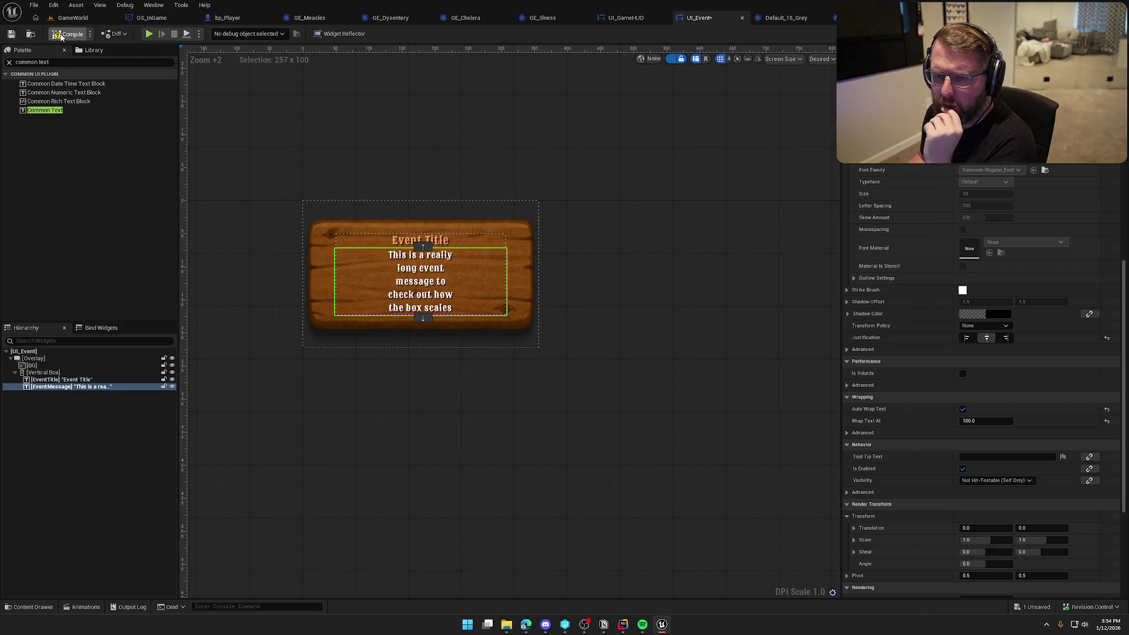
left_click(61, 36)
left_click(962, 410)
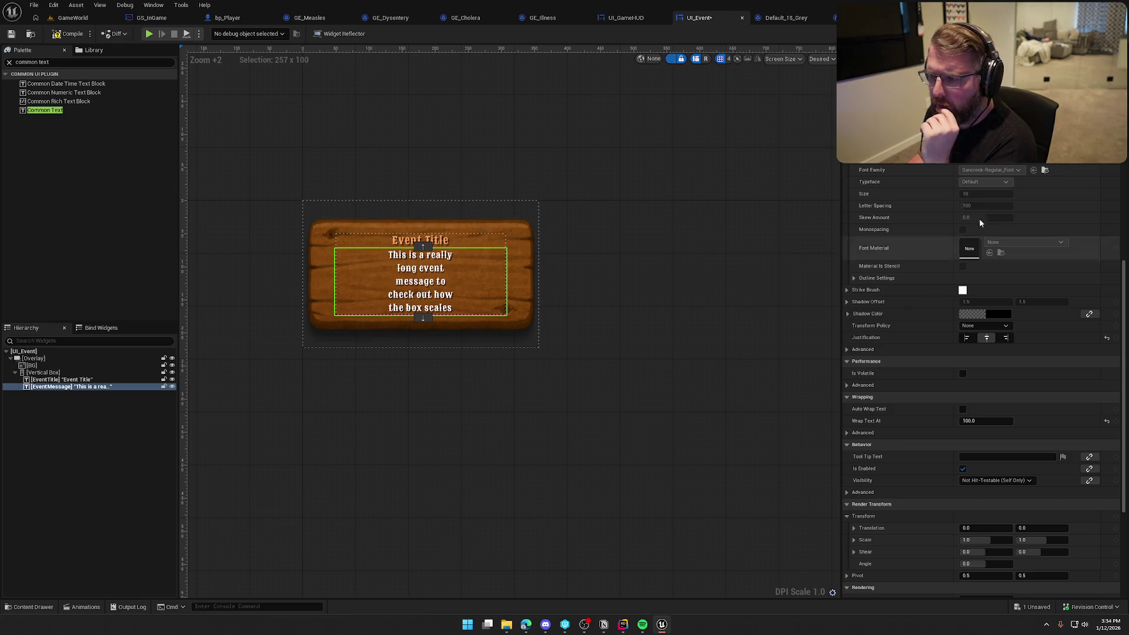
scroll(982, 353, "up", 9)
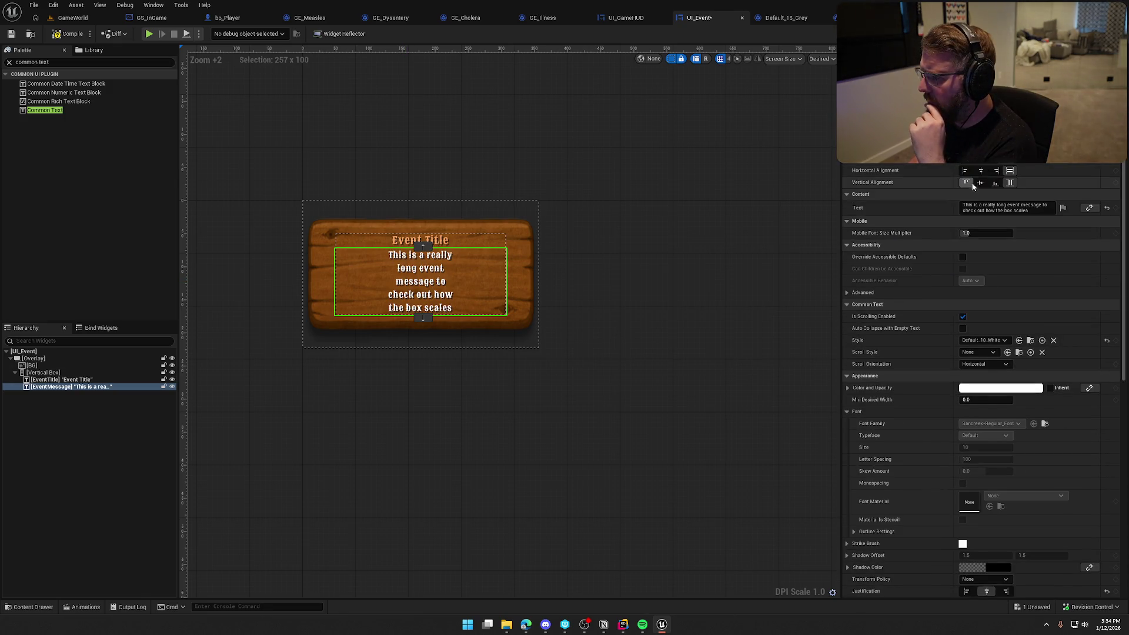
left_click(981, 171)
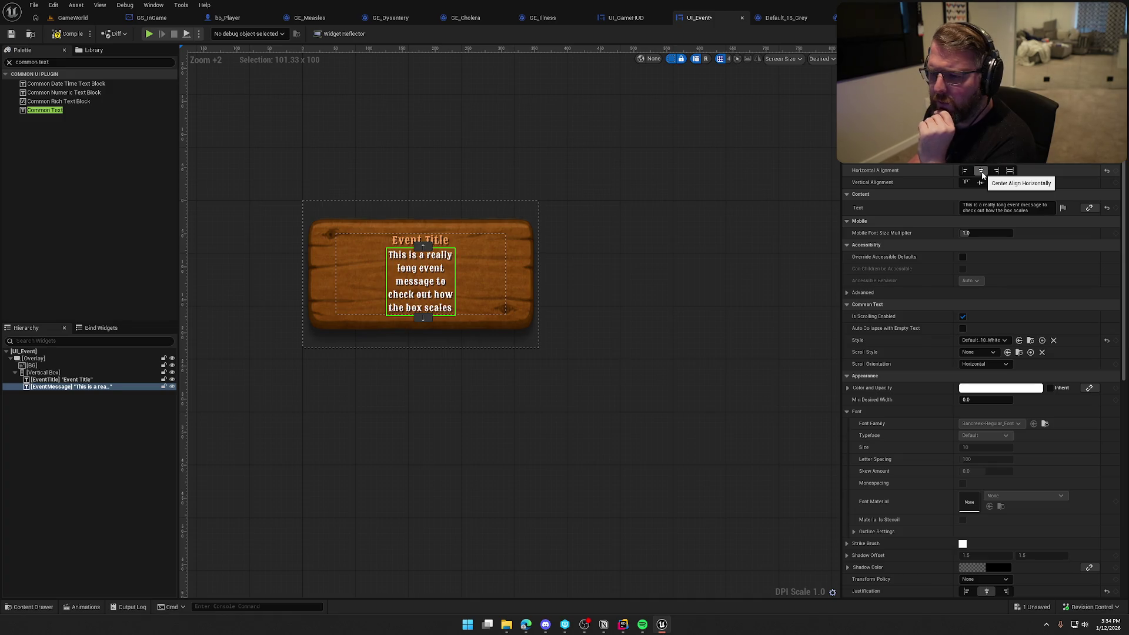
left_click(1009, 171)
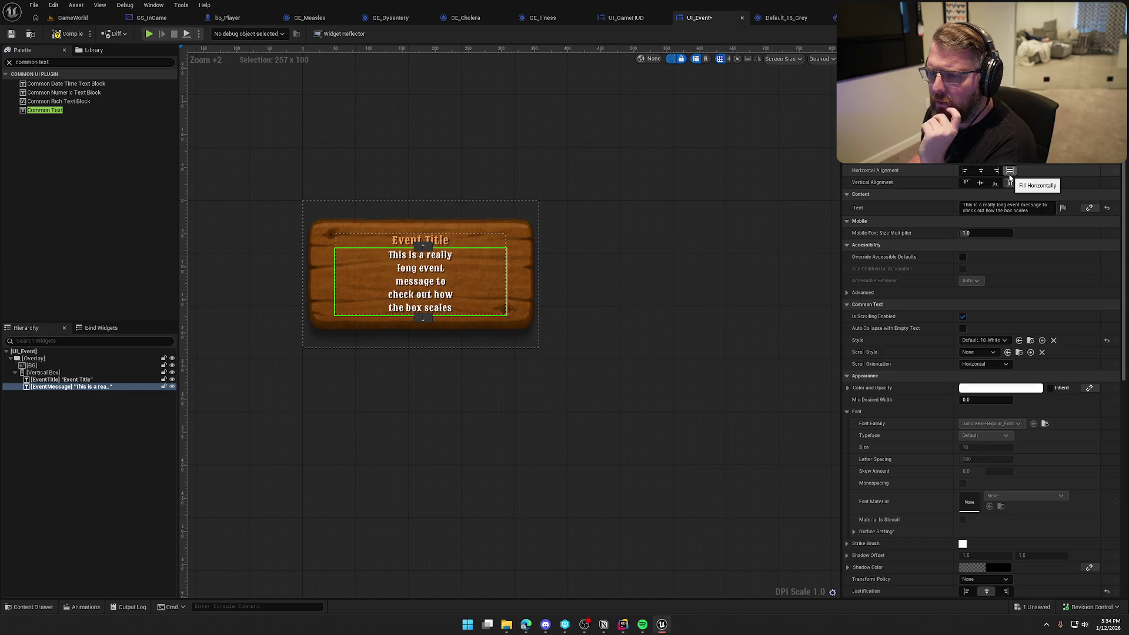
Check the text box and EventTitle, then reset EventMessage's Wrap Text At to 0.
left_click(43, 373)
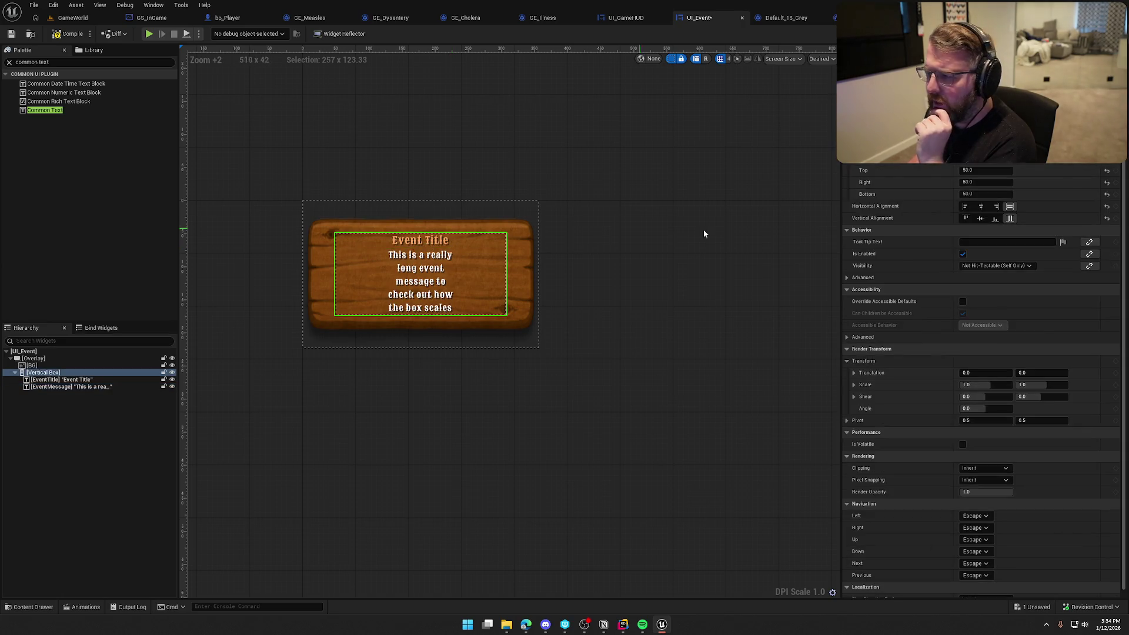
left_click(51, 379)
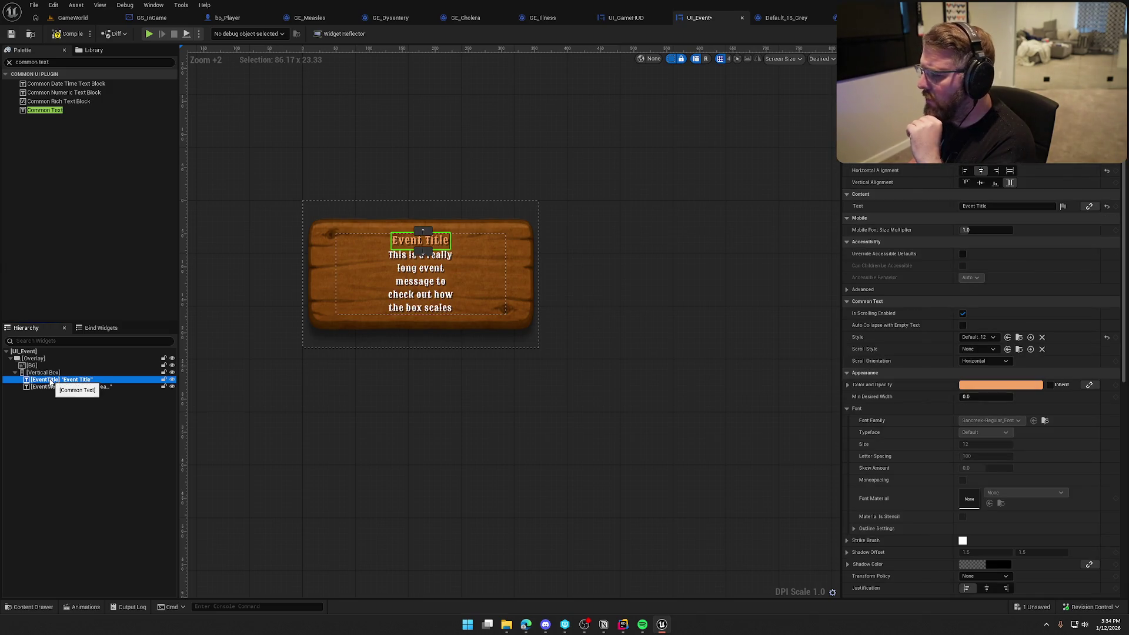
left_click(53, 387)
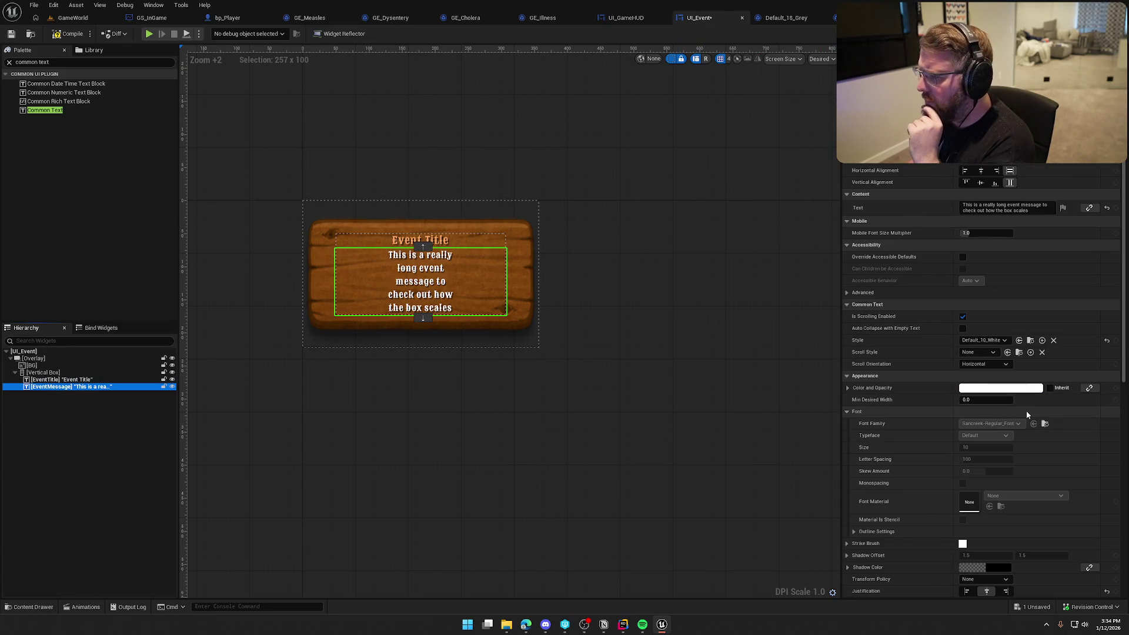
scroll(1027, 414, "down", 5)
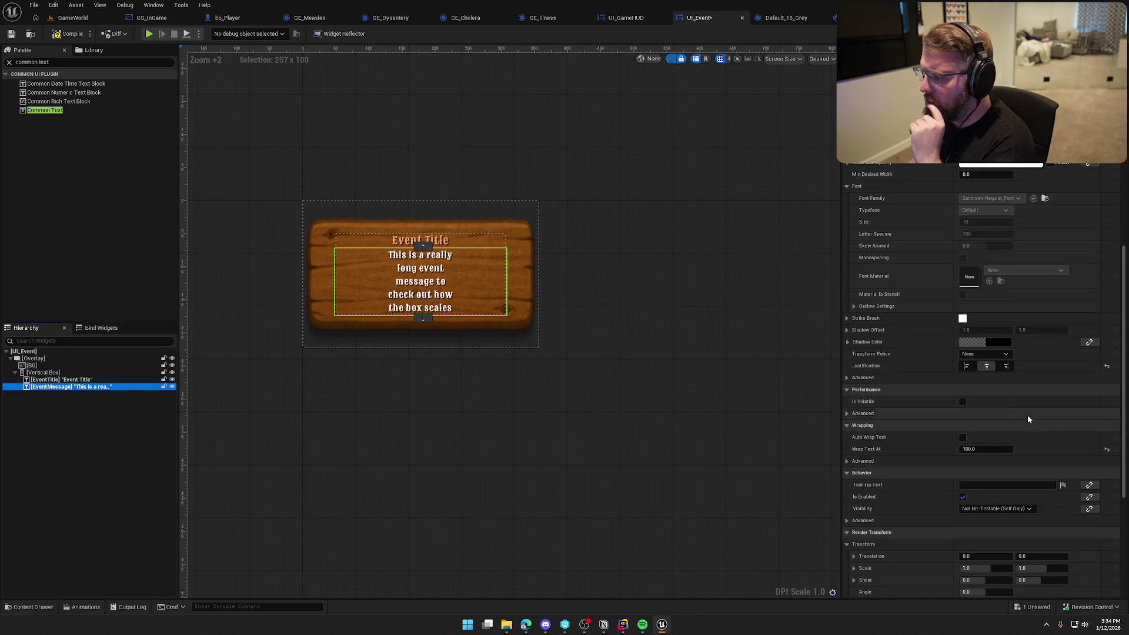
scroll(1031, 423, "down", 3)
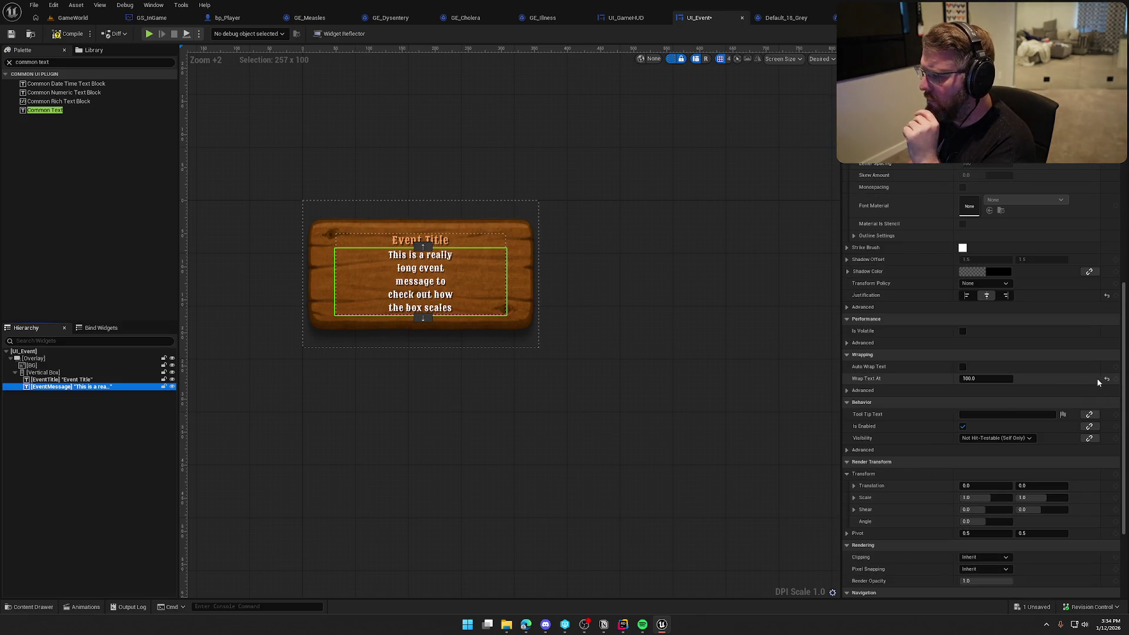
left_click(1107, 379)
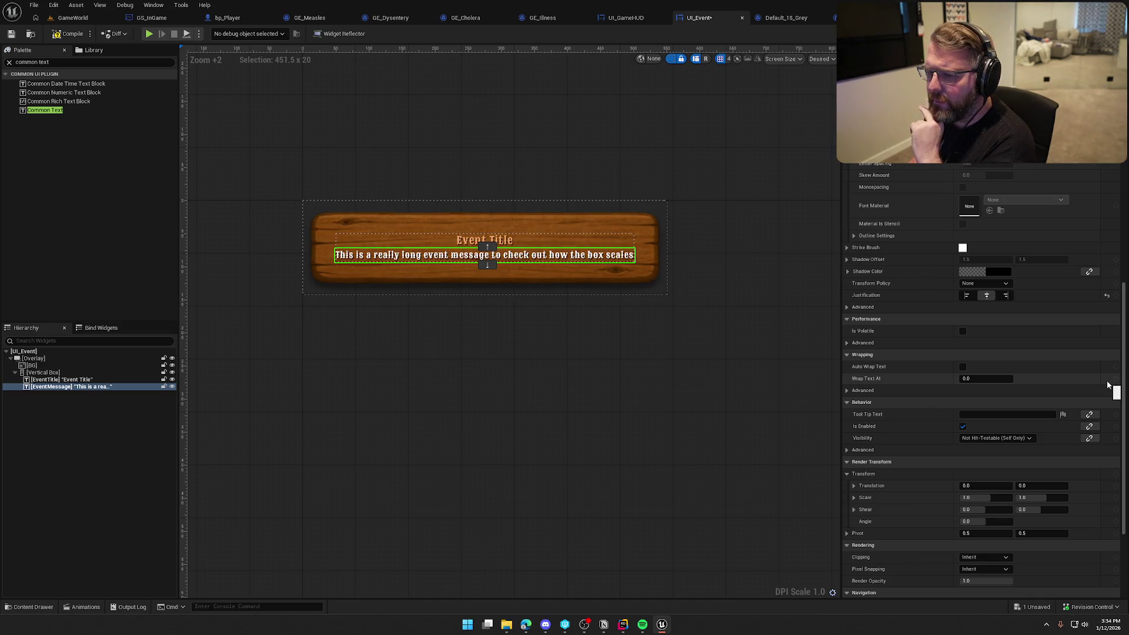
Save the widget and inspect the wide event plank in UI_GameHUD with dashed outlines enabled.
key("ctrl+s")
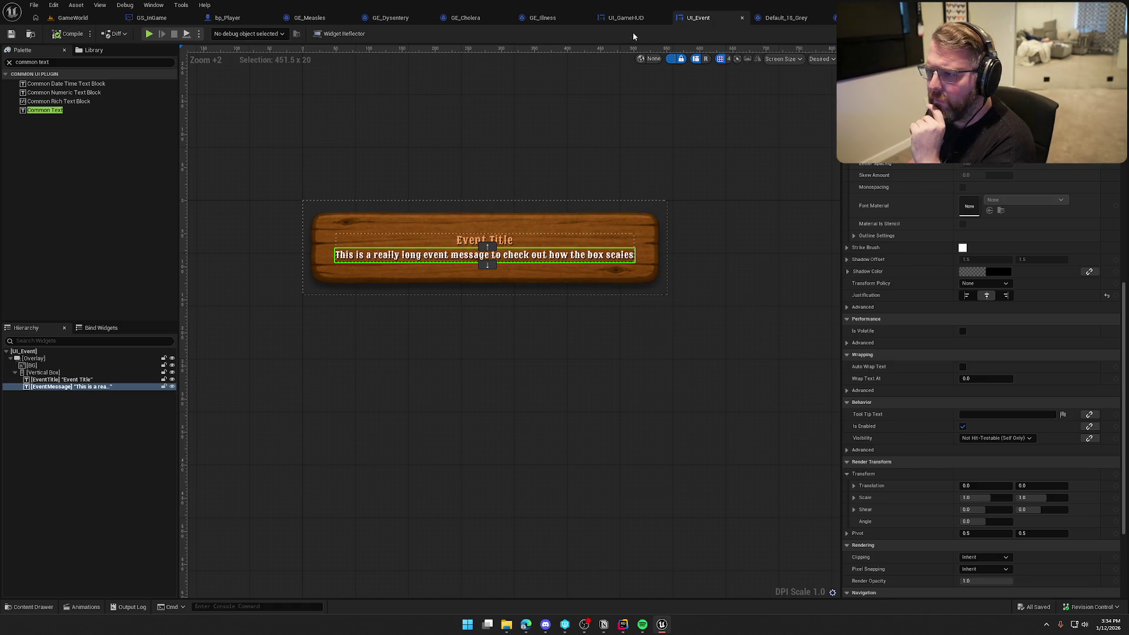
left_click(627, 18)
left_click(631, 398)
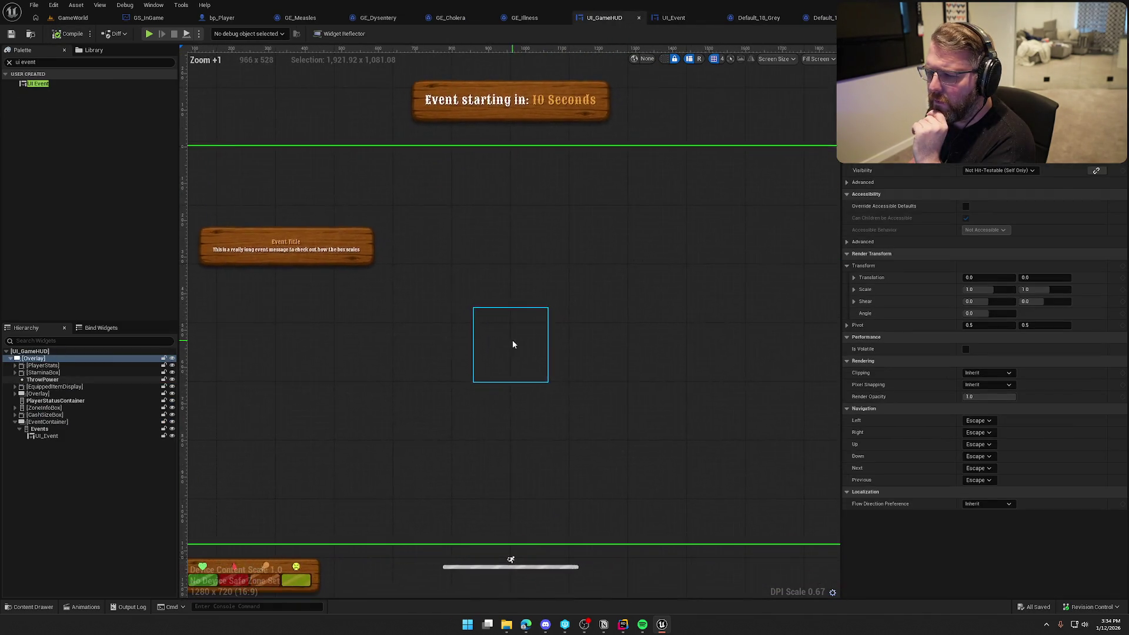
scroll(513, 340, "down", 1)
left_click(663, 59)
left_click(352, 124)
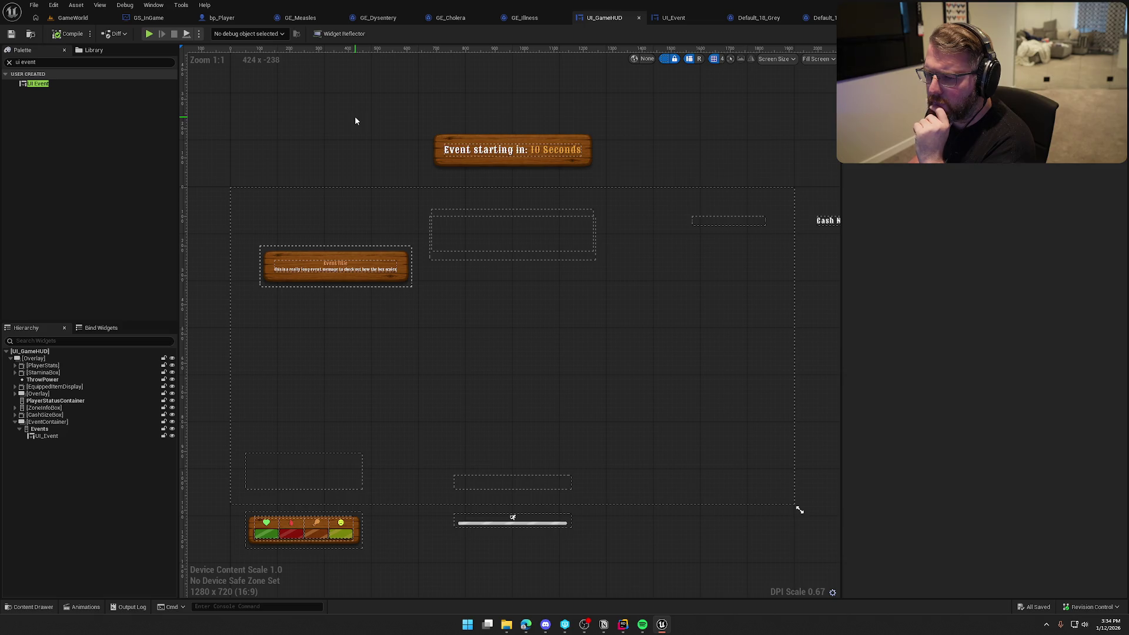
left_click(674, 18)
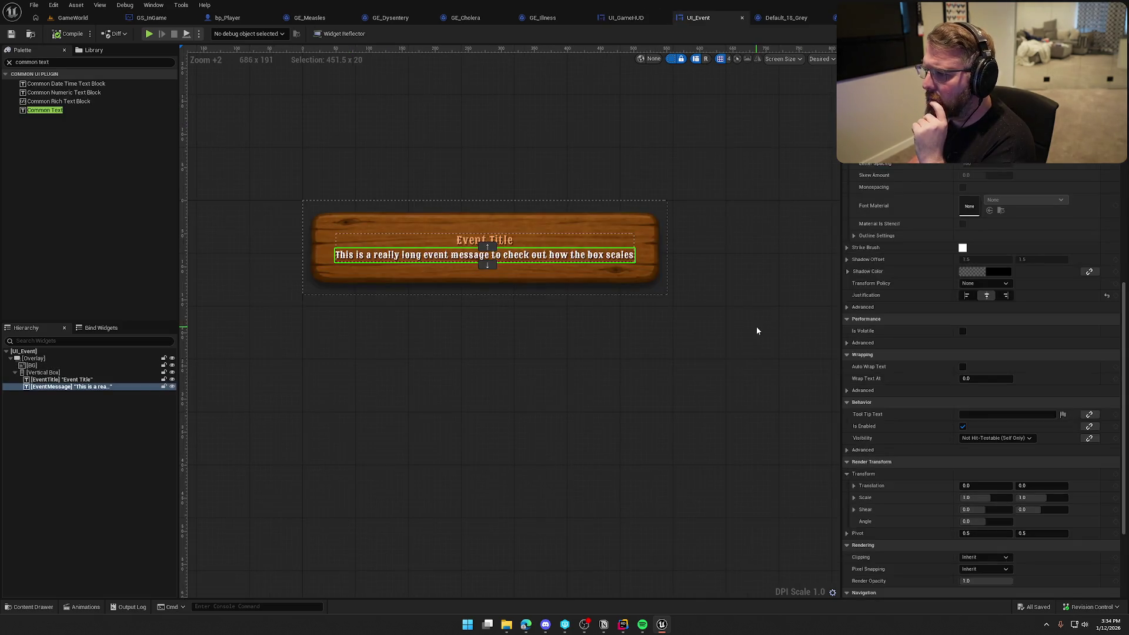
Set EventMessage's Wrap Text At back to 100 and the BG brush Image Size X to 100.
left_click(962, 379)
type("100")
key("Return")
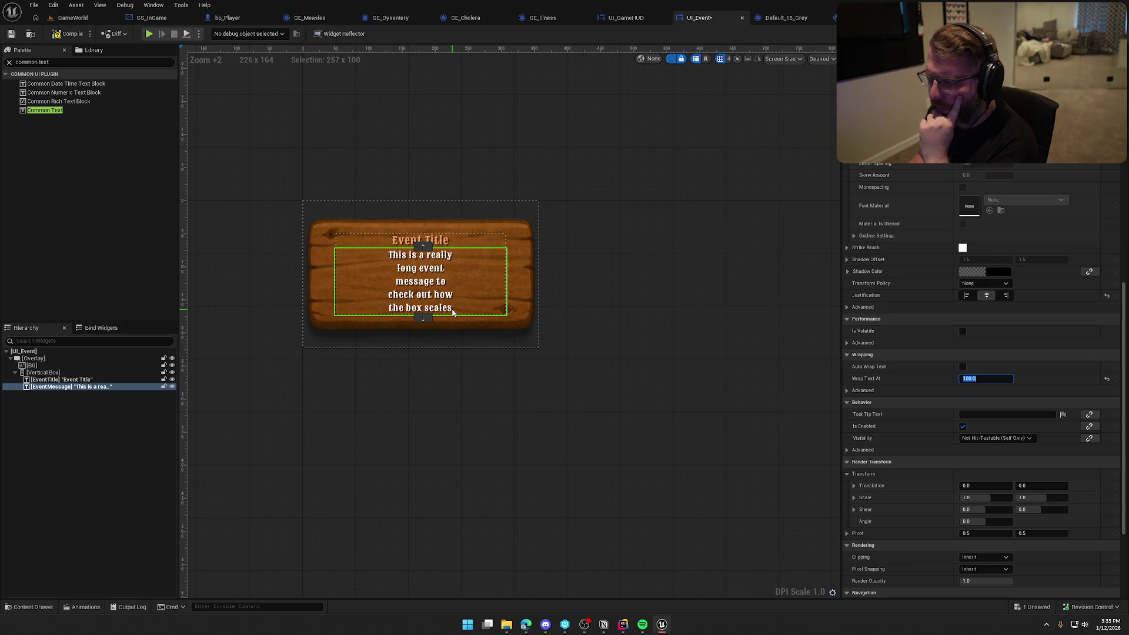
left_click(351, 214)
scroll(969, 339, "up", 5)
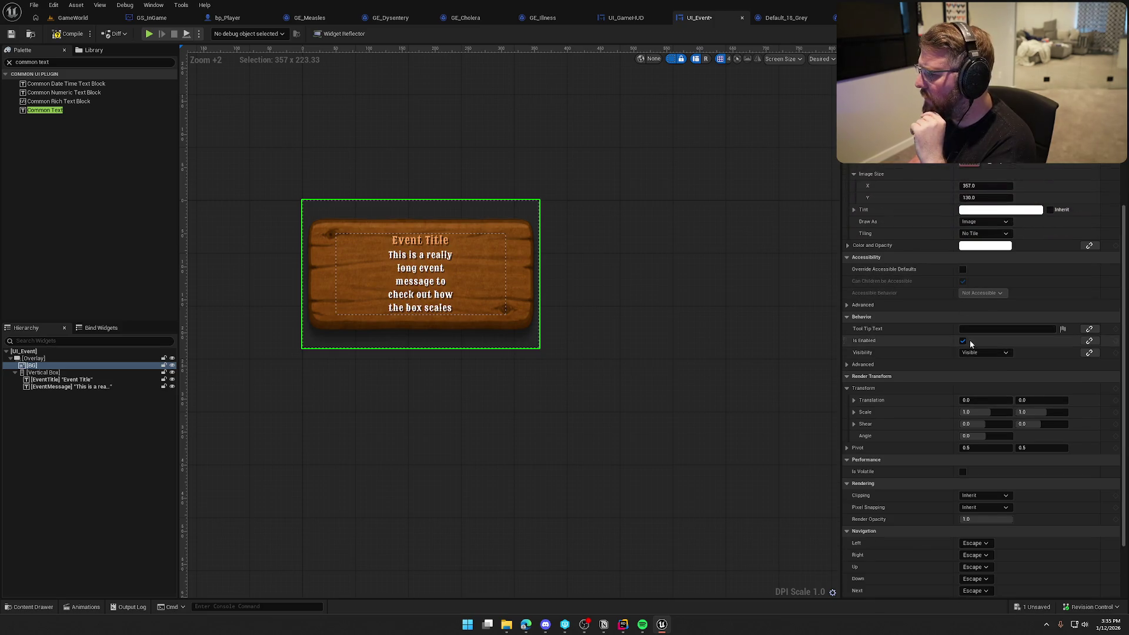
left_click(978, 291)
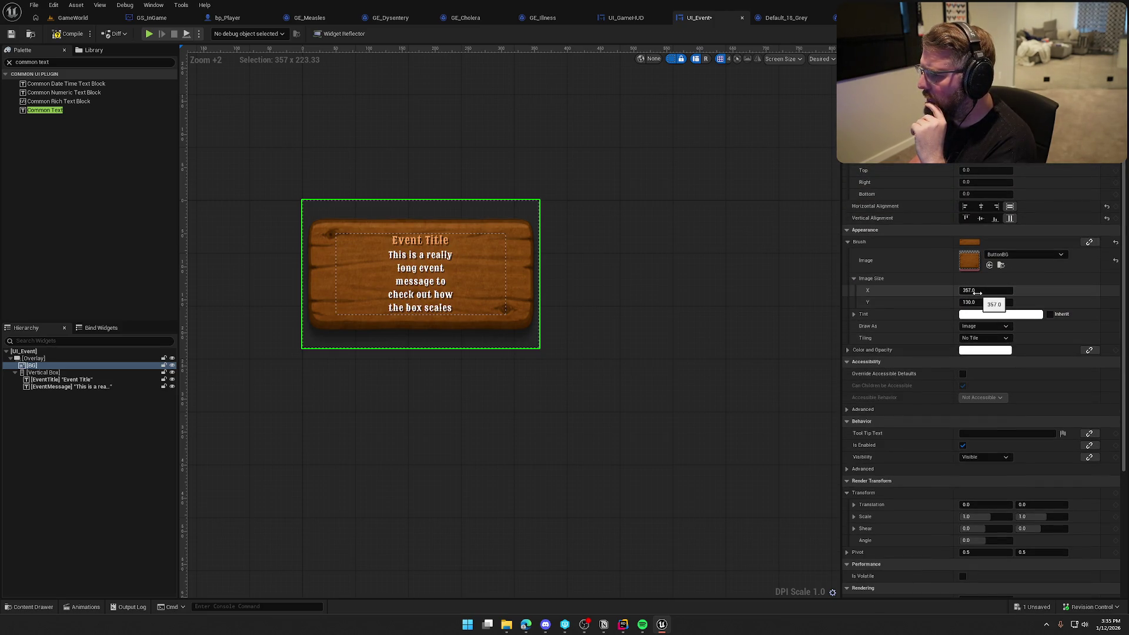
type("100")
key("Return")
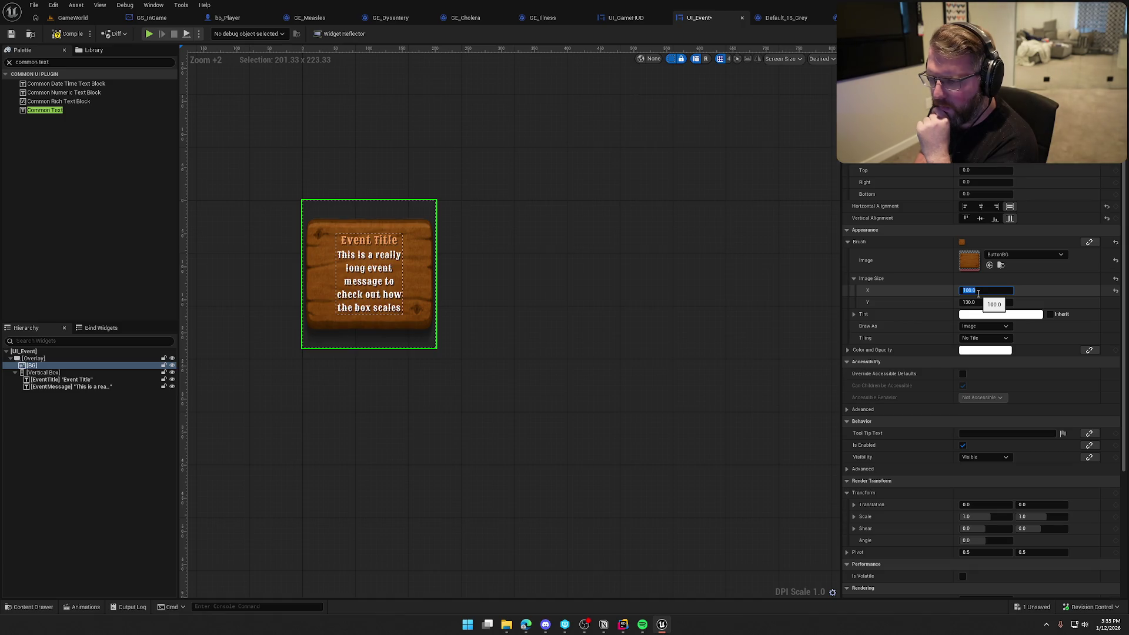
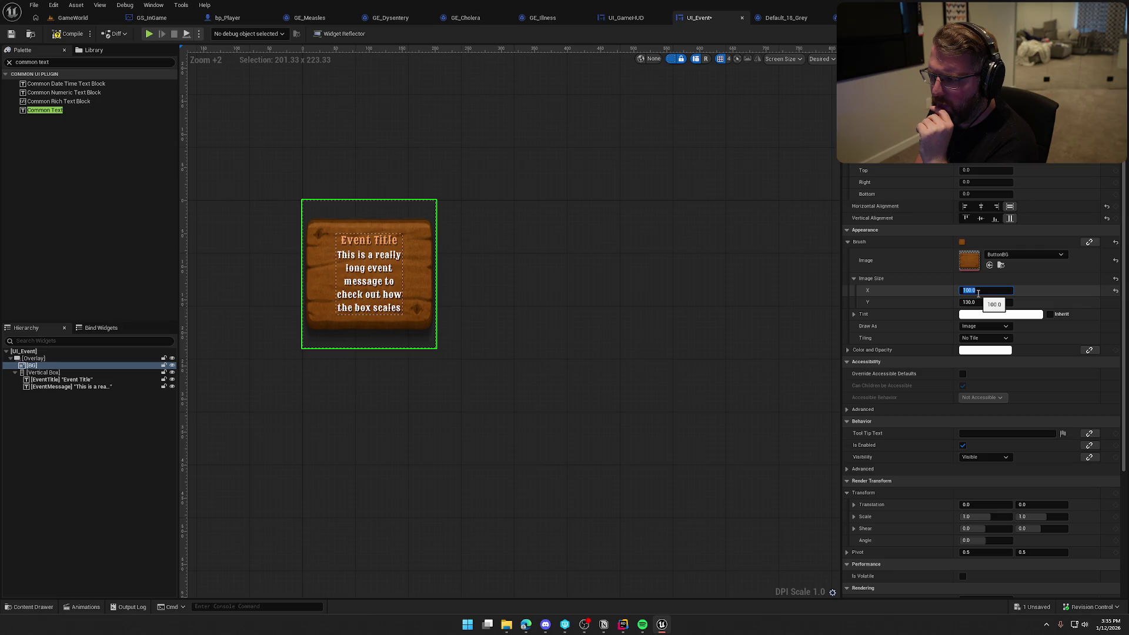
Set the wooden background image width to 357 and centre it horizontally and vertically.
type("357")
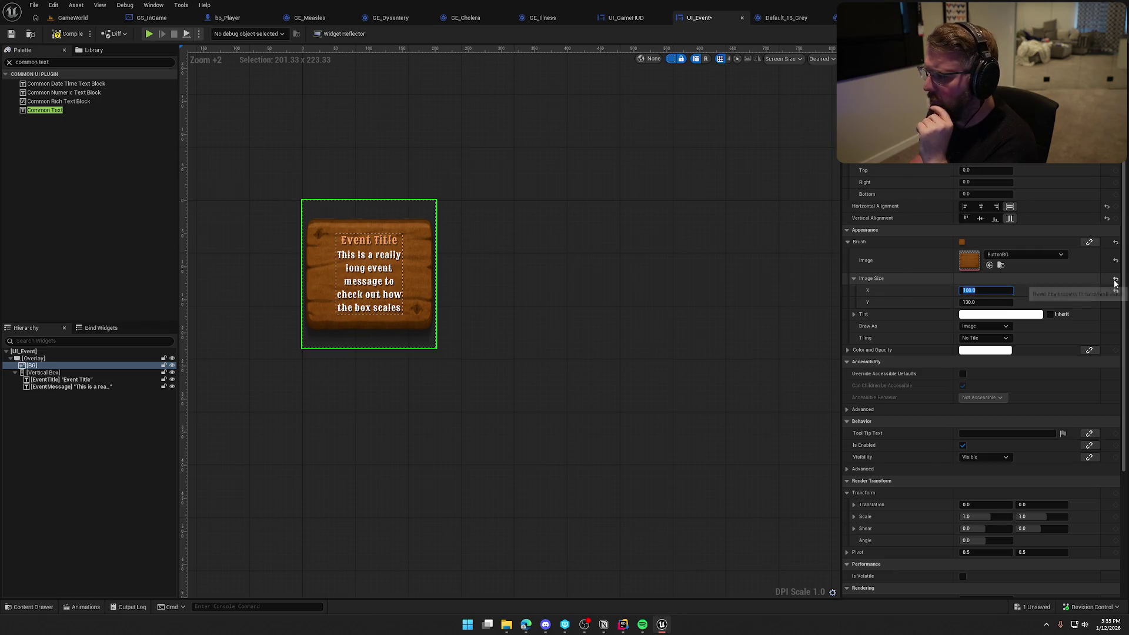
key("Return")
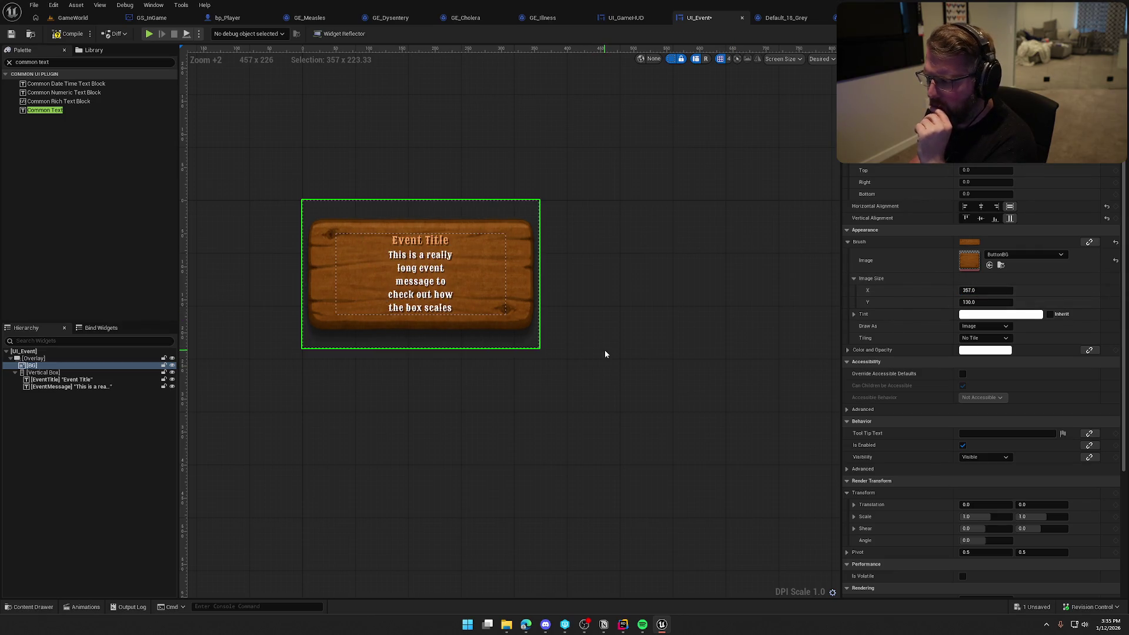
left_click(981, 206)
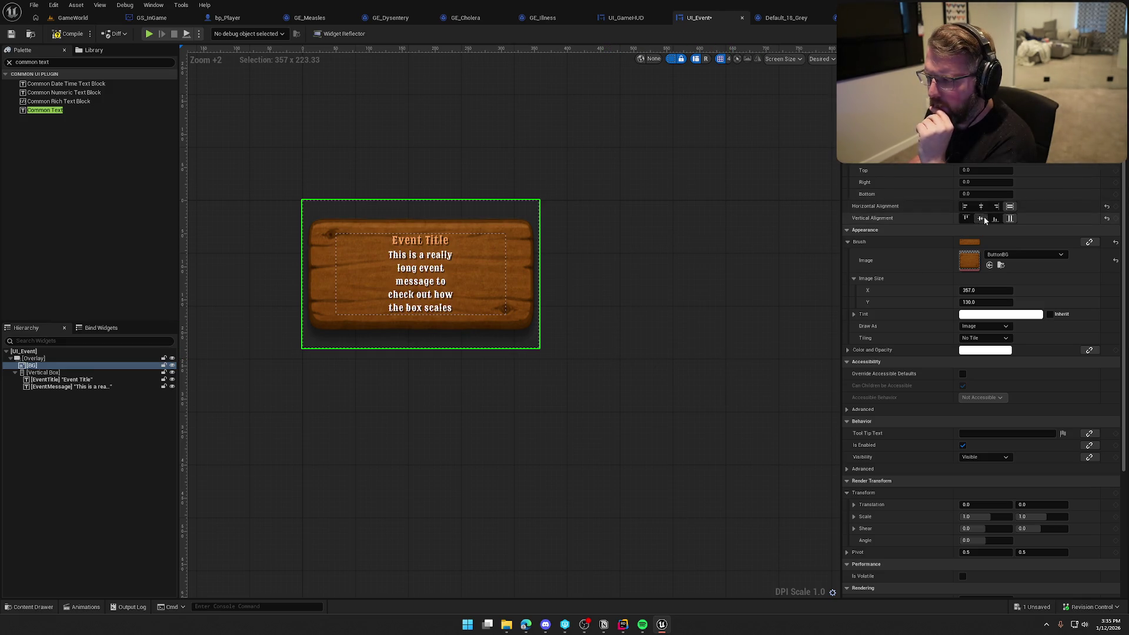
left_click(980, 218)
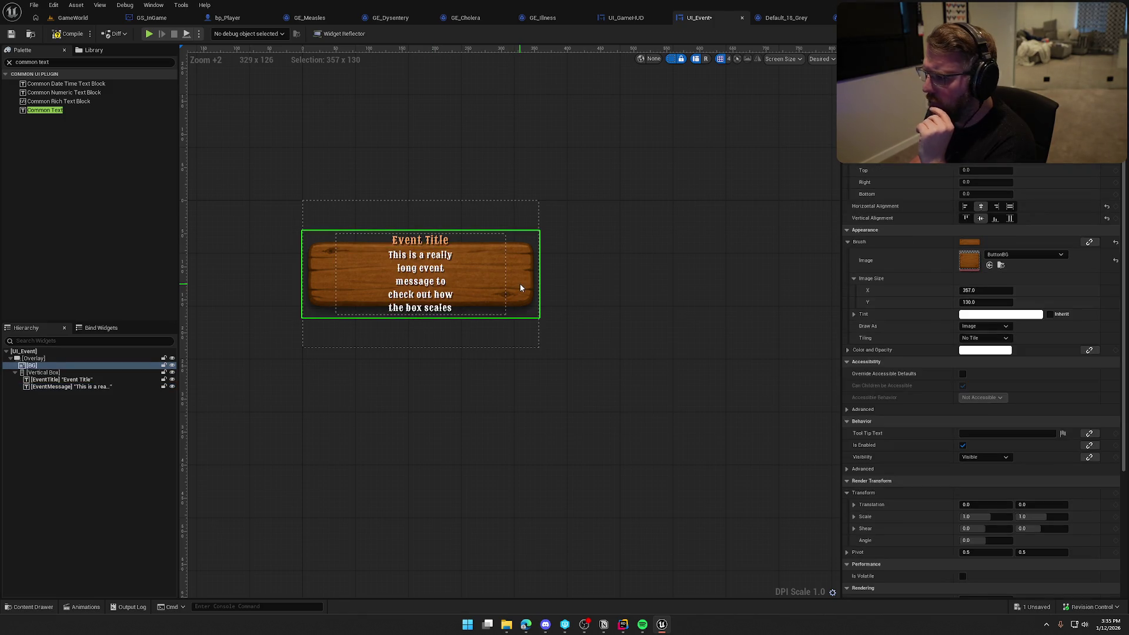
Set the event message's Wrap Text At to 350 and save the event widget.
left_click(494, 288)
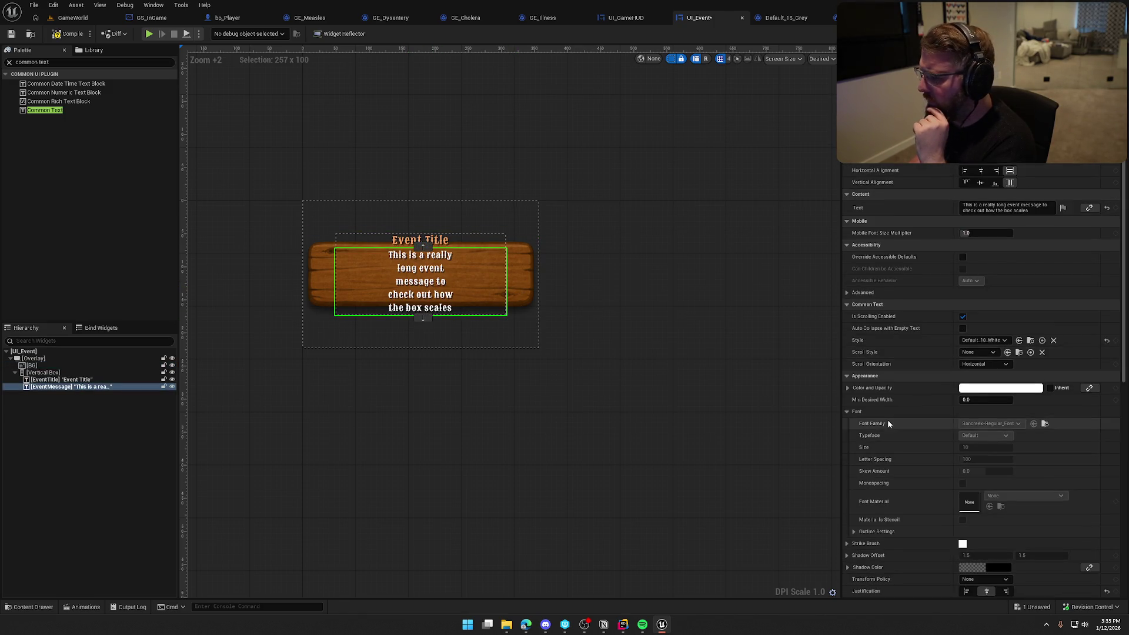
scroll(905, 435, "down", 5)
left_click(975, 435)
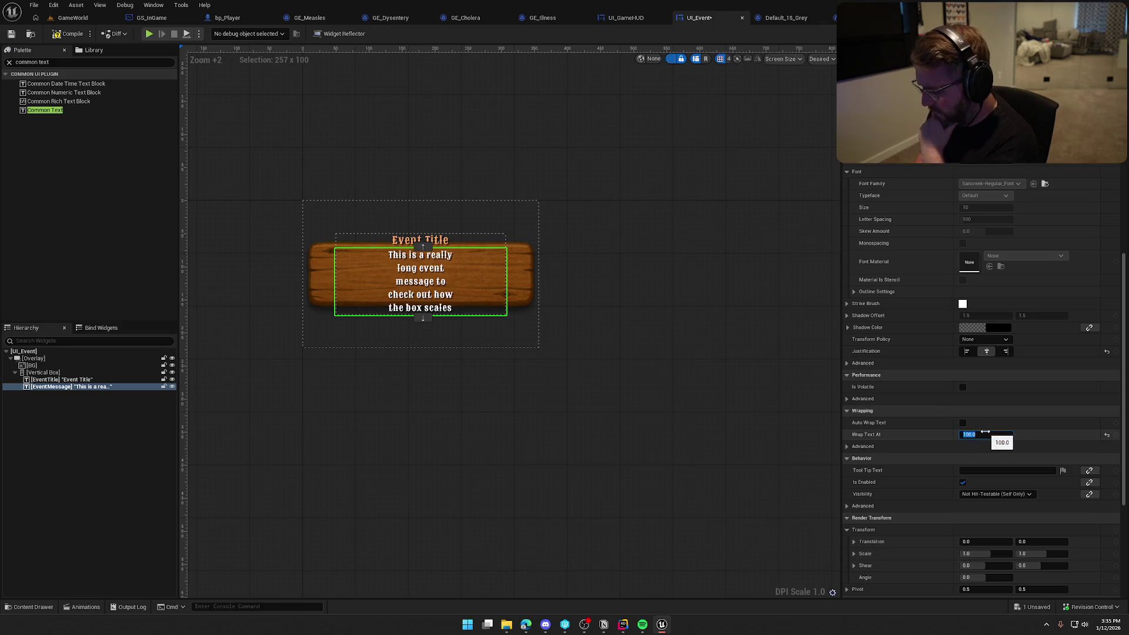
key("Return")
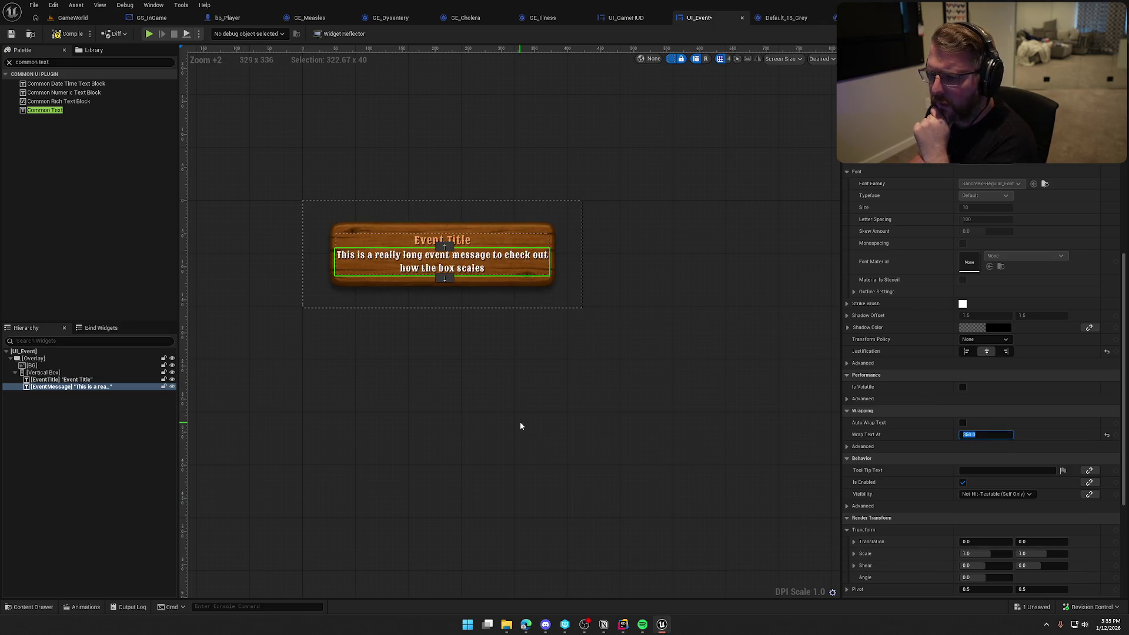
left_click(517, 413)
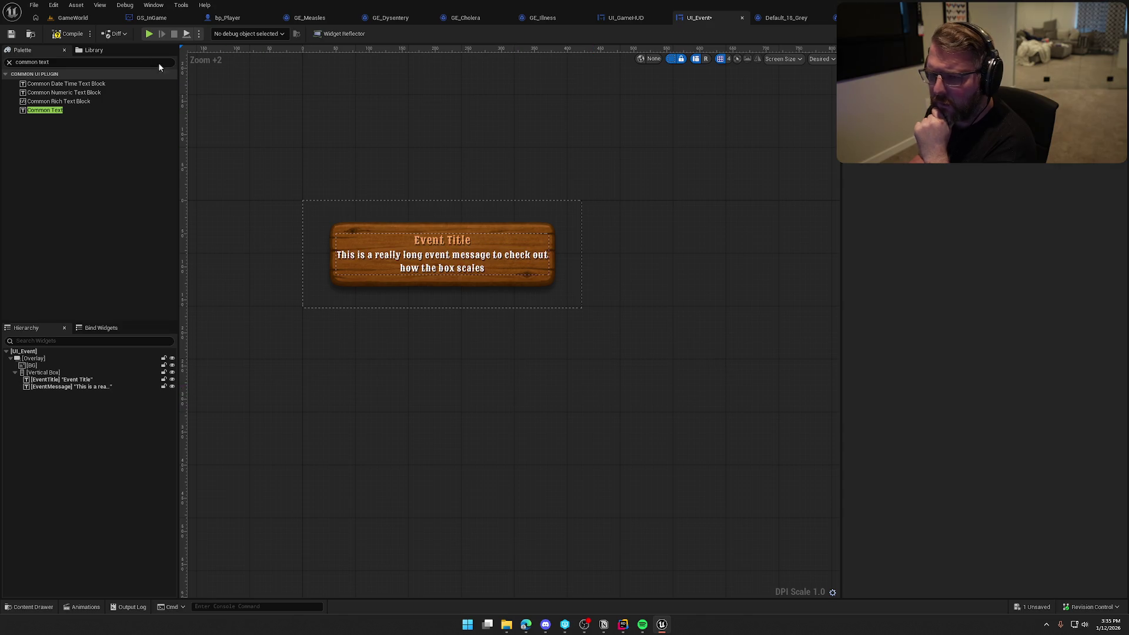
key("ctrl+s")
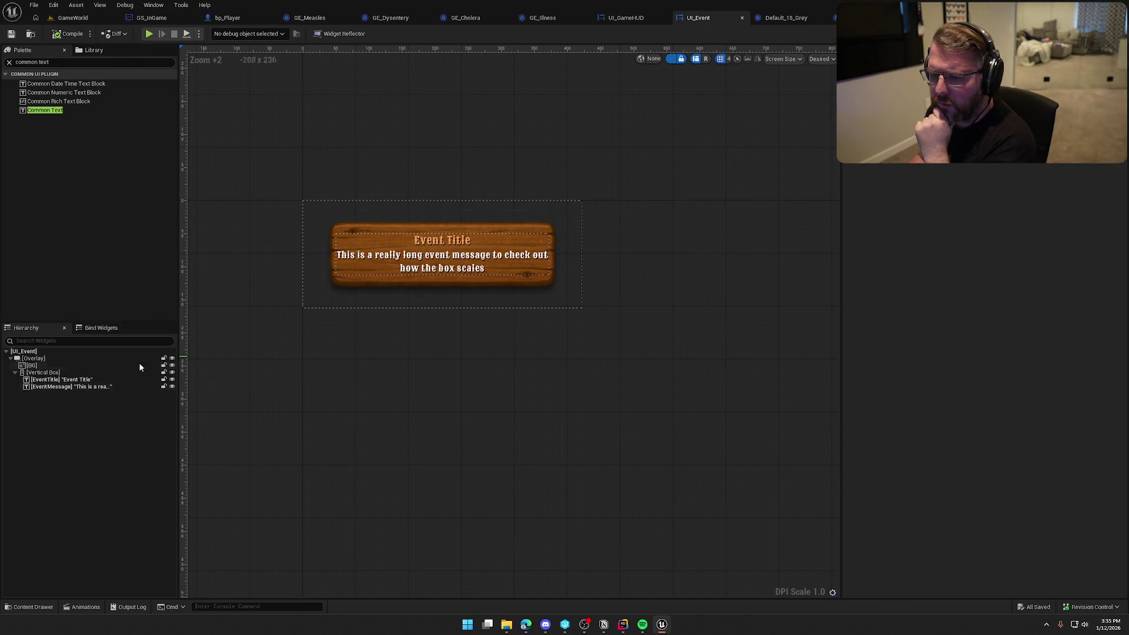
left_click(630, 19)
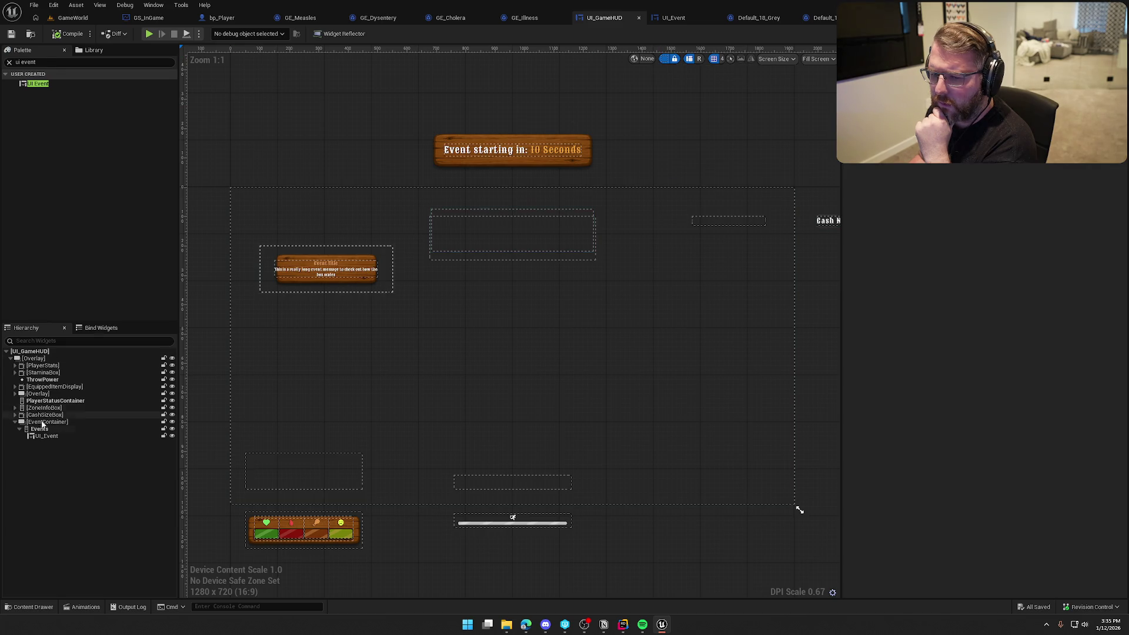
Move the event box to the event container's left edge in UI_GameHUD.
left_click(768, 315)
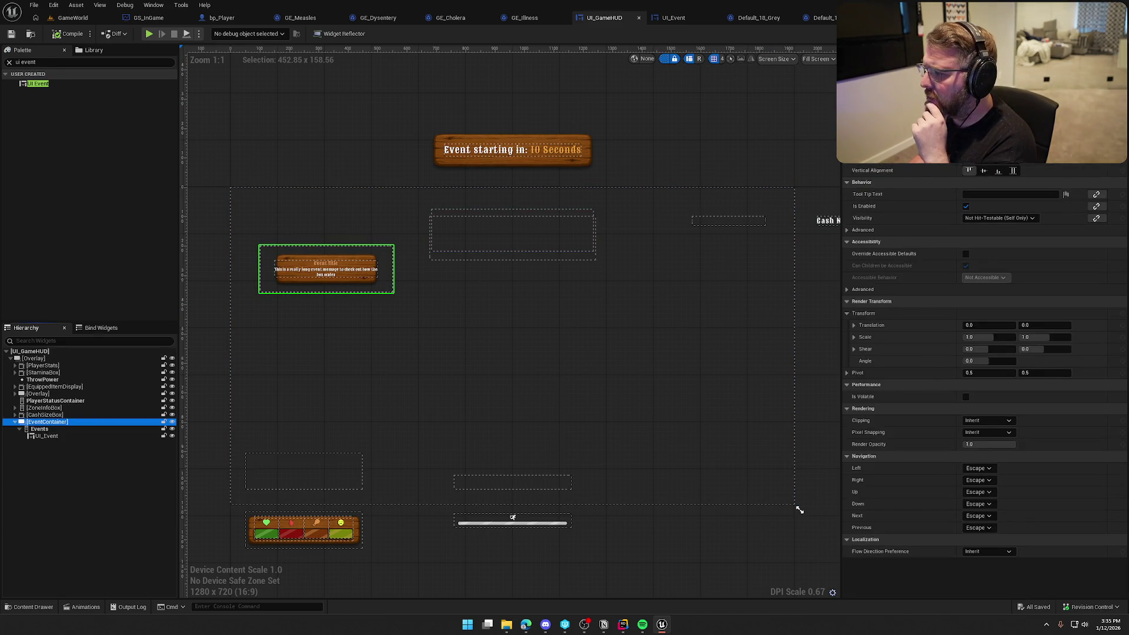
scroll(981, 376, "up", 2)
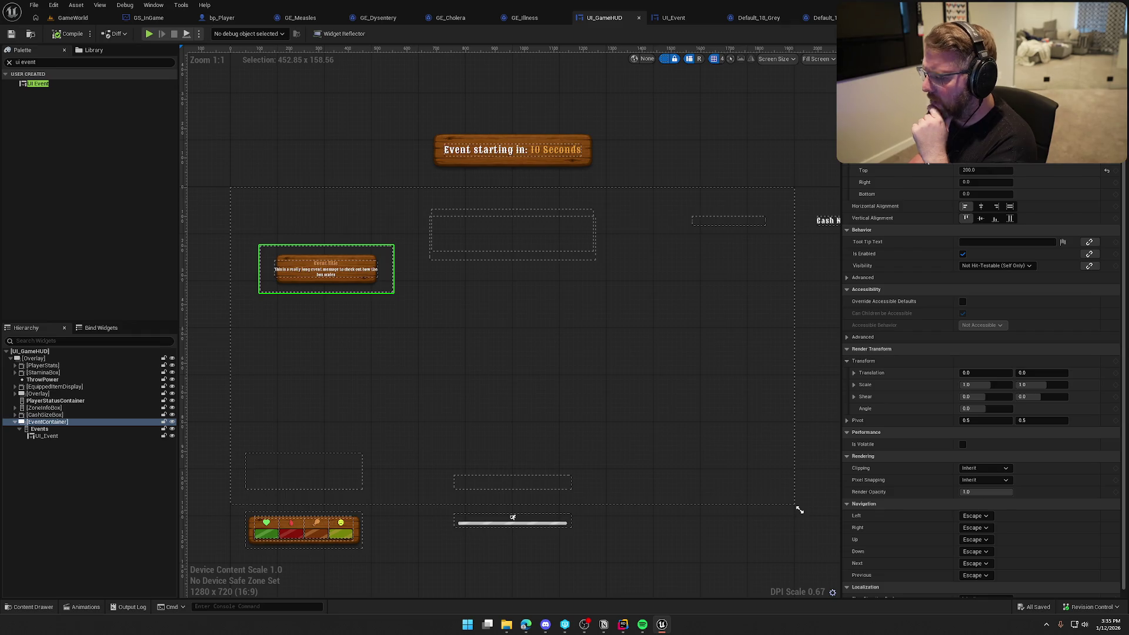
key("ctrl+z")
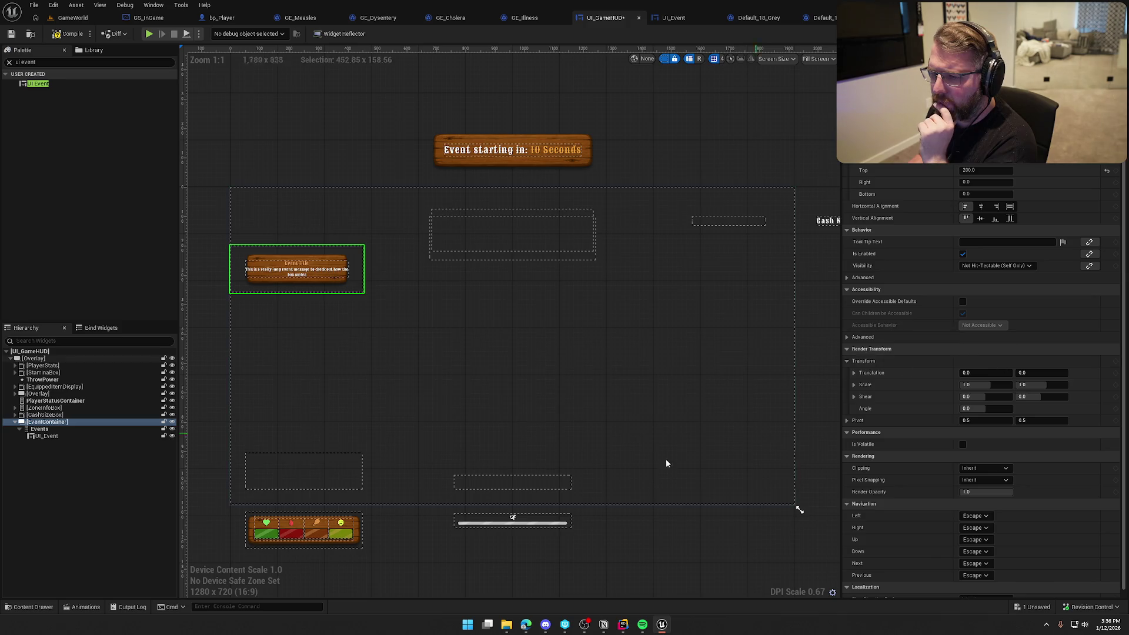
Duplicate the event box twice with Ctrl+D and hide the dashed widget outlines.
left_click(90, 437)
key("ctrl+d")
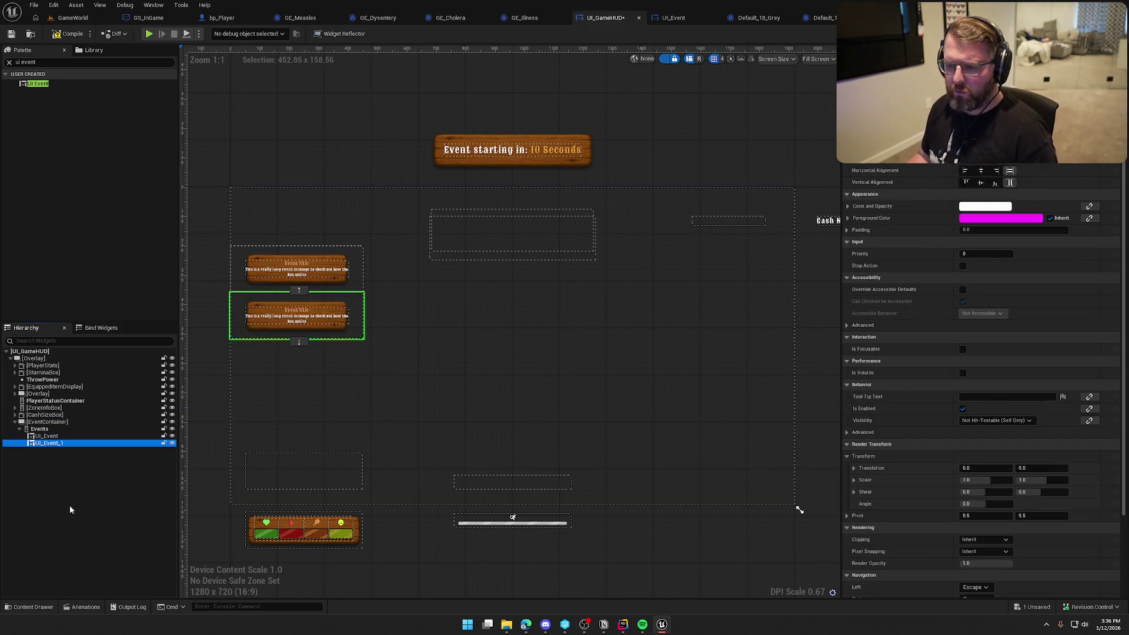
key("ctrl+d")
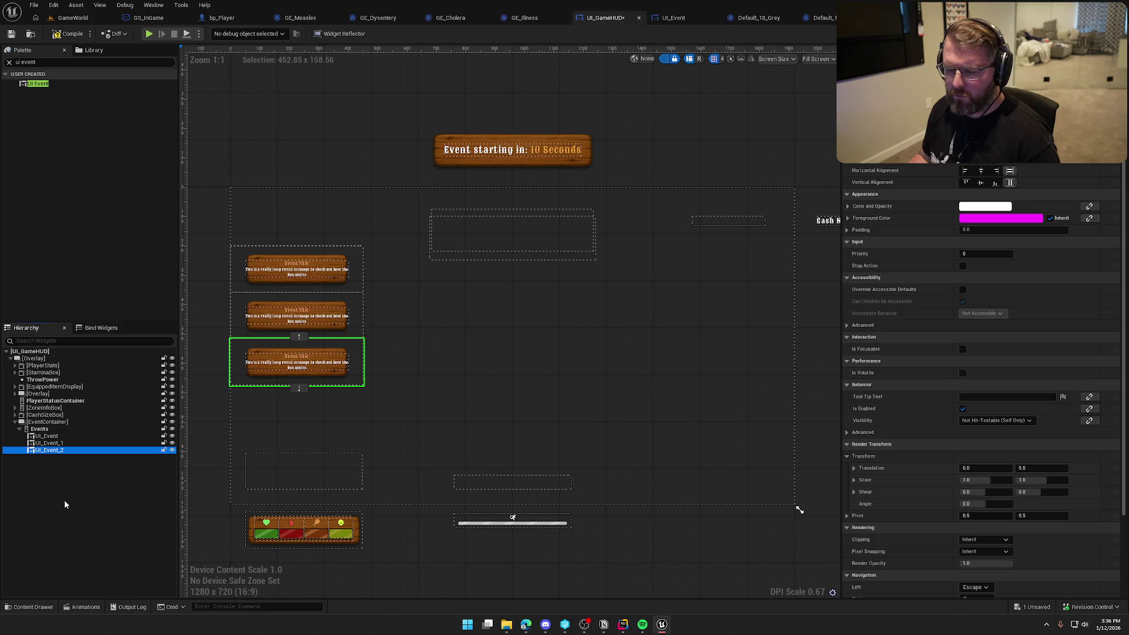
left_click(632, 115)
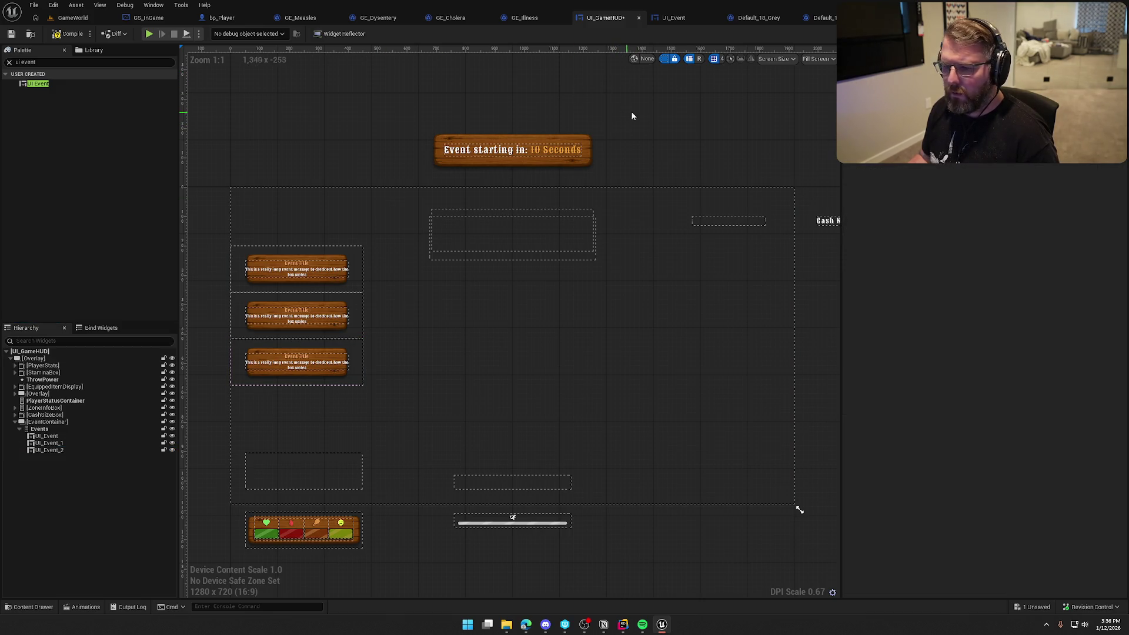
left_click(663, 59)
Review the three stacked event boxes, then select the message text back in UI_Event.
scroll(362, 323, "up", 2)
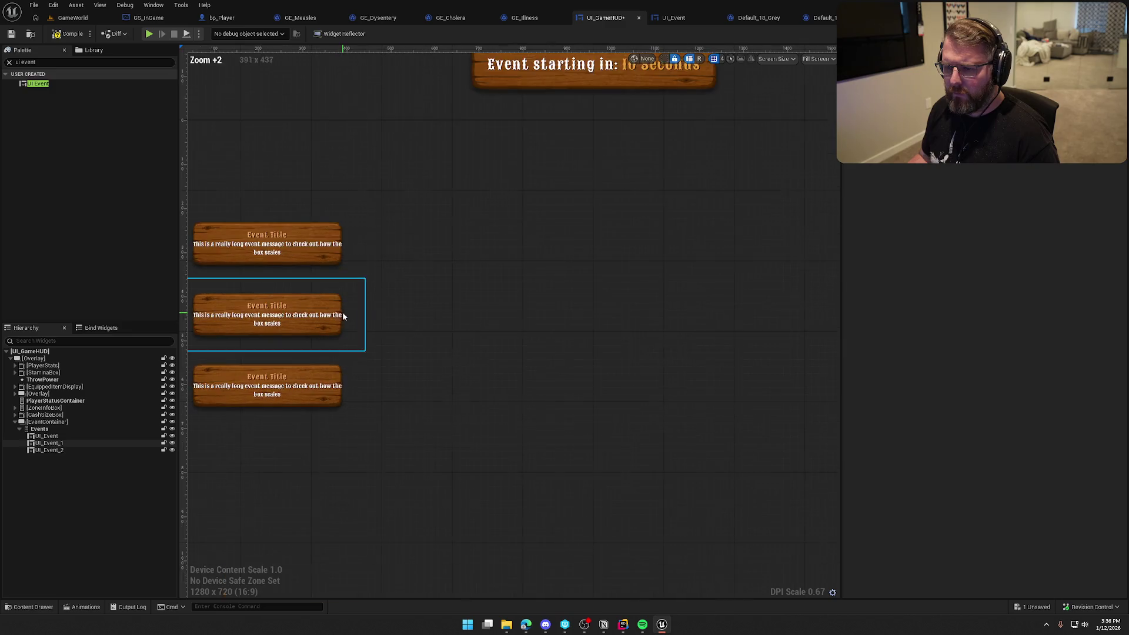
scroll(411, 300, "up", 1)
scroll(406, 240, "down", 2)
scroll(456, 280, "down", 3)
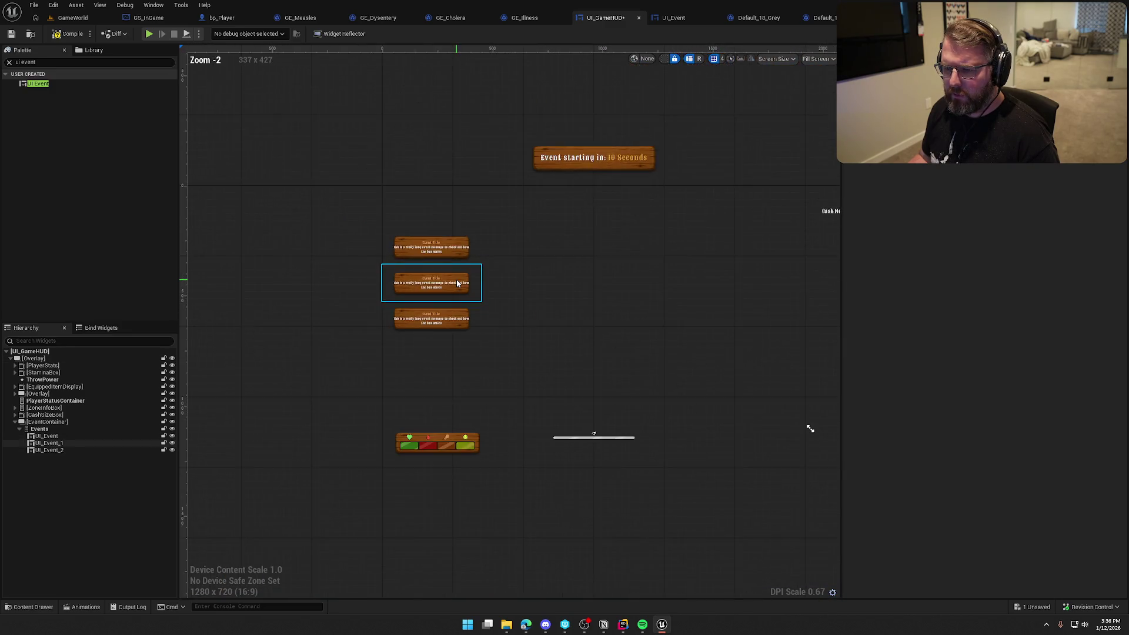
scroll(456, 280, "up", 8)
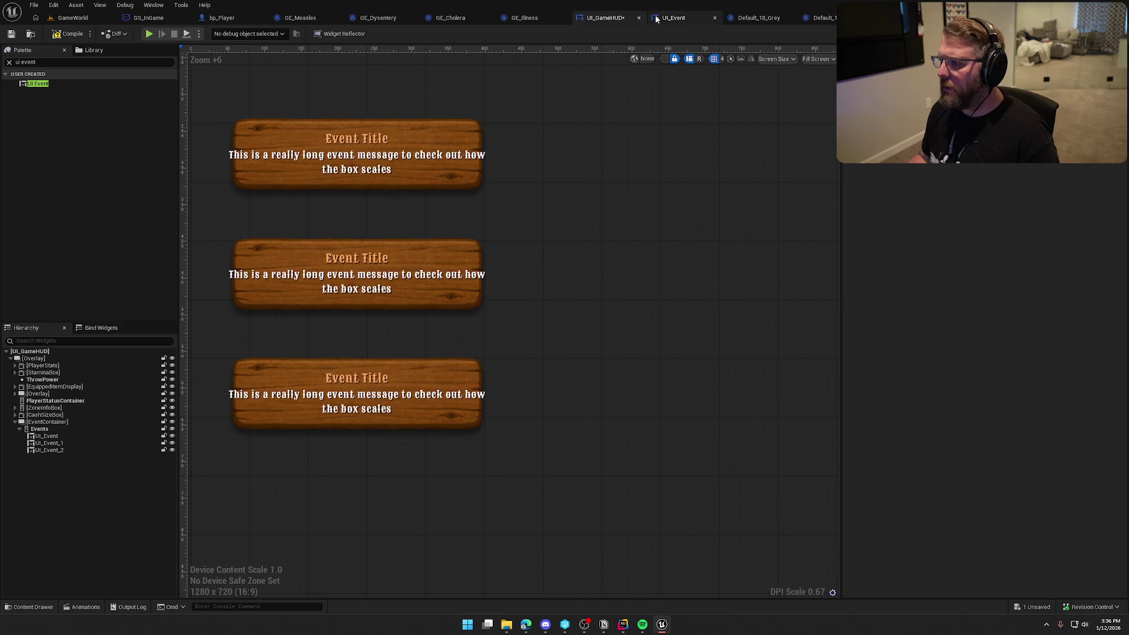
left_click(673, 18)
left_click(406, 268)
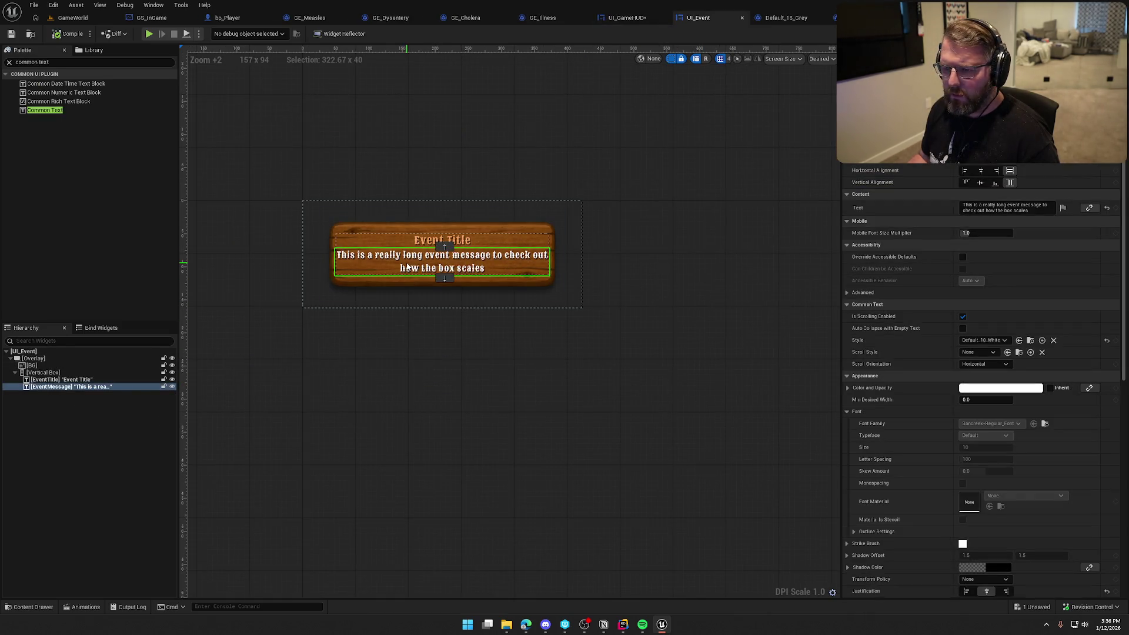
Reset the event message's right padding to 0 and adjust the text box's padding.
scroll(1011, 245, "up", 2)
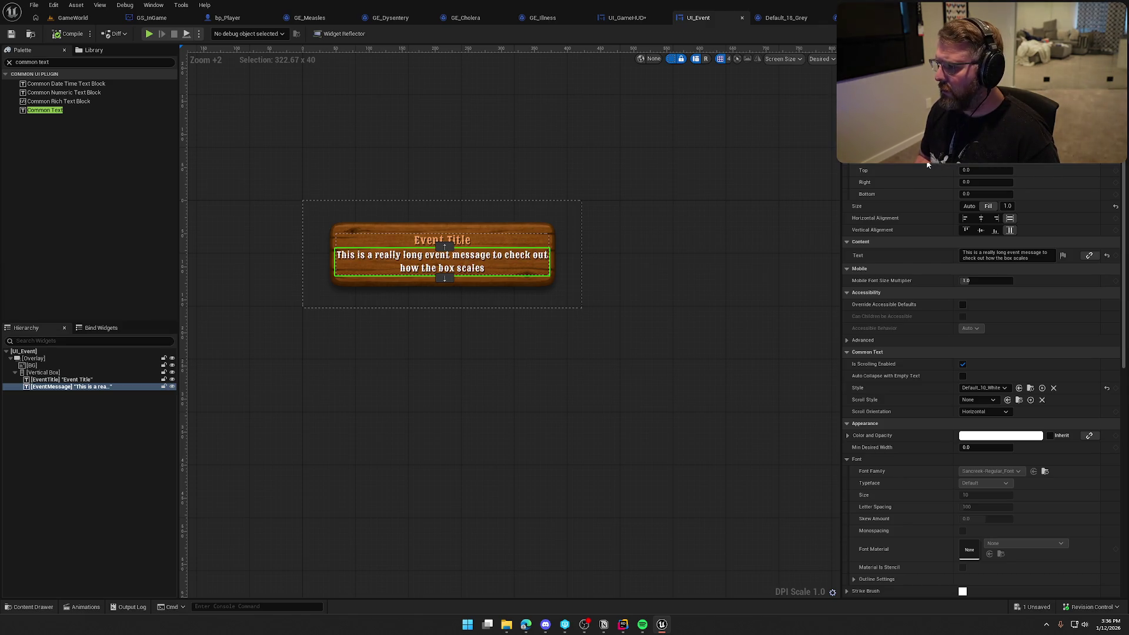
type("20")
key("Return")
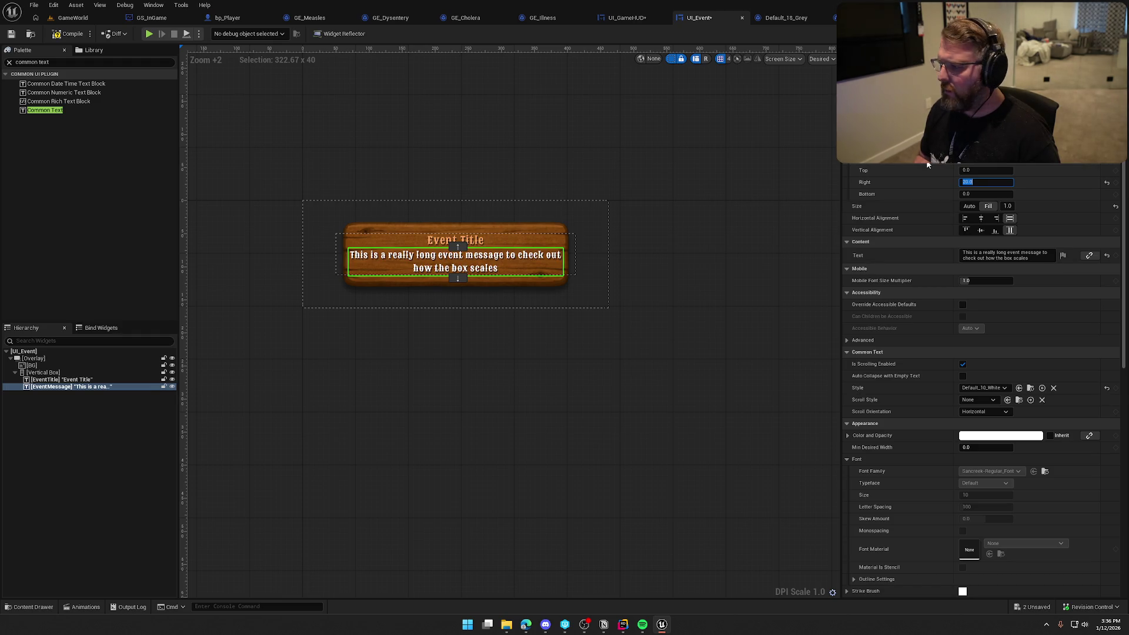
type("0")
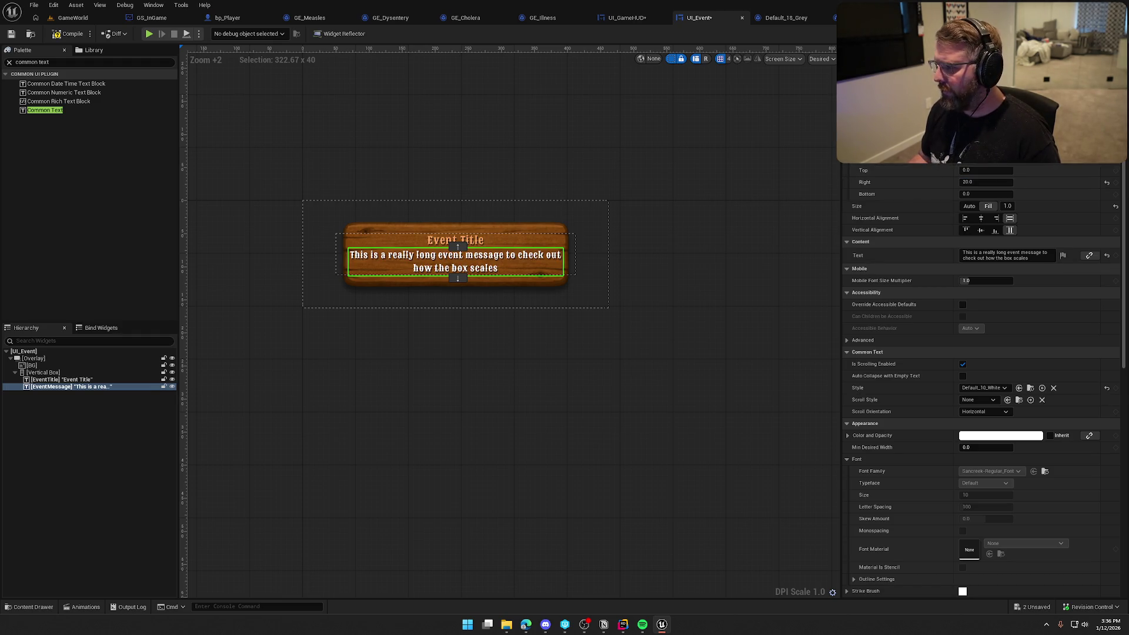
key("Return")
left_click(43, 372)
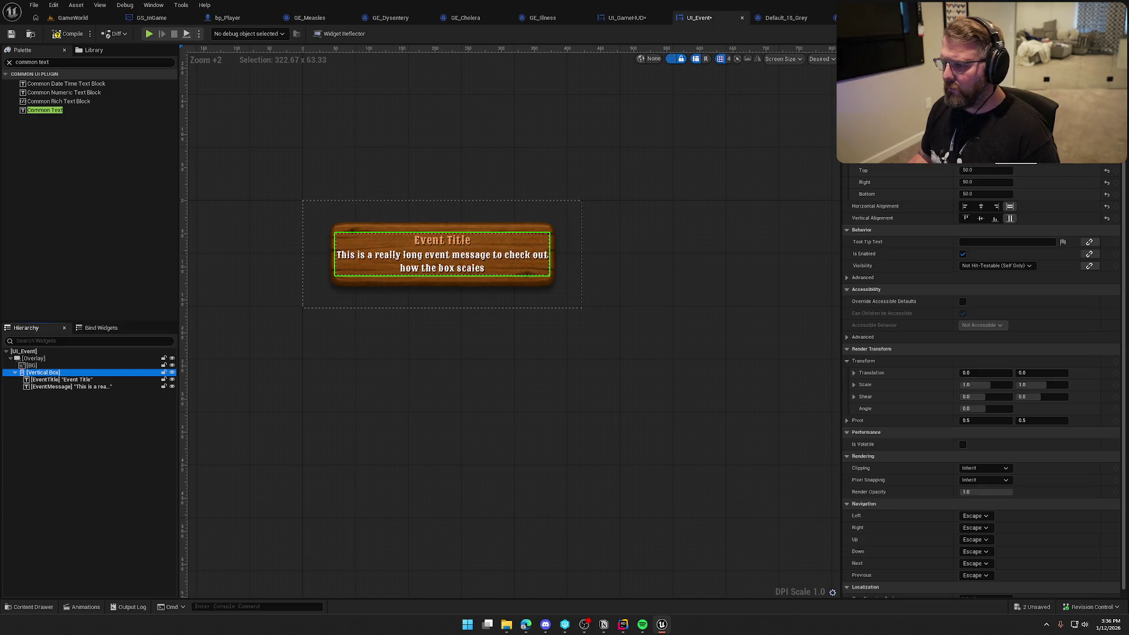
left_click(941, 170)
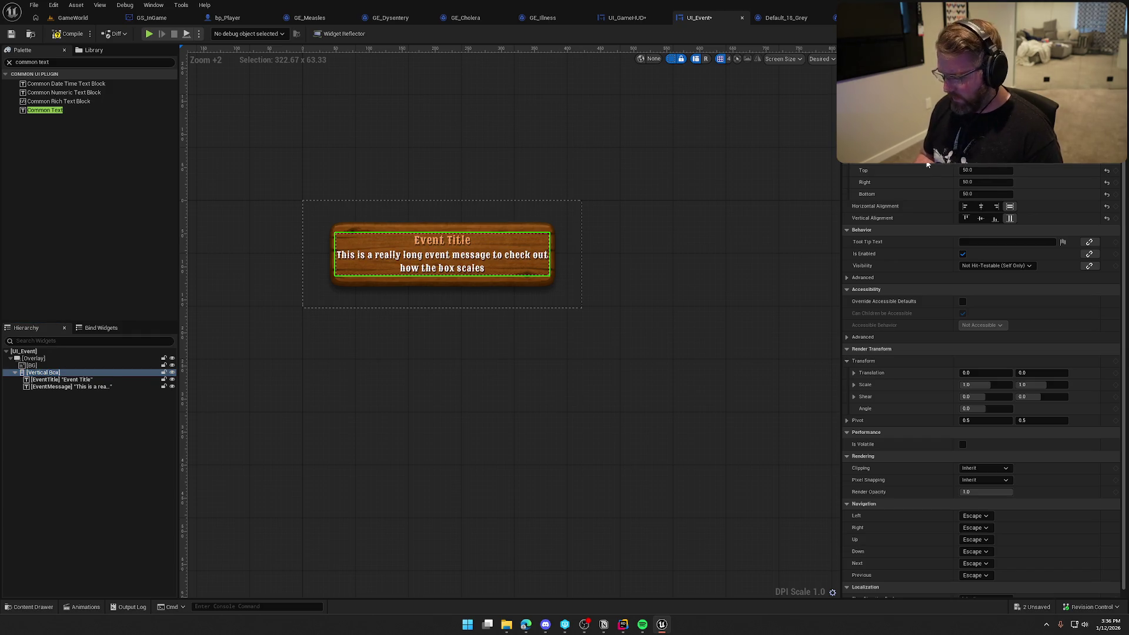
key("Tab")
key("Tab")
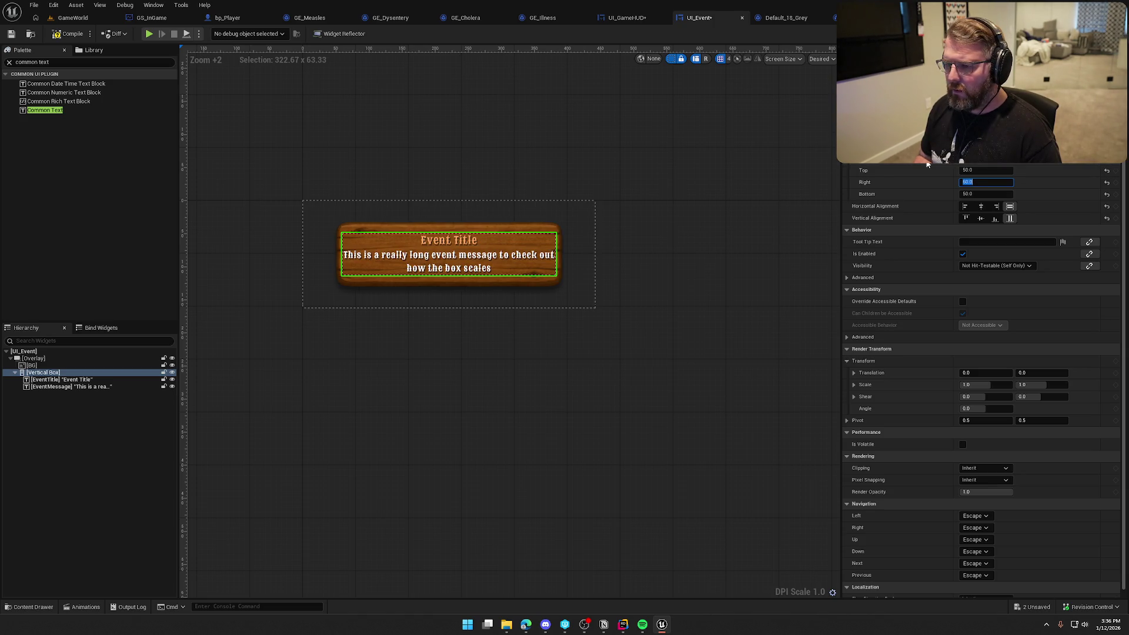
Set the BG image's horizontal and vertical alignment to Fill.
left_click(42, 366)
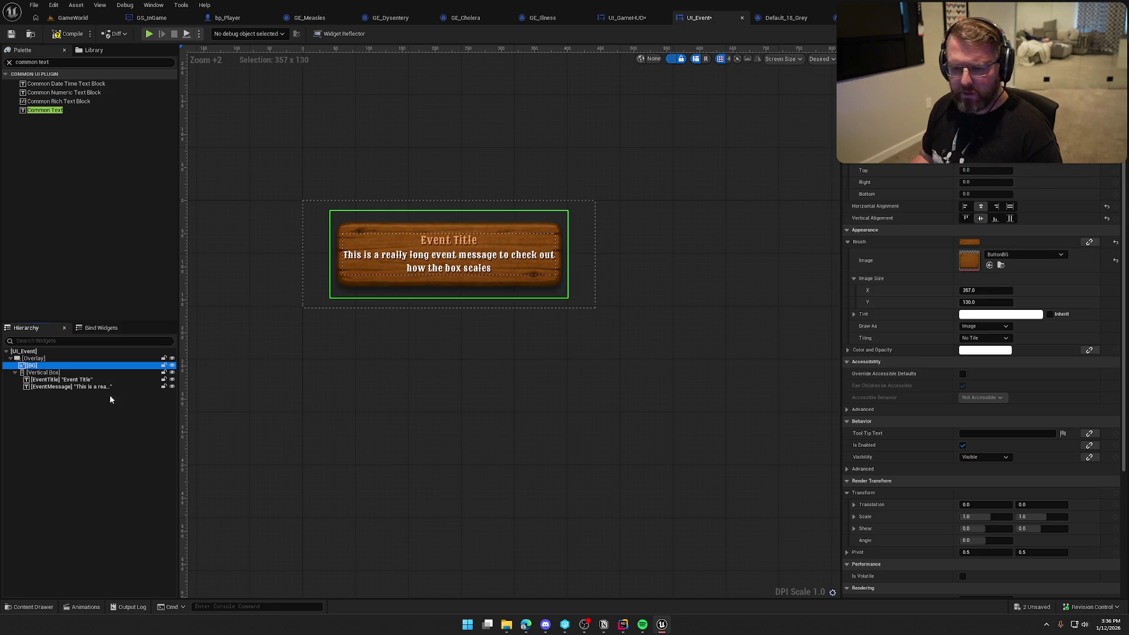
left_click(1011, 209)
left_click(1011, 209)
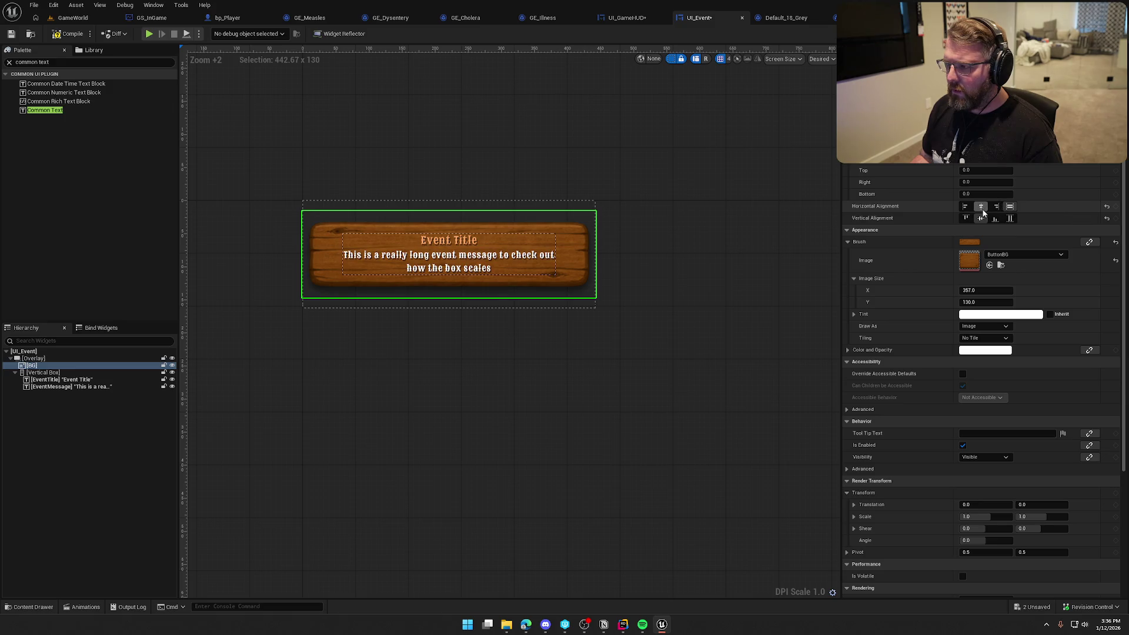
left_click(981, 209)
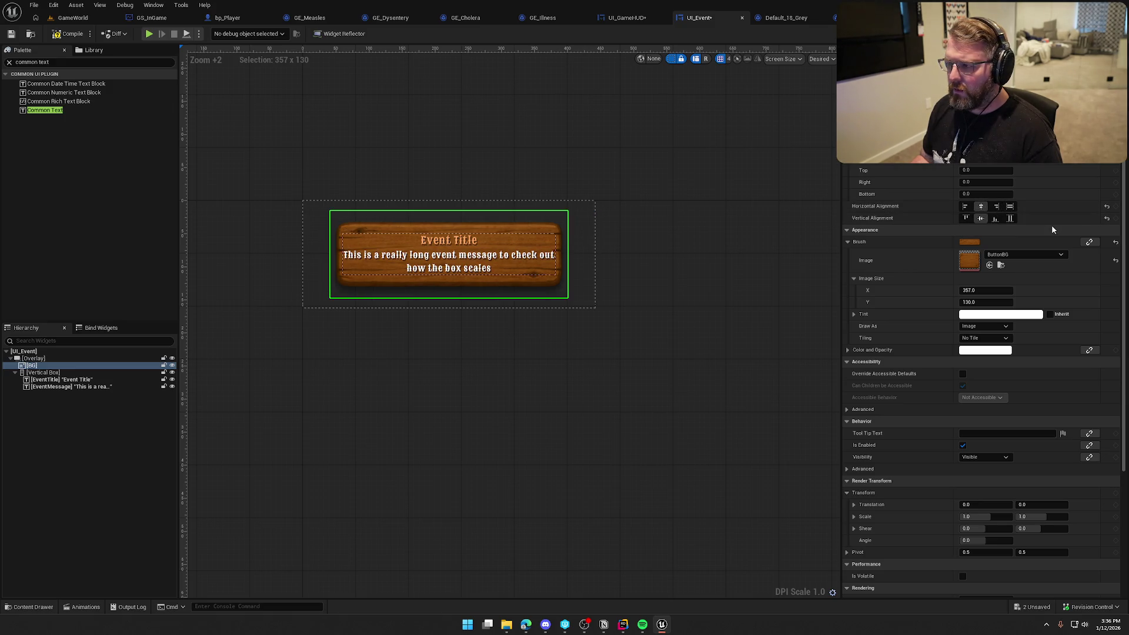
left_click(1010, 218)
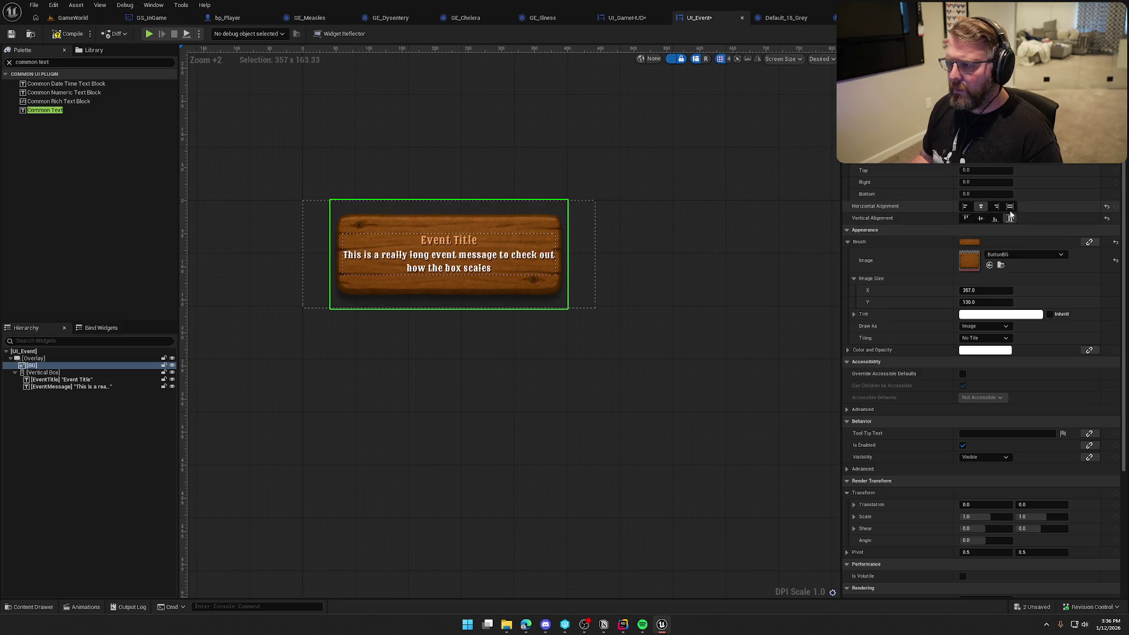
left_click(1010, 207)
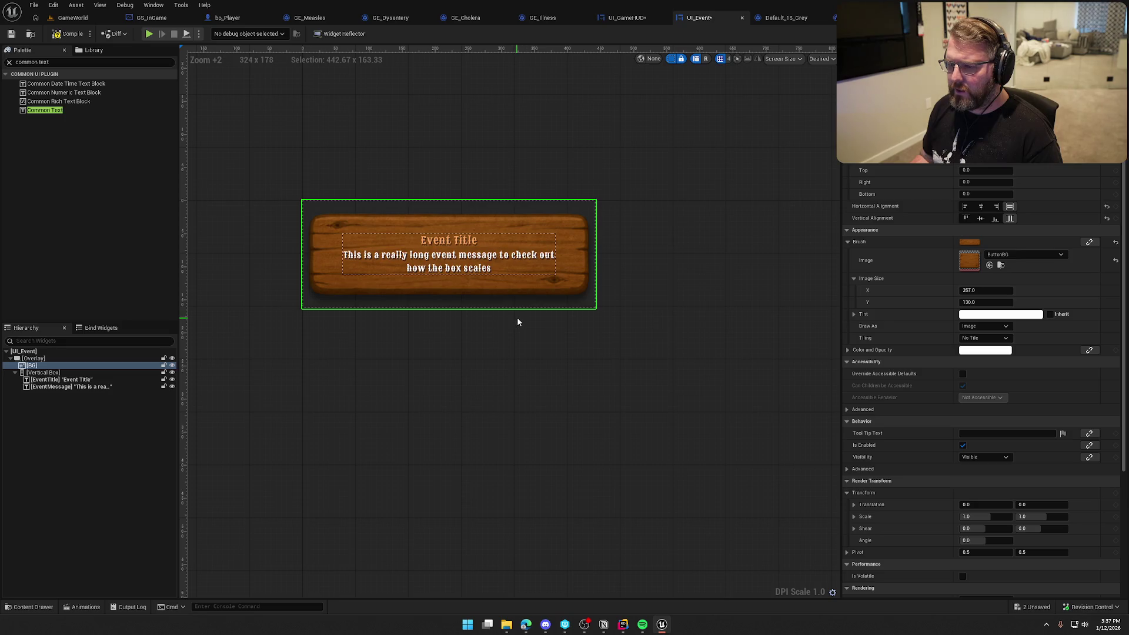
left_click(448, 243)
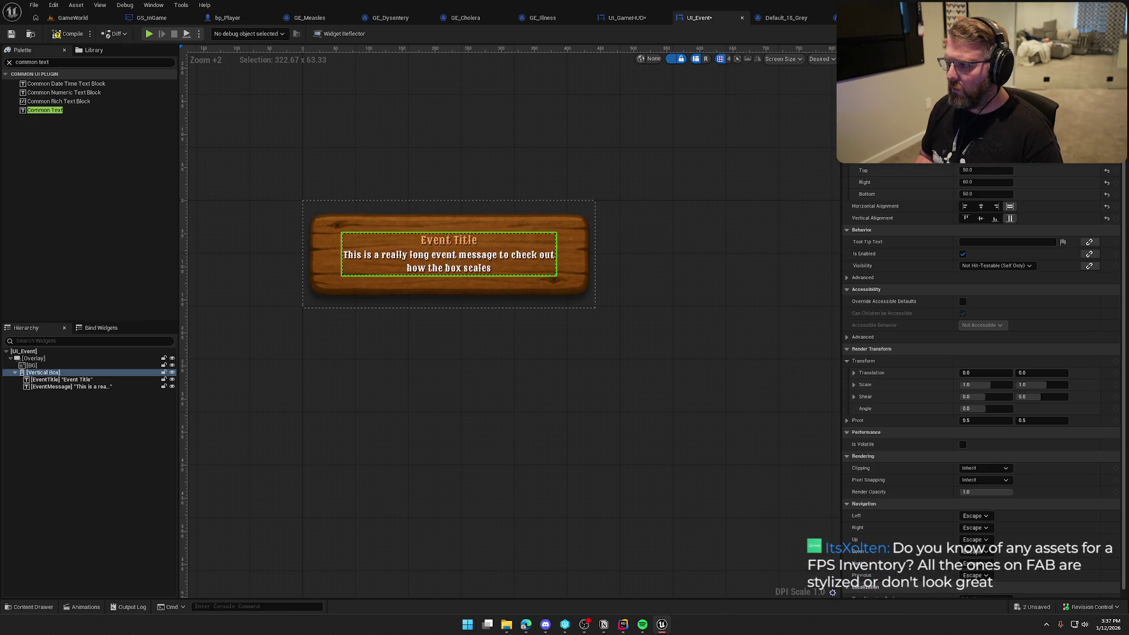
Cut the text box padding to 20, centre it vertically, adjust right padding, and save UI_Event.
key("ctrl+z")
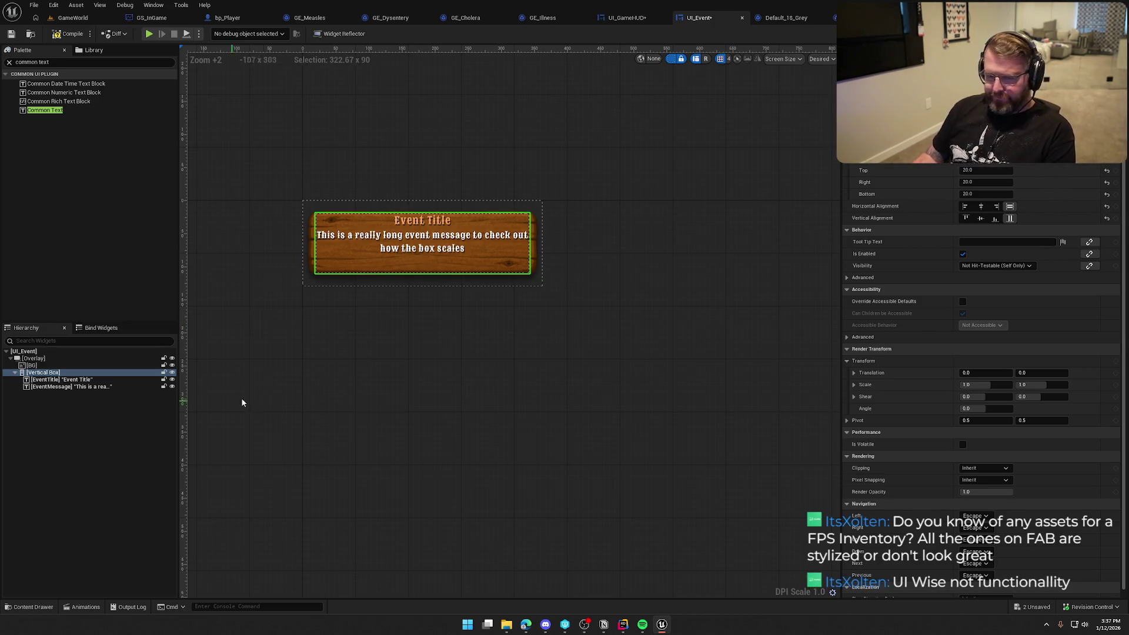
left_click(985, 219)
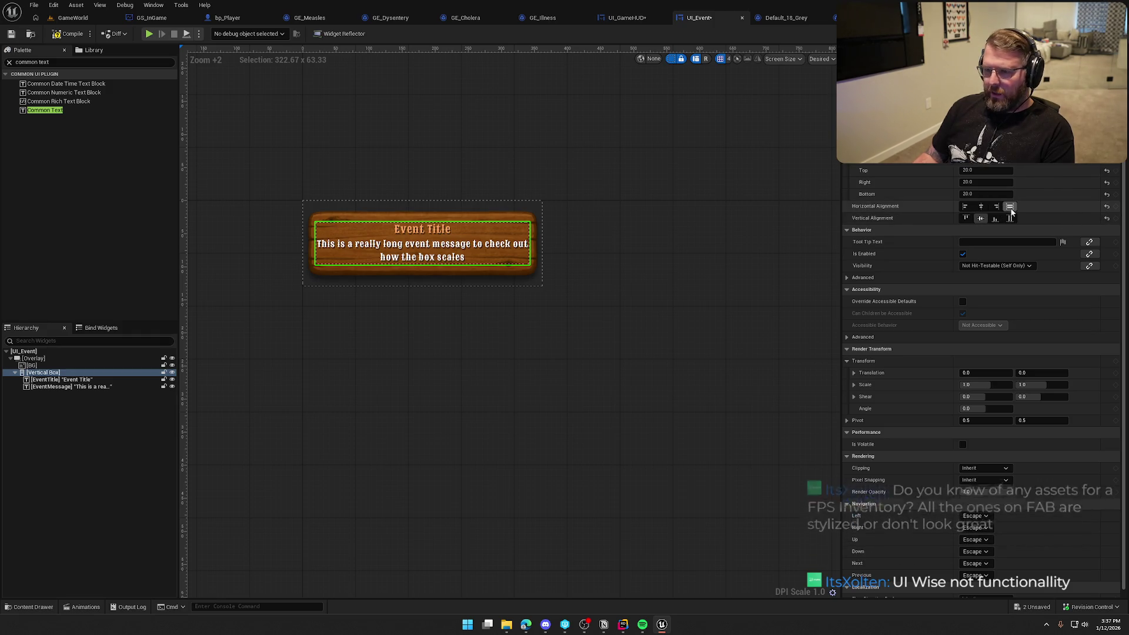
key("ctrl+s")
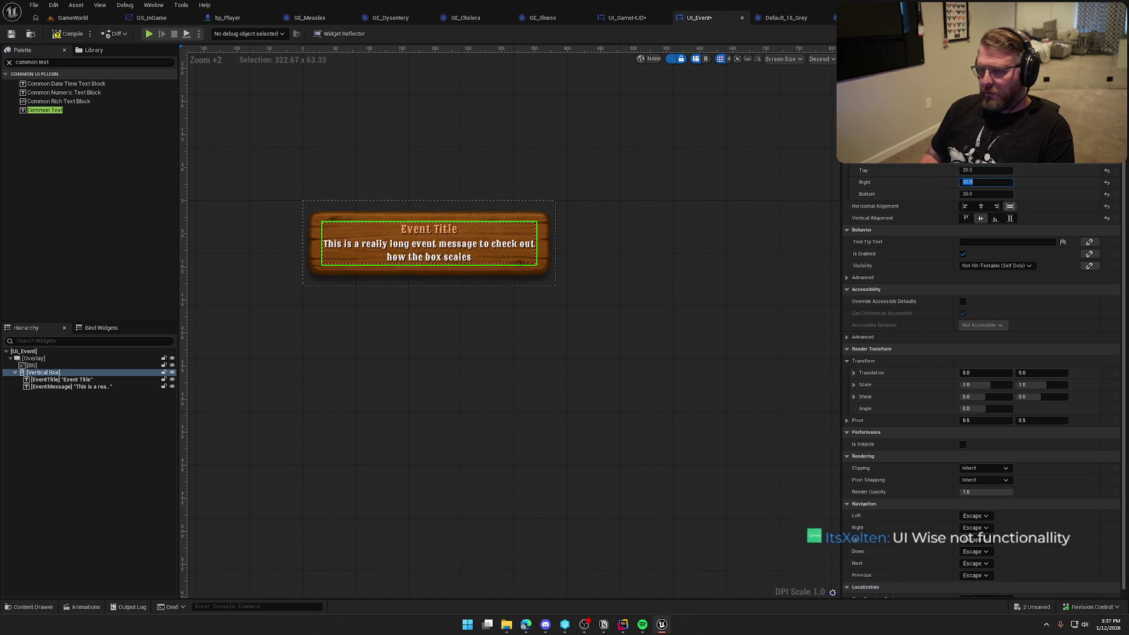
left_click(572, 351)
key("ctrl+s")
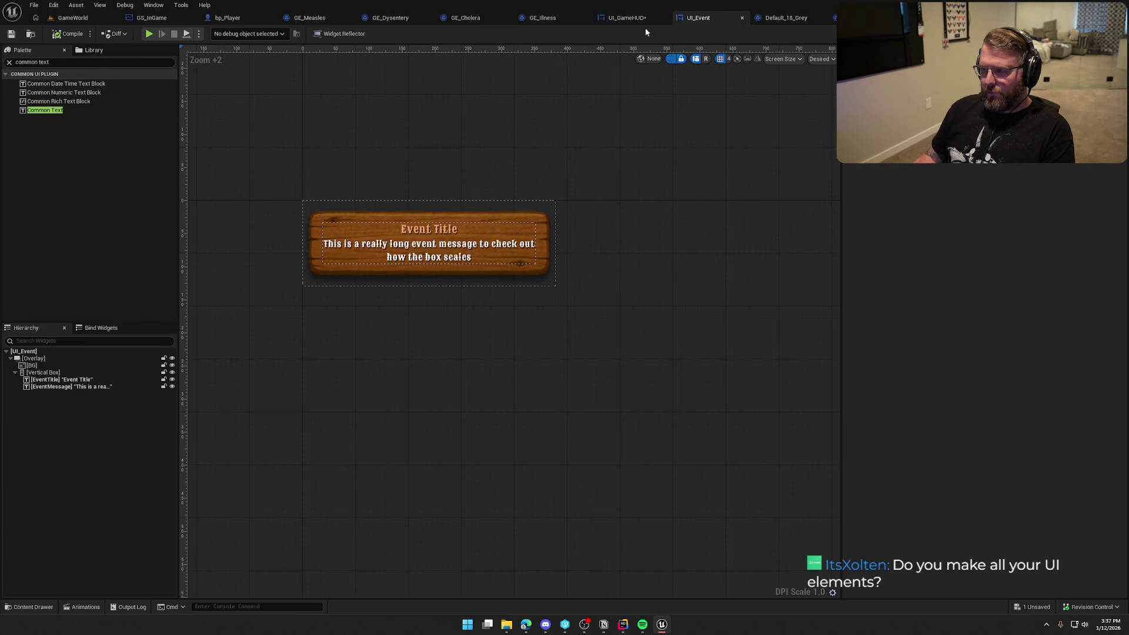
left_click(627, 17)
scroll(588, 330, "down", 4)
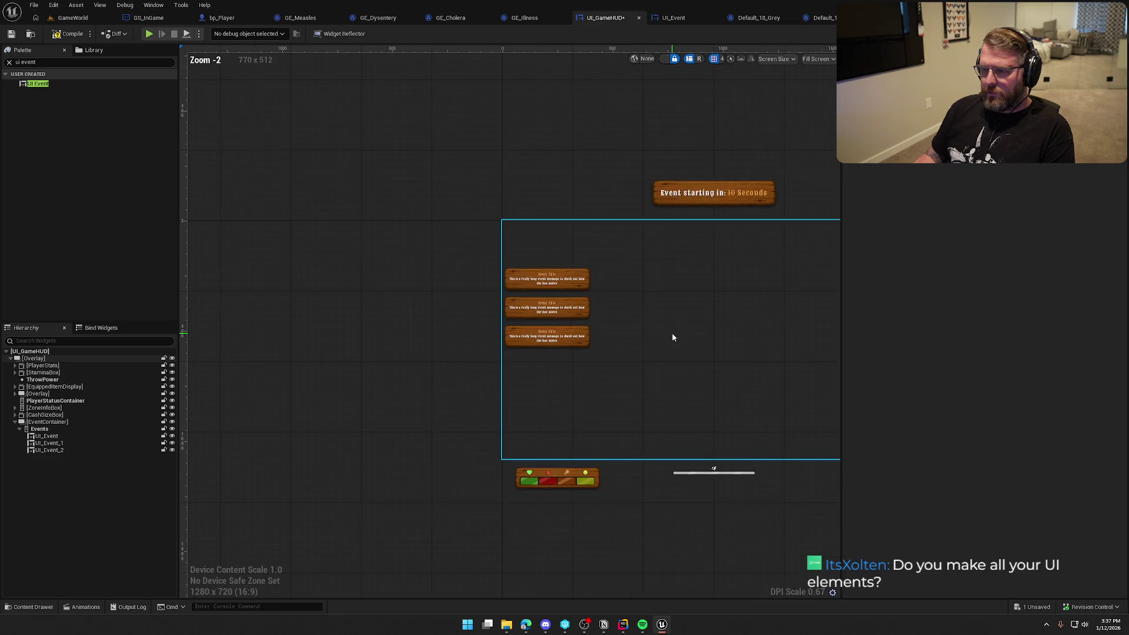
scroll(672, 333, "up", 3)
left_click(590, 270)
left_click(381, 96)
mouse_move(380, 96)
left_mouse_down()
mouse_move(541, 274)
mouse_move(573, 232)
left_mouse_up()
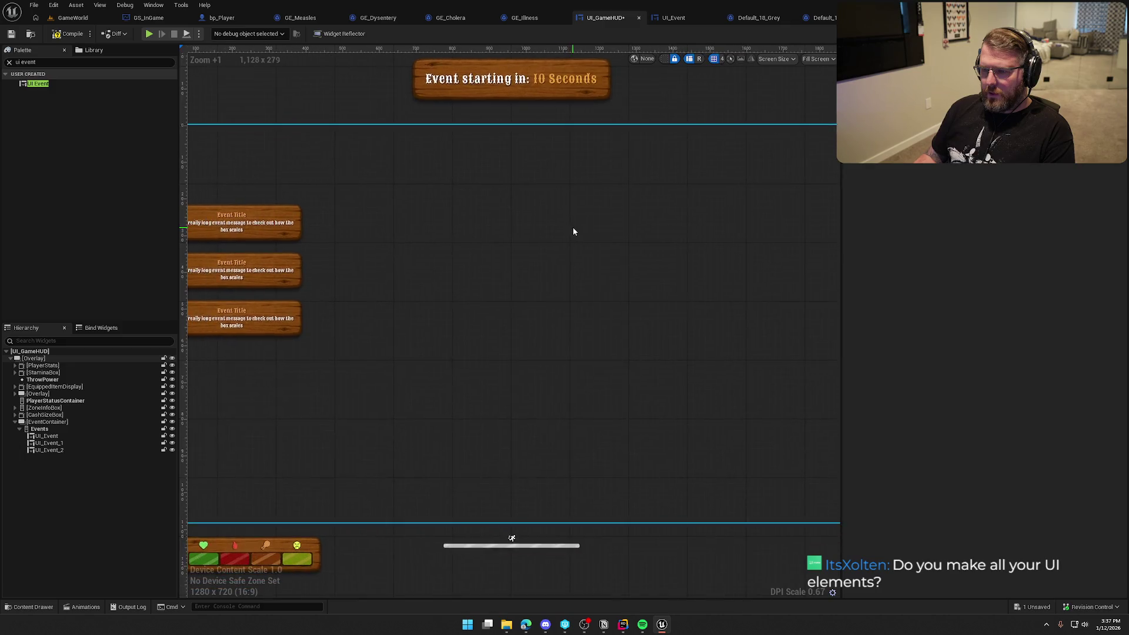
scroll(573, 232, "down", 1)
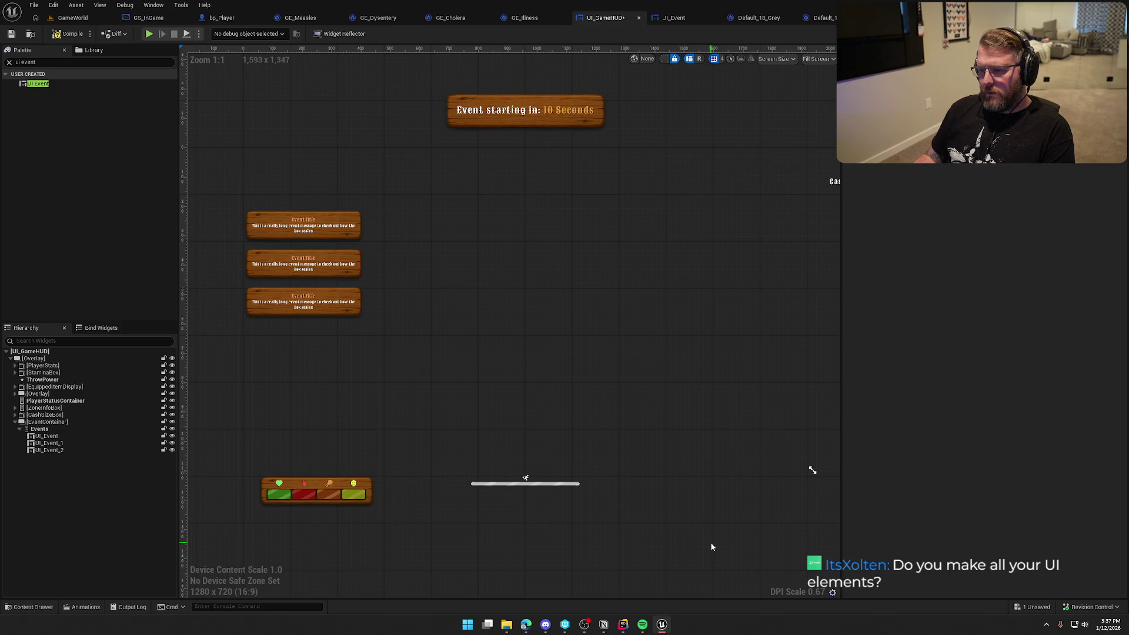
left_click(674, 17)
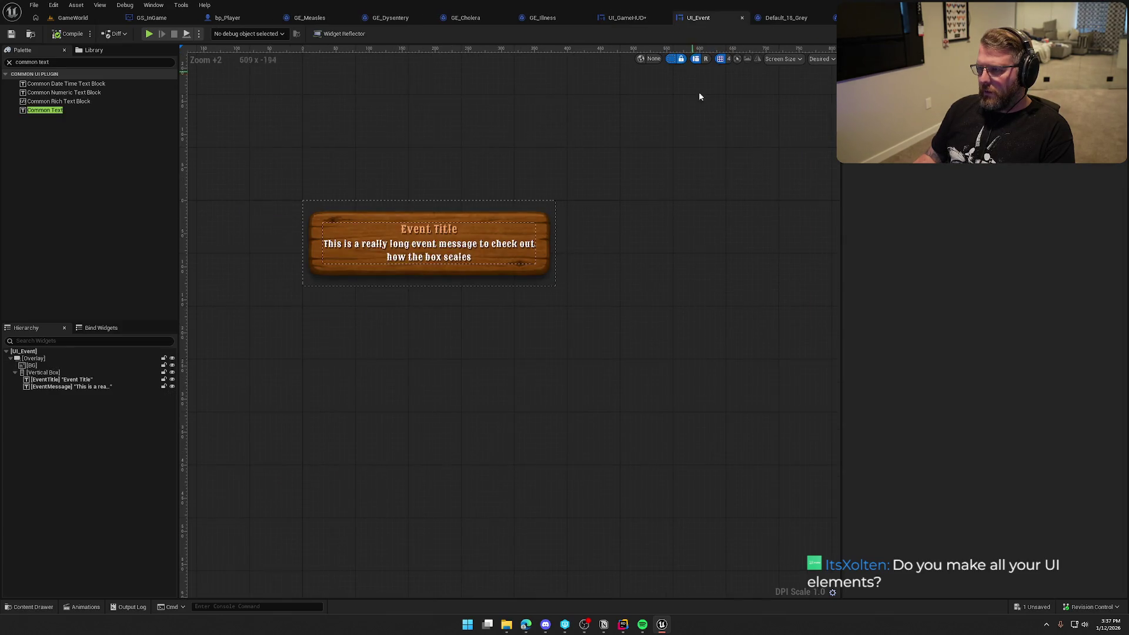
Set the event message text to a sample player name followed by 'contracted Dysentary'.
left_click(425, 266)
left_click(1005, 254)
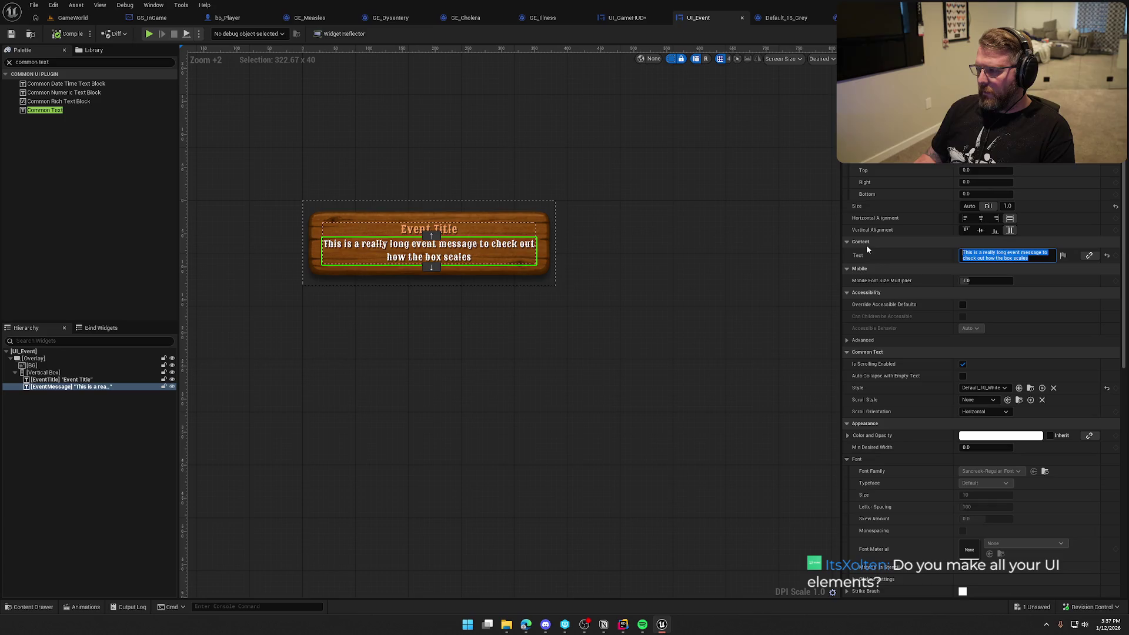
type("Warka")
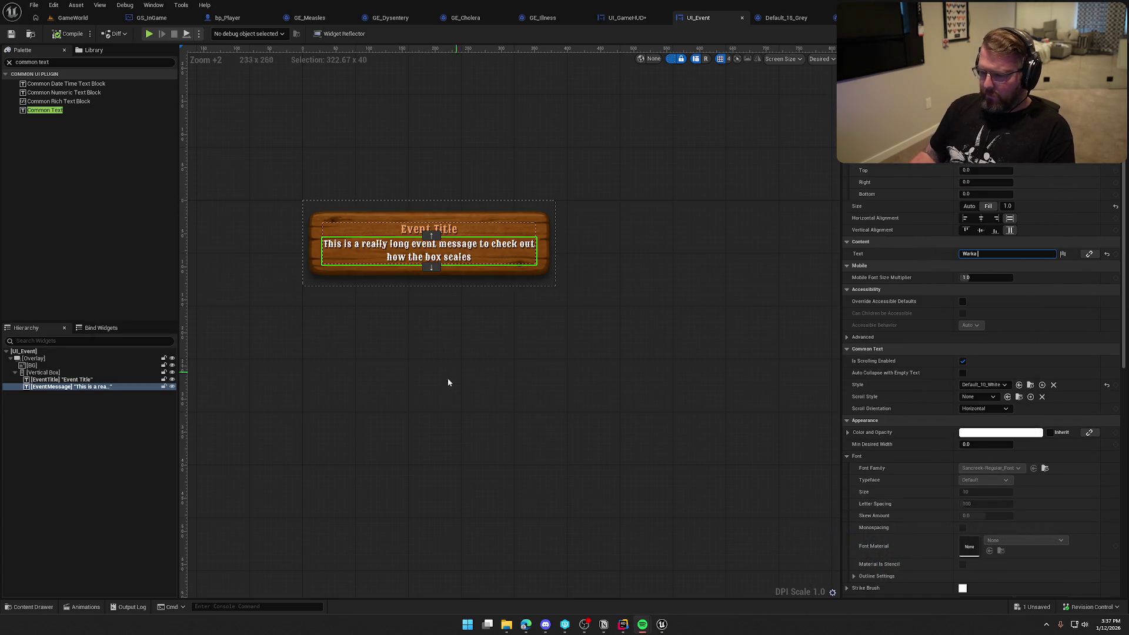
left_click(623, 625)
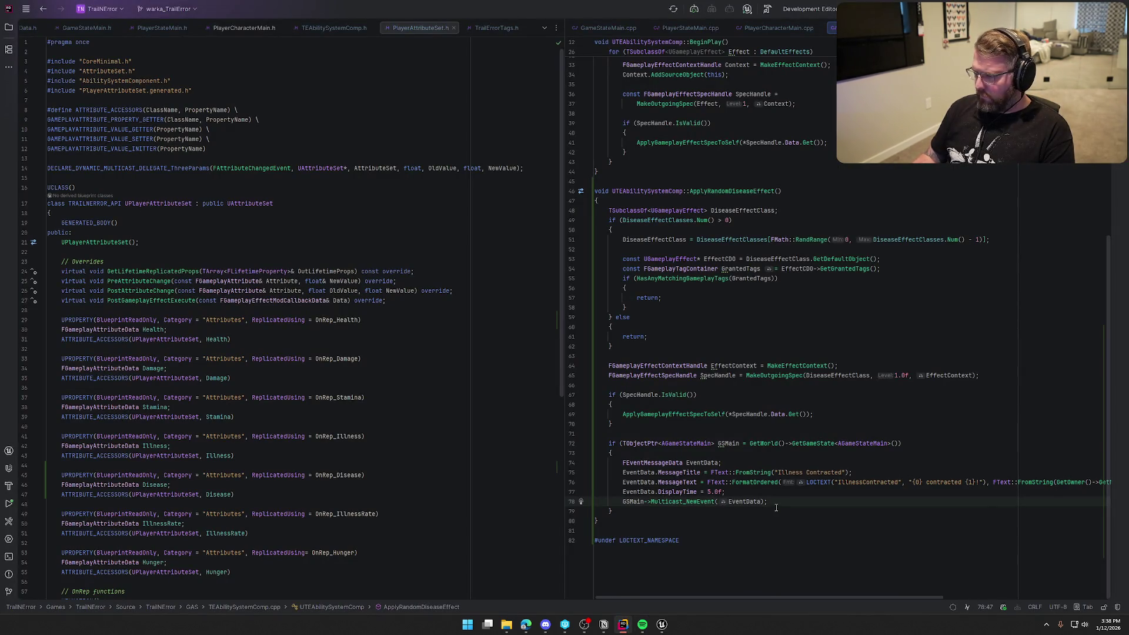
left_click(661, 624)
type("Marko contrac")
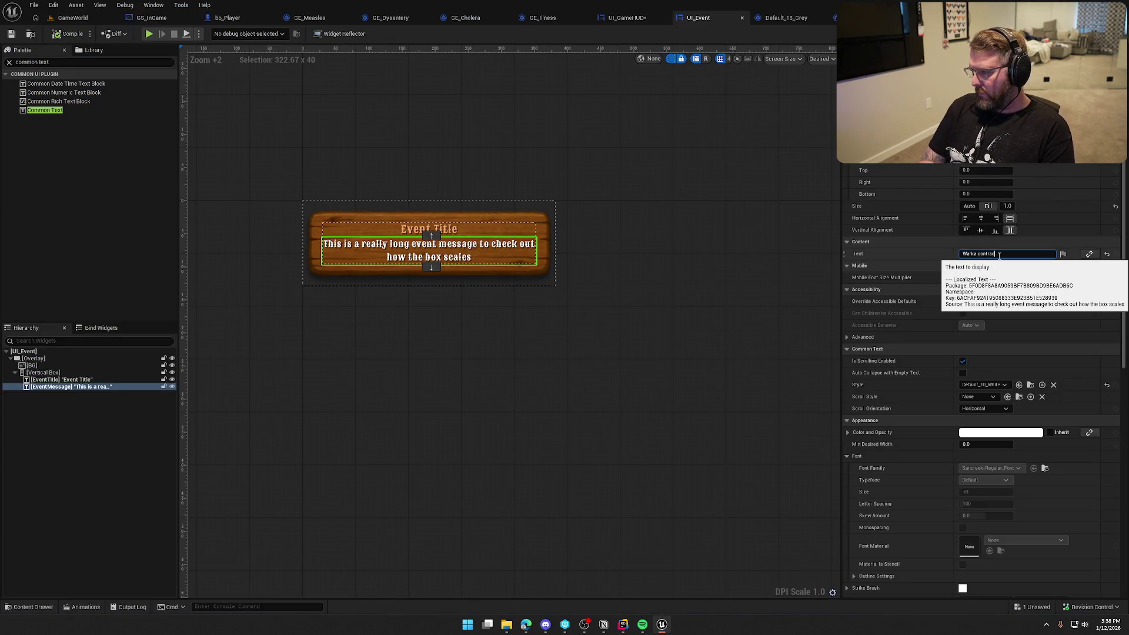
type("ted Dysent")
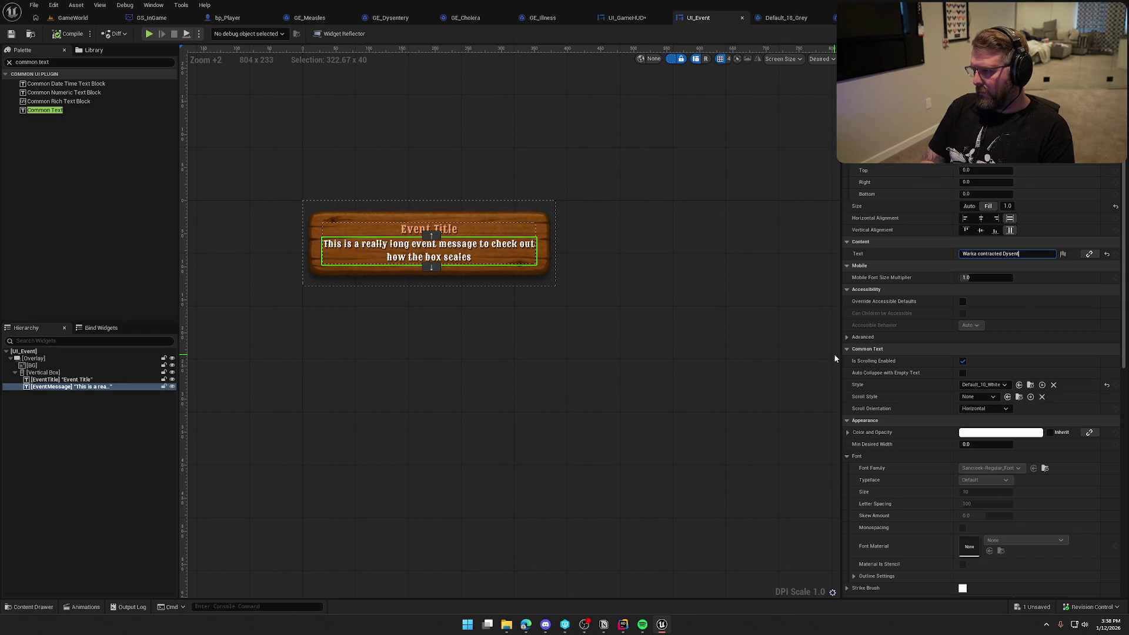
key("Return")
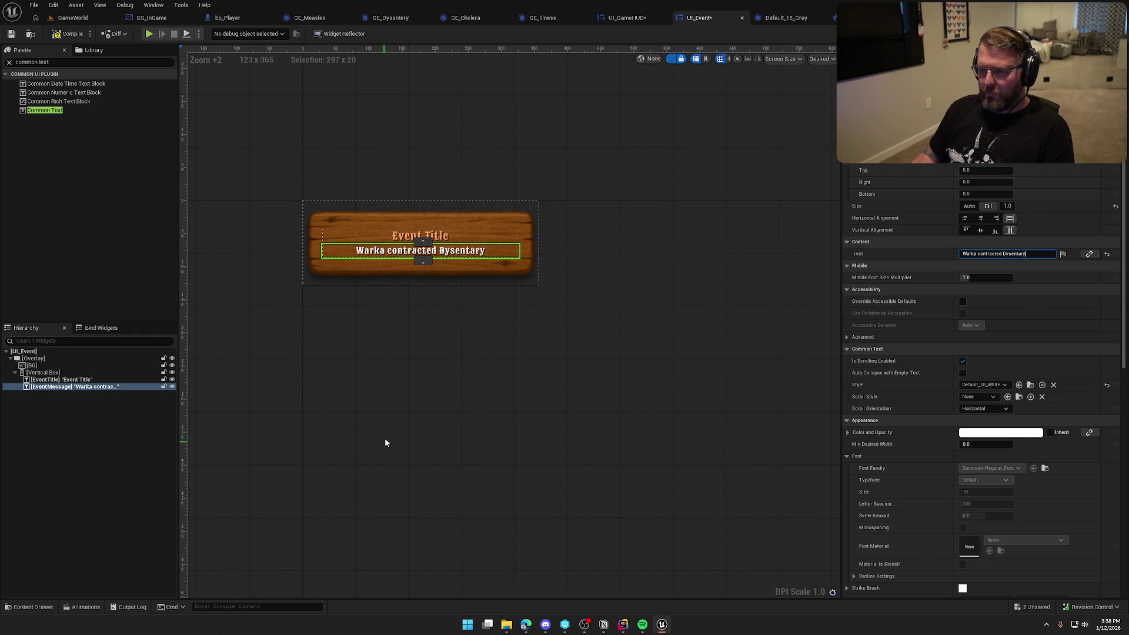
left_click(401, 420)
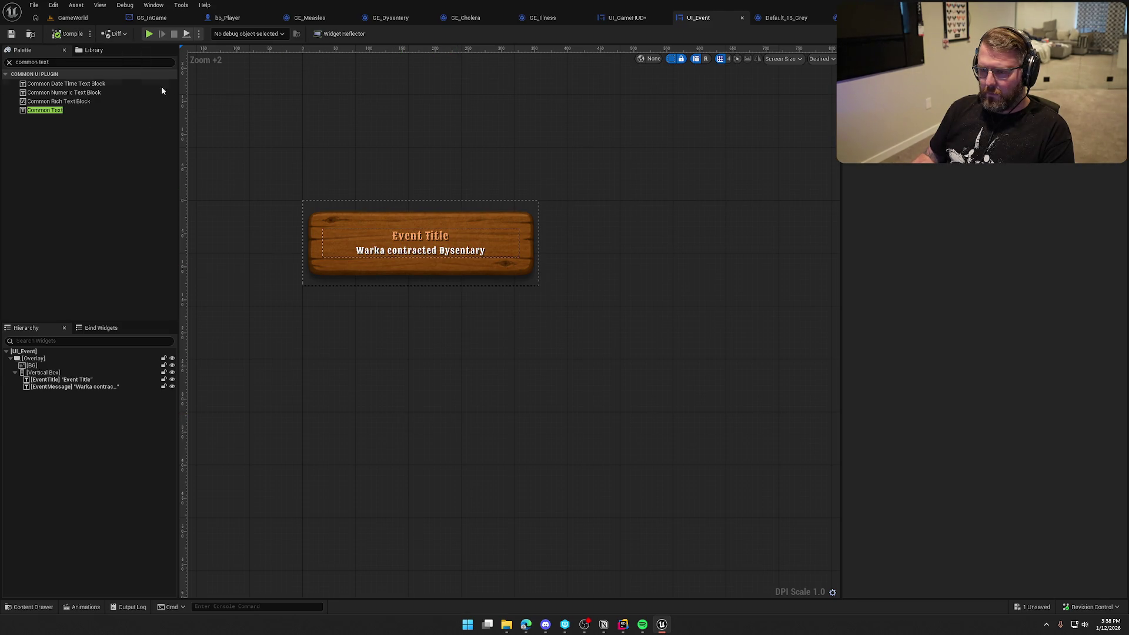
Make the text box fill vertically, give the title Fill size and vertical centring, and save.
left_click(42, 373)
left_click(1010, 219)
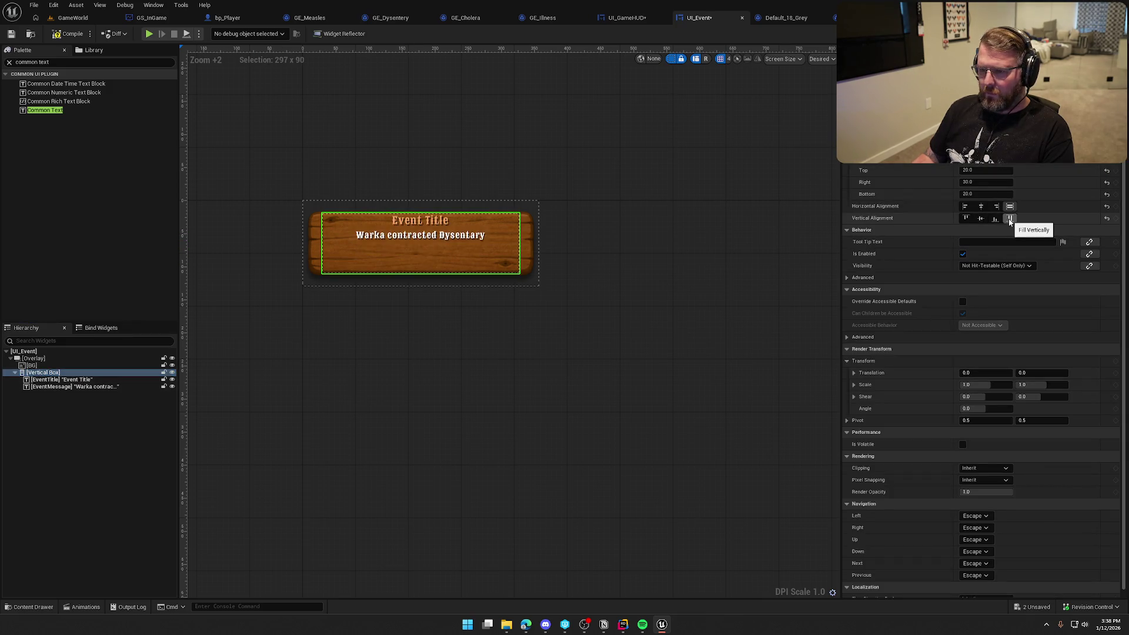
left_click(62, 380)
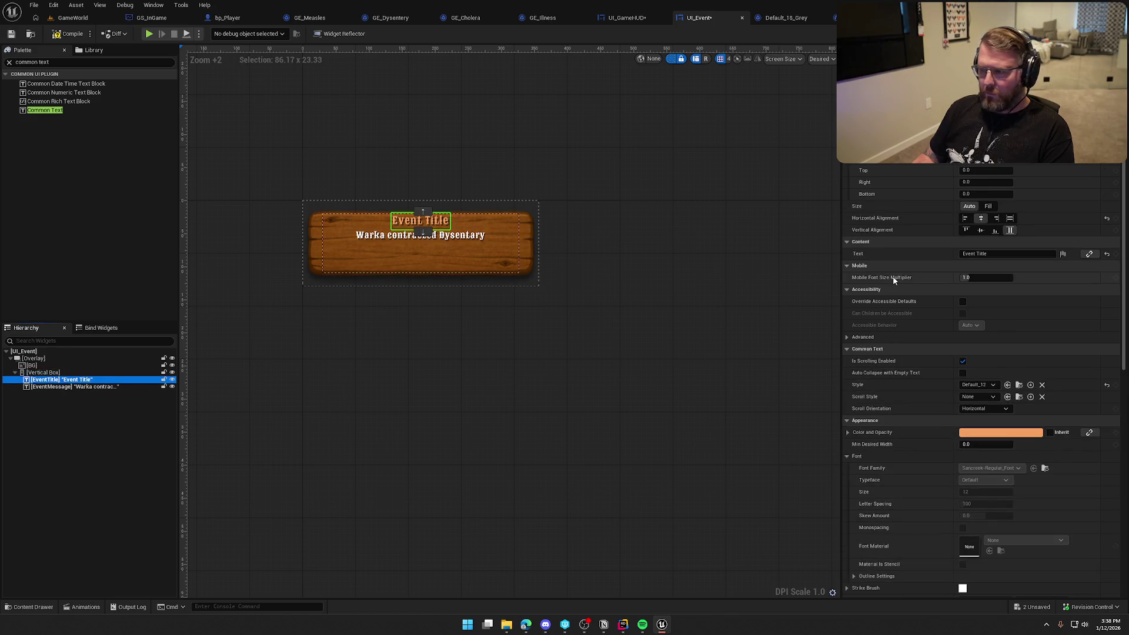
left_click(988, 206)
left_click(98, 388)
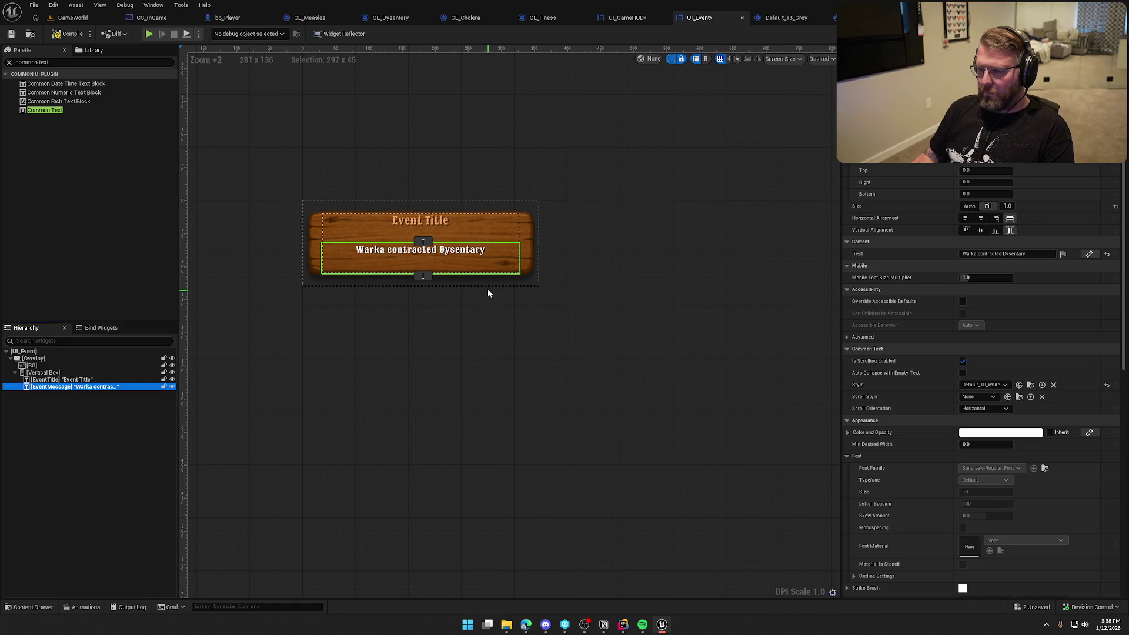
left_click(426, 224)
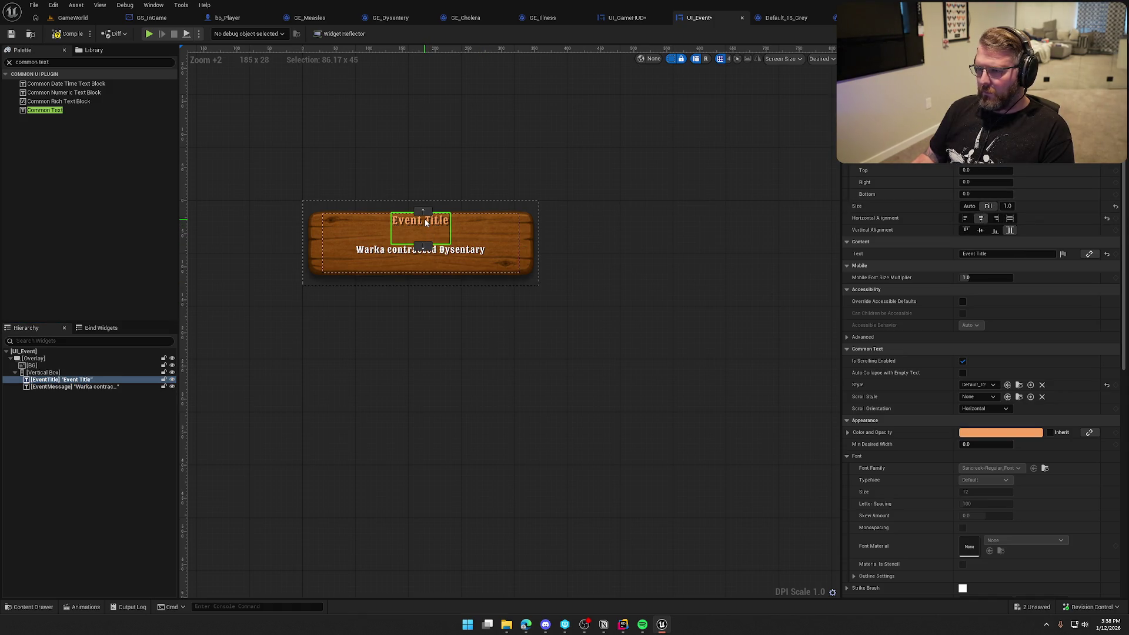
left_click(980, 230)
left_click(413, 477)
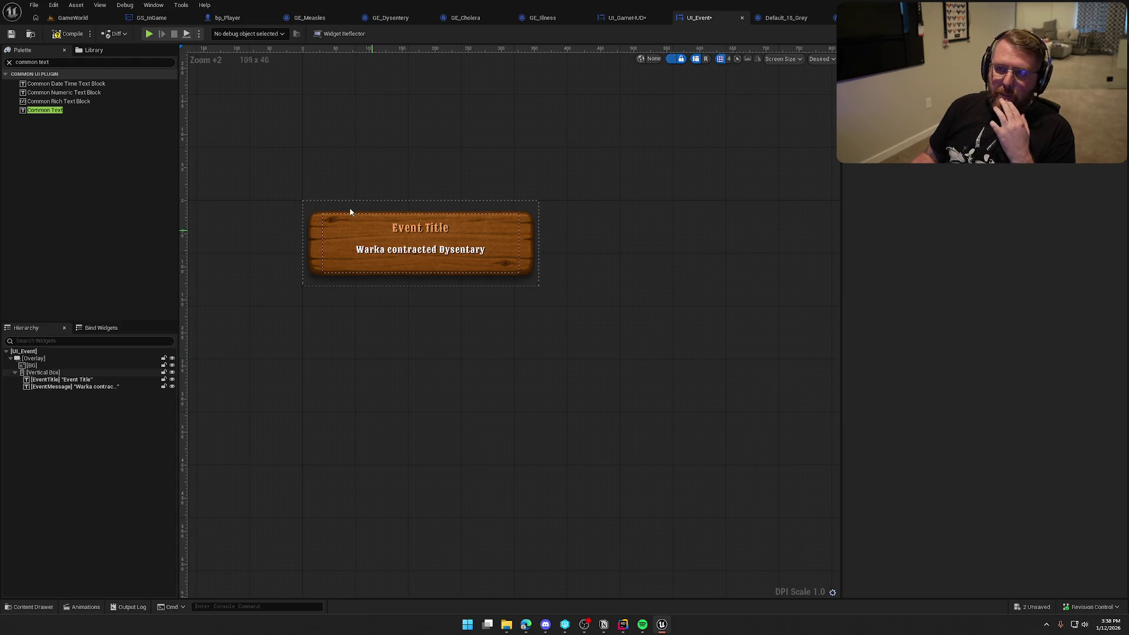
left_click(66, 34)
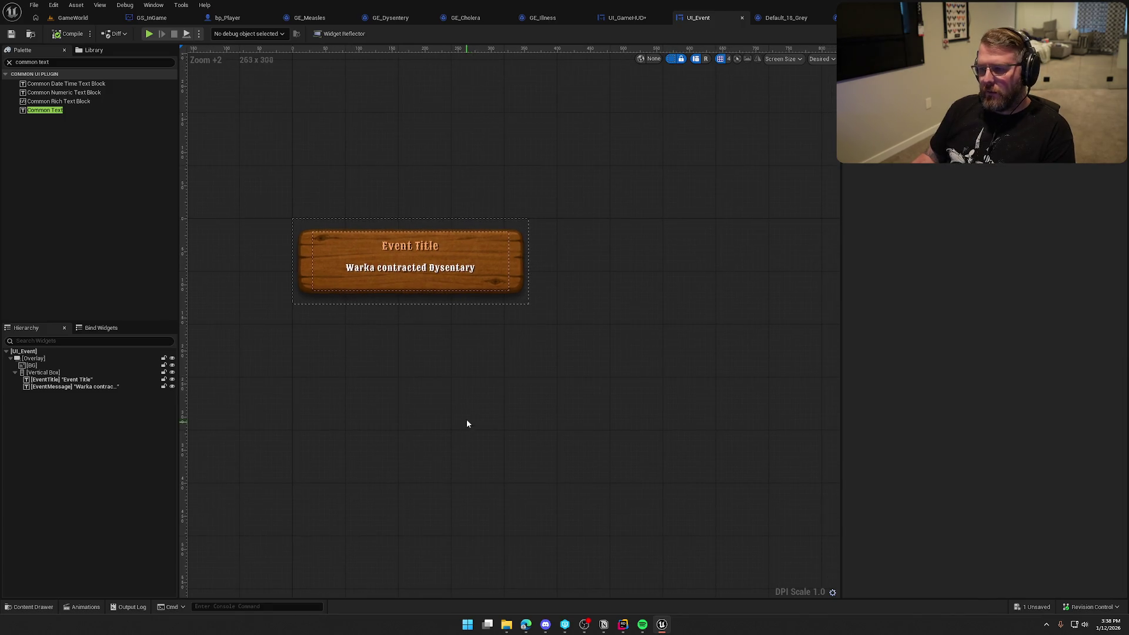
left_click_drag(536, 451, 508, 444)
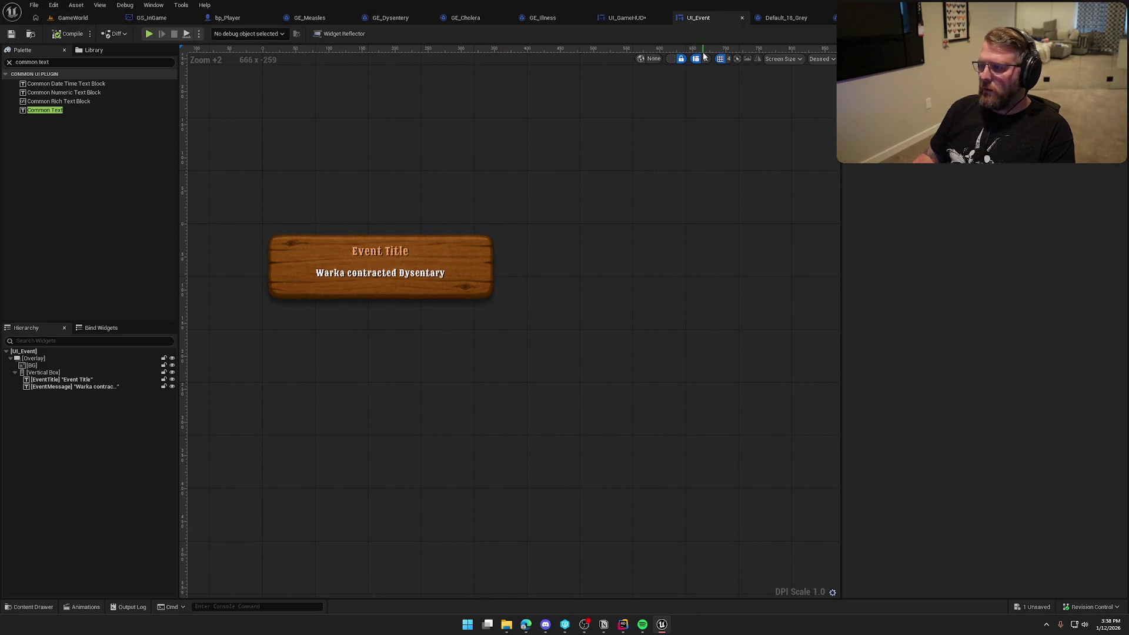
left_click(629, 19)
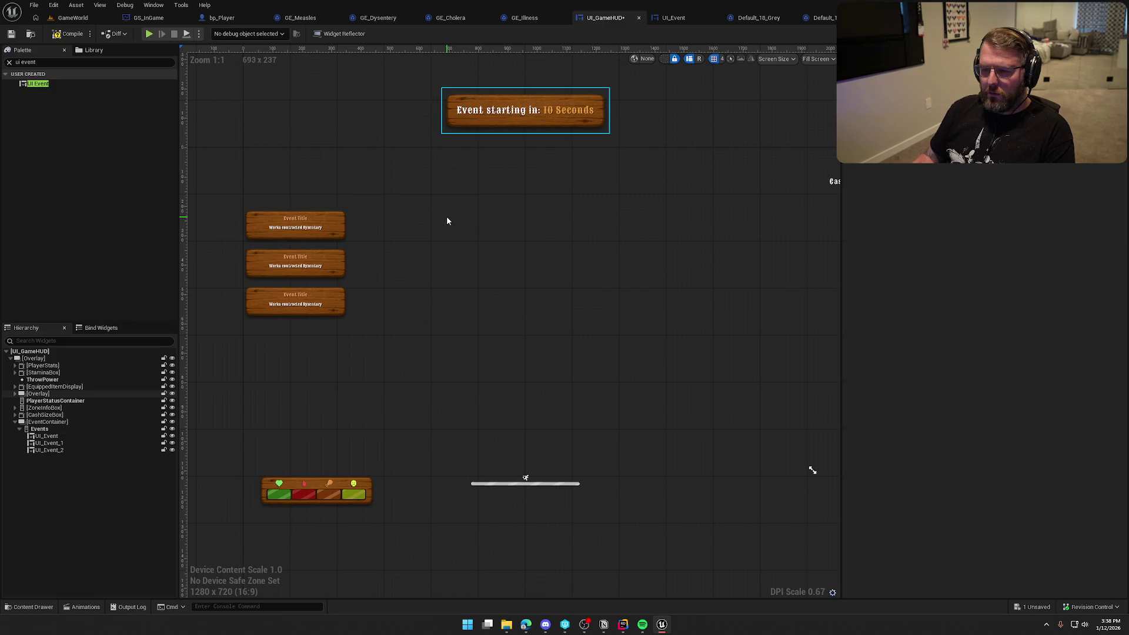
Open the first event box's widget and restore its background to Fill in both directions.
left_click(292, 240)
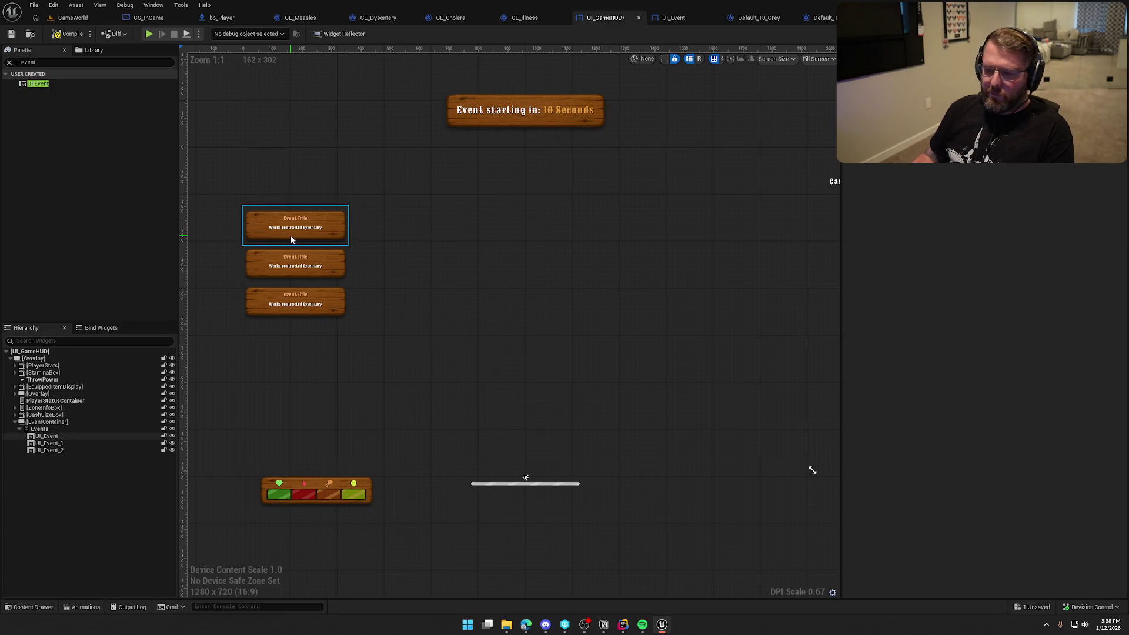
double_click(291, 240)
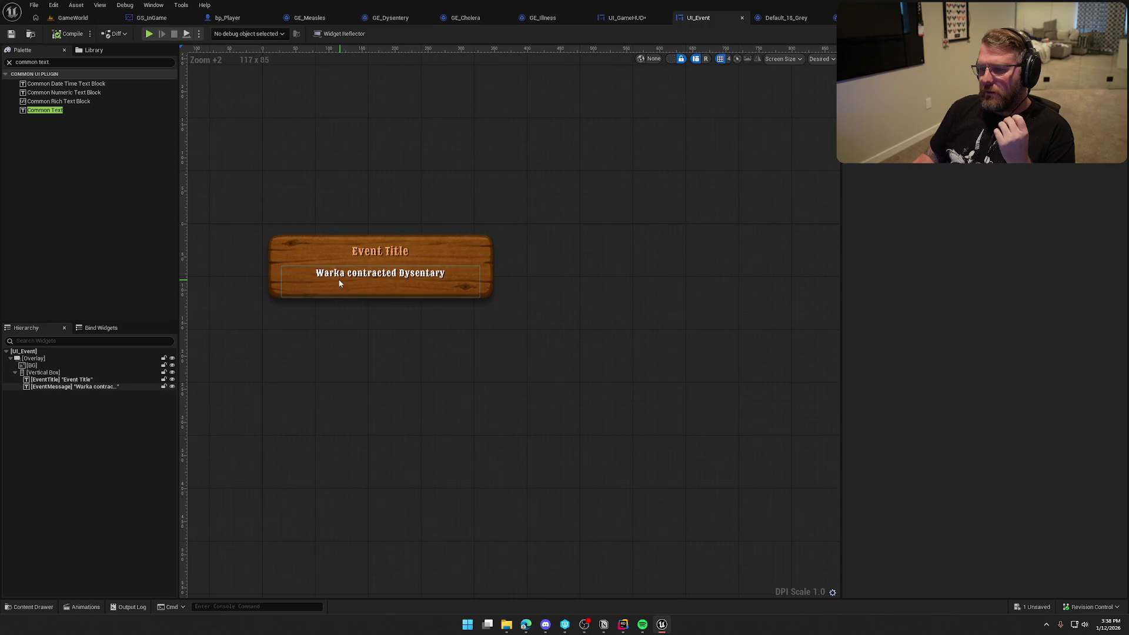
left_click(52, 365)
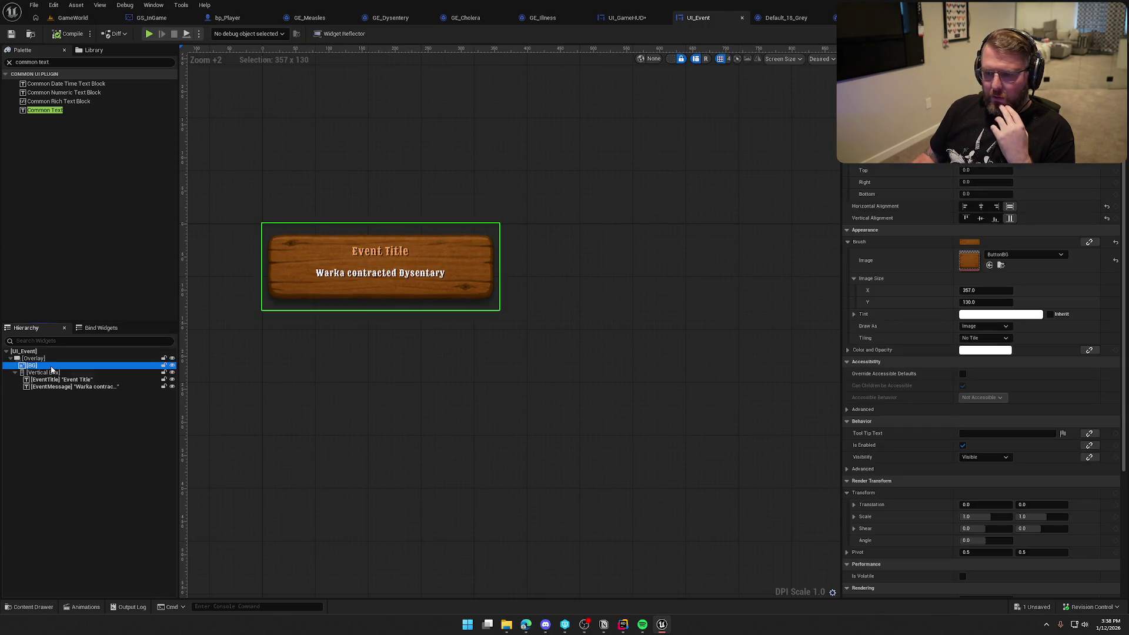
left_click(981, 206)
left_click(1010, 206)
left_click(1010, 218)
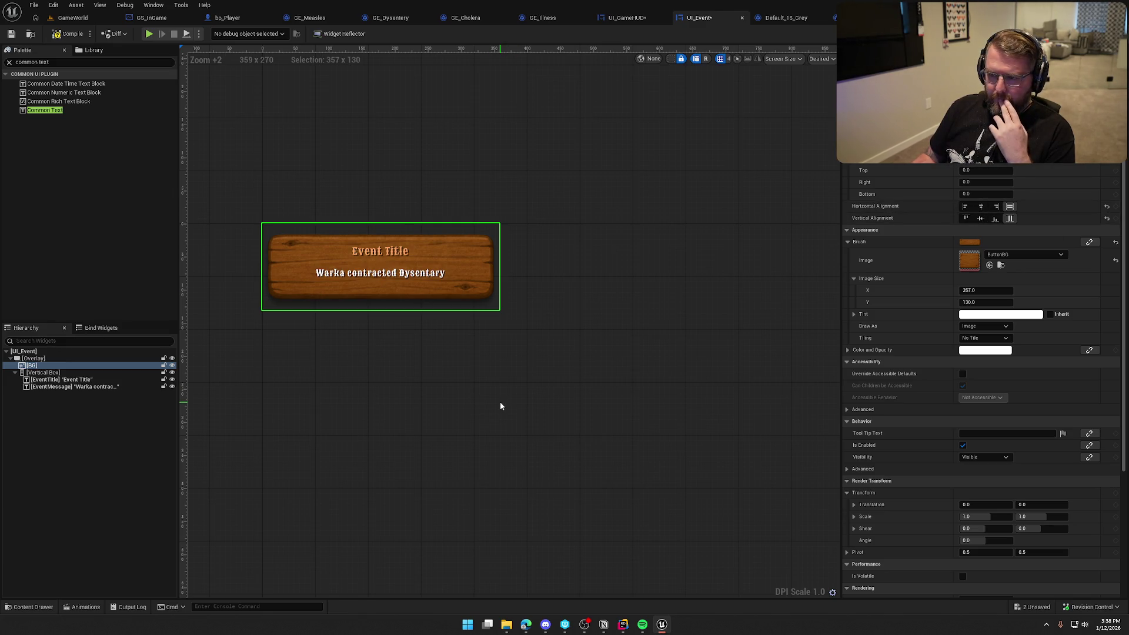
Replace the event title text with 'Illness Contracted' and compile and save UI_Event.
key("ctrl+z")
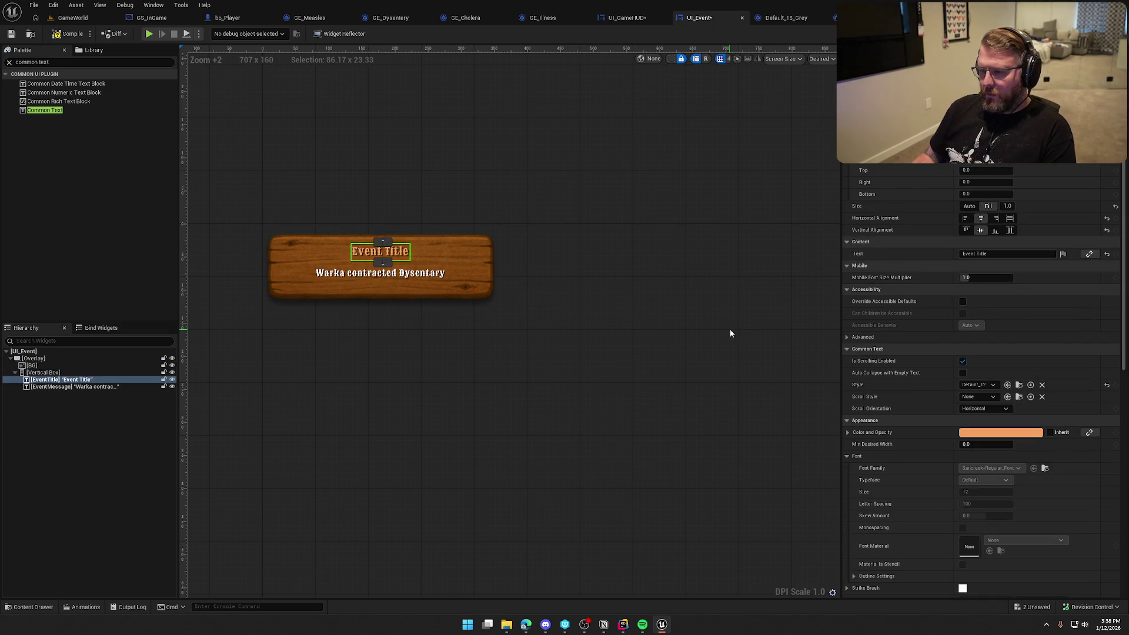
key("alt+Tab")
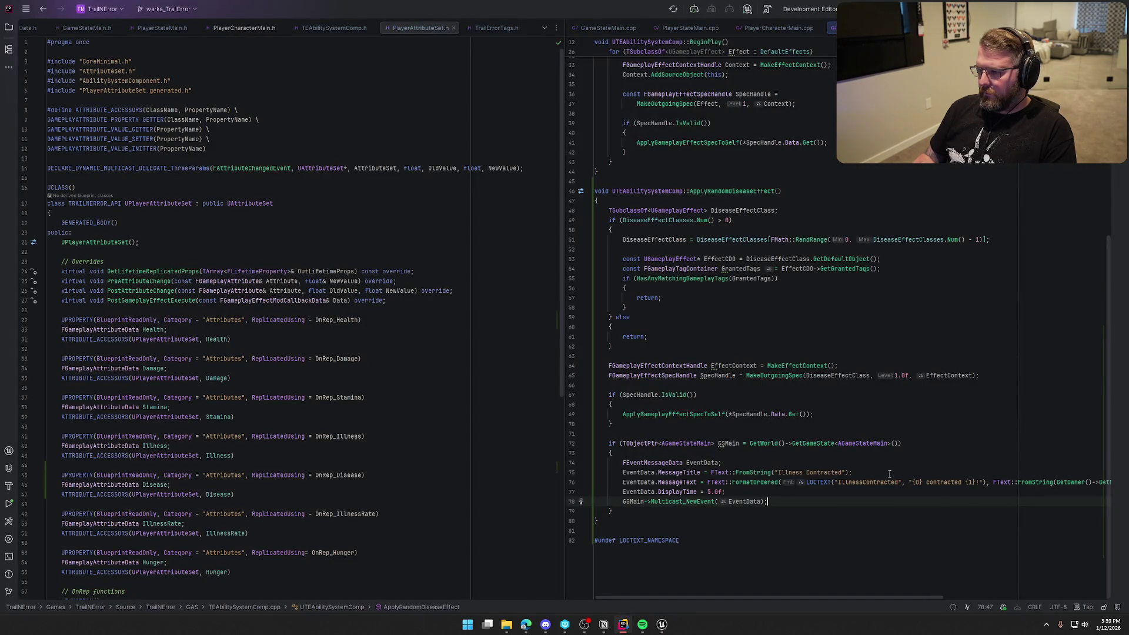
key("alt+Tab")
left_click(998, 254)
key("ctrl+a")
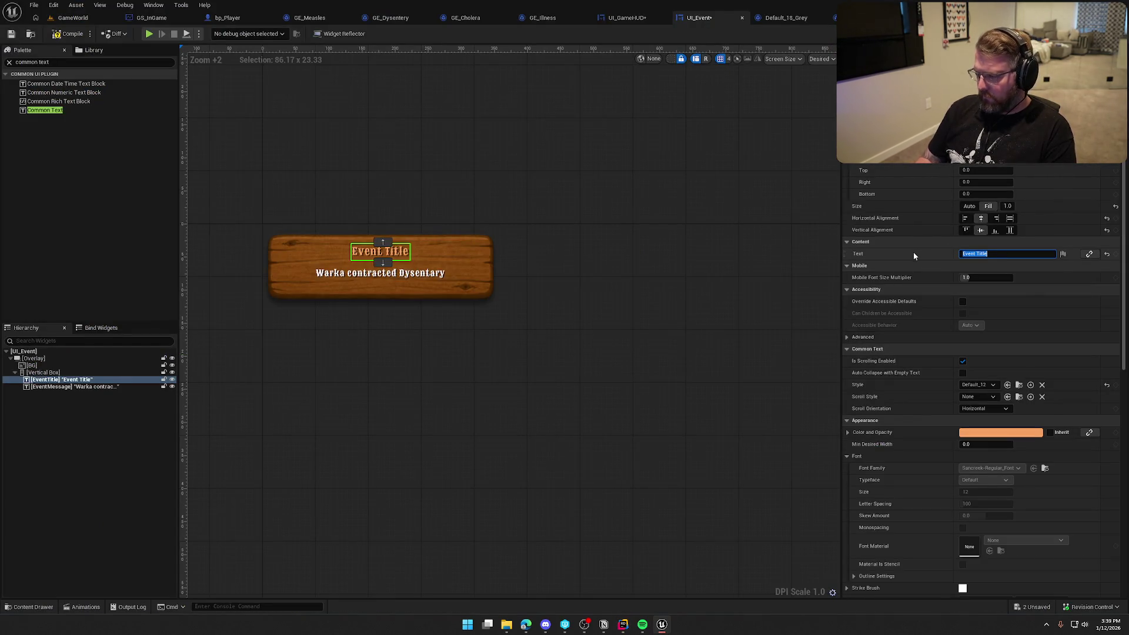
type("Illness Contracted")
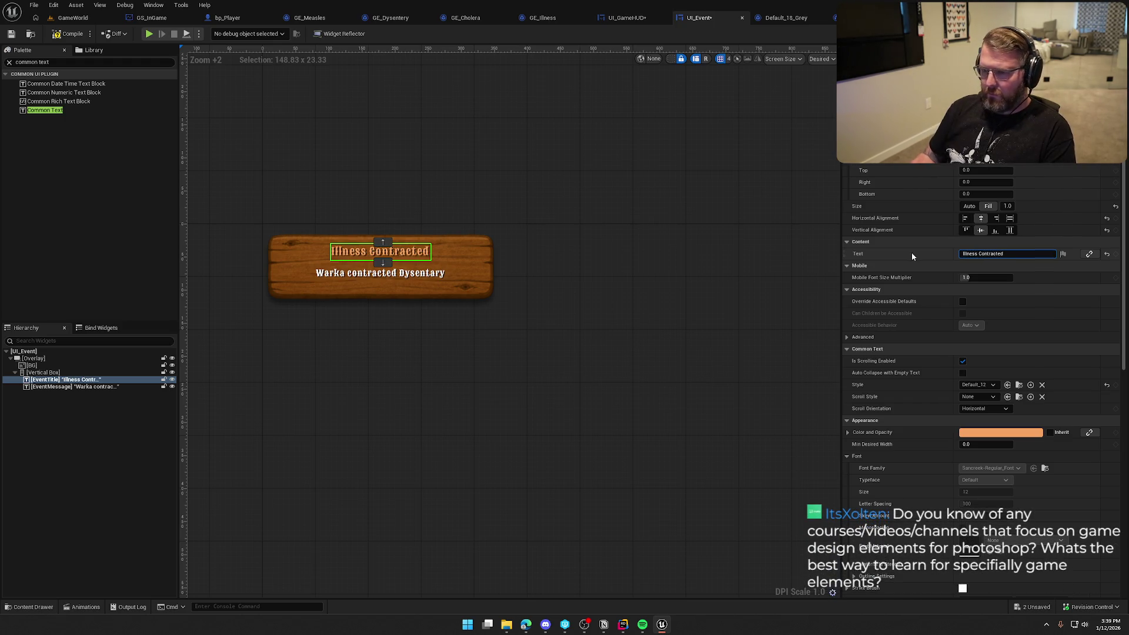
left_click(620, 417)
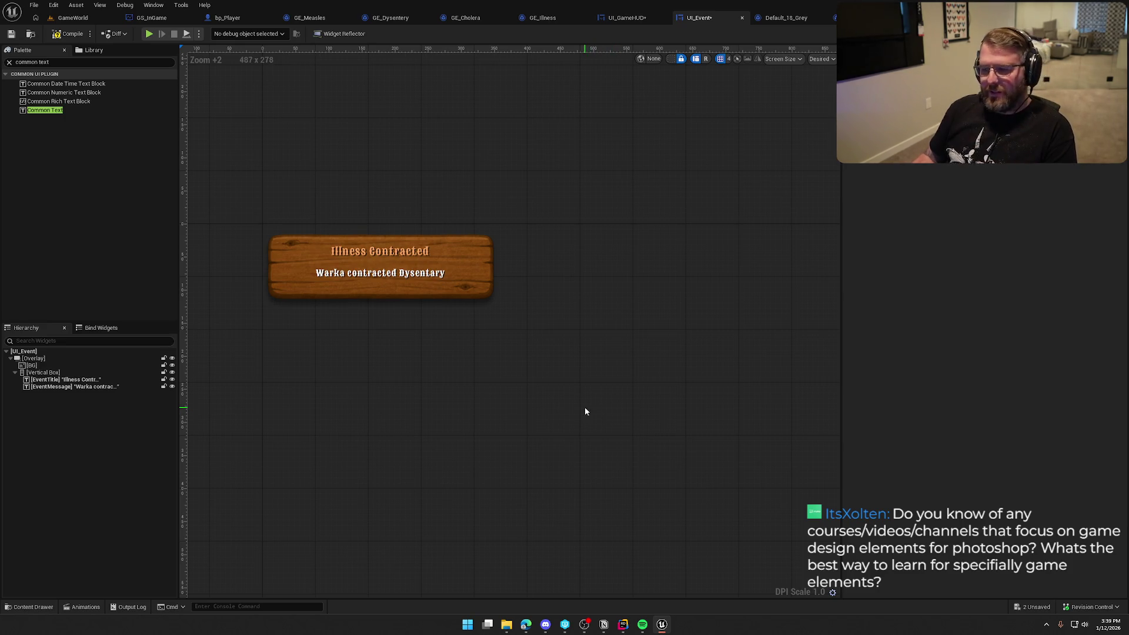
key("ctrl+s")
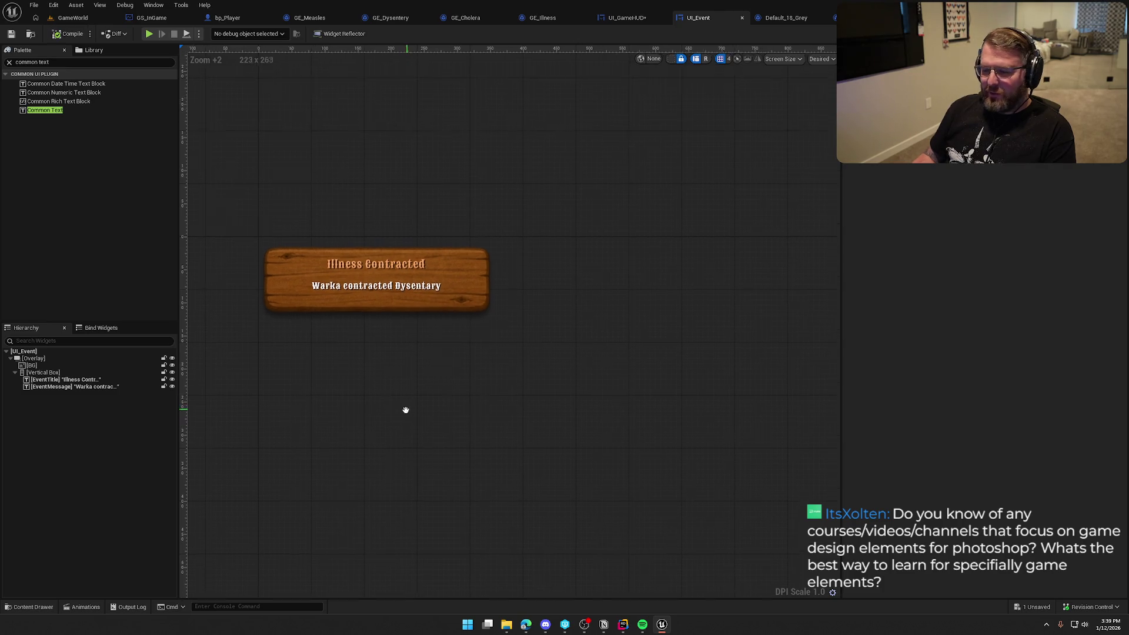
scroll(445, 385, "up", 1)
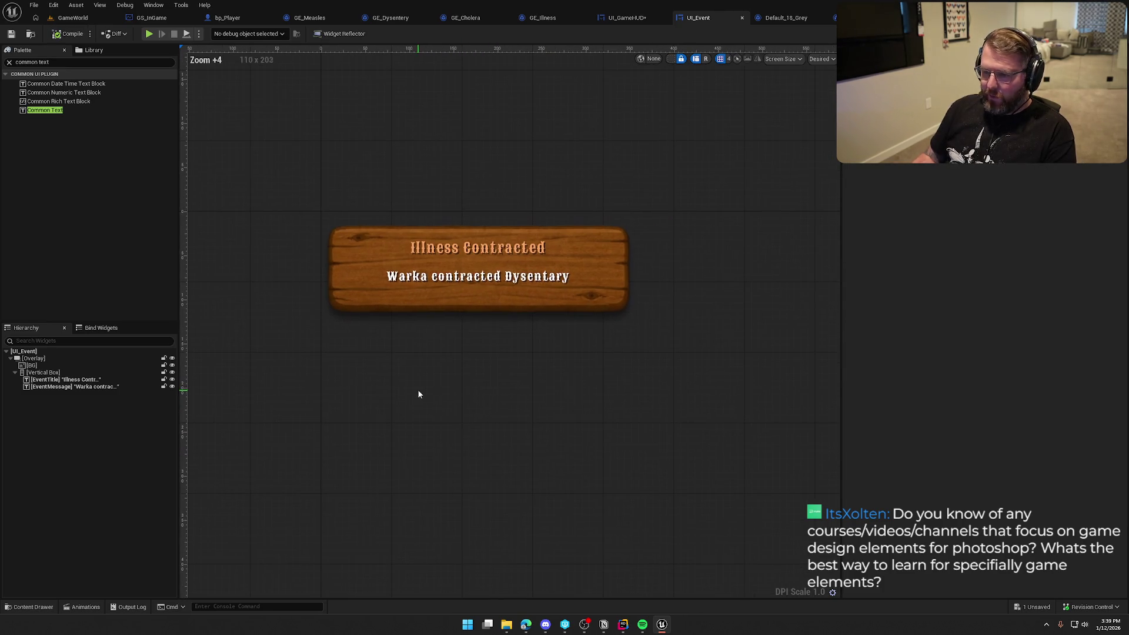
Show dashed outlines and set the event message's vertical alignment to Center.
left_click(671, 60)
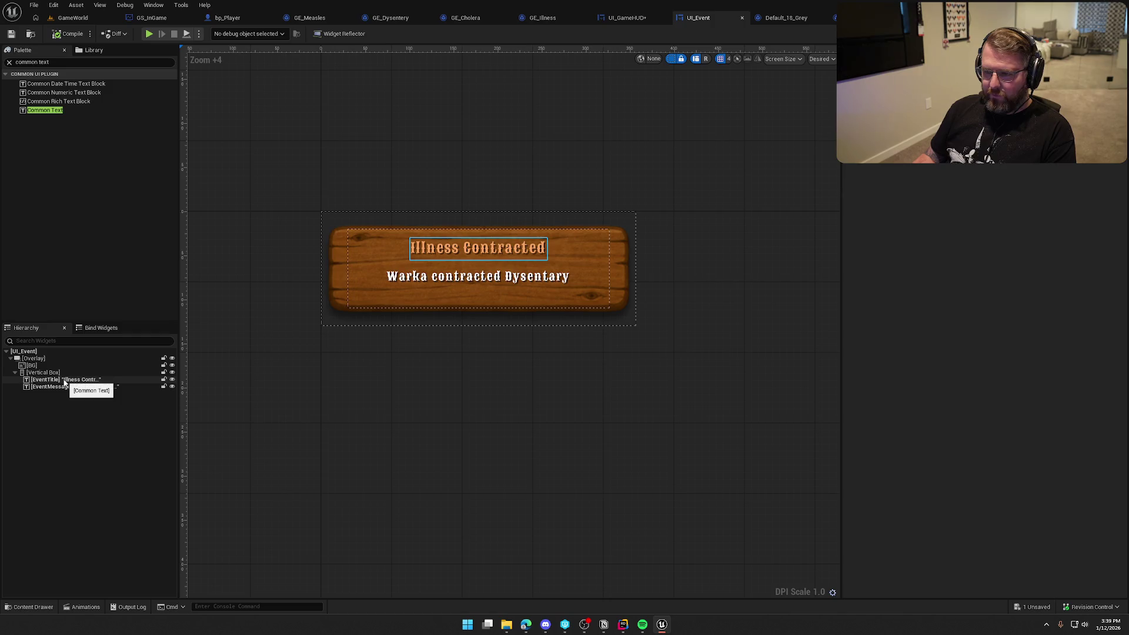
left_click(470, 285)
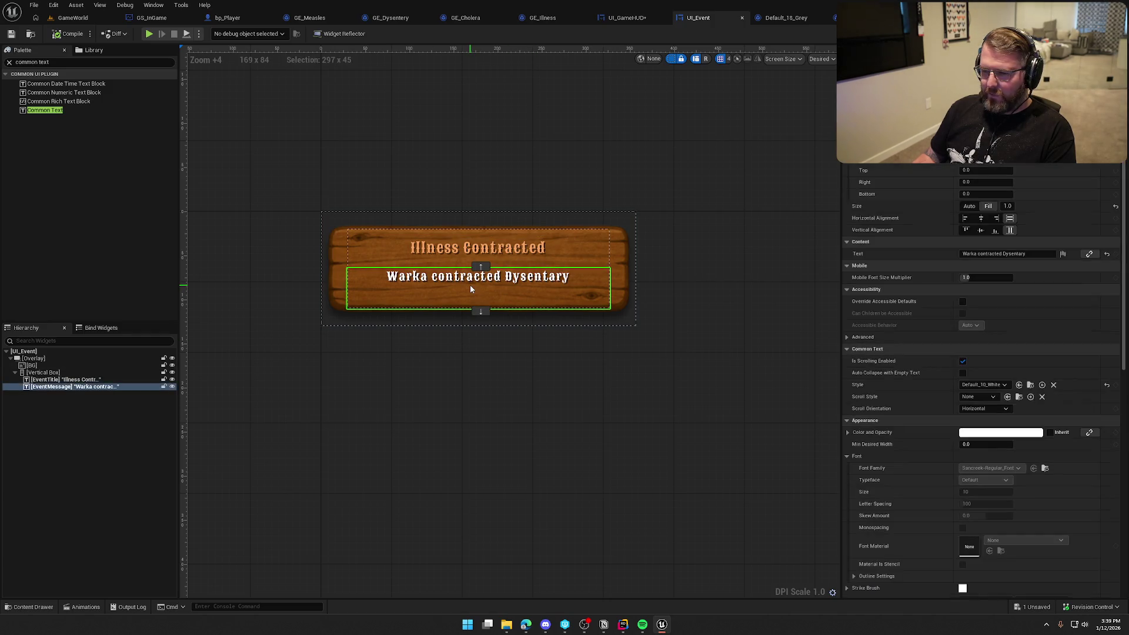
left_click(982, 231)
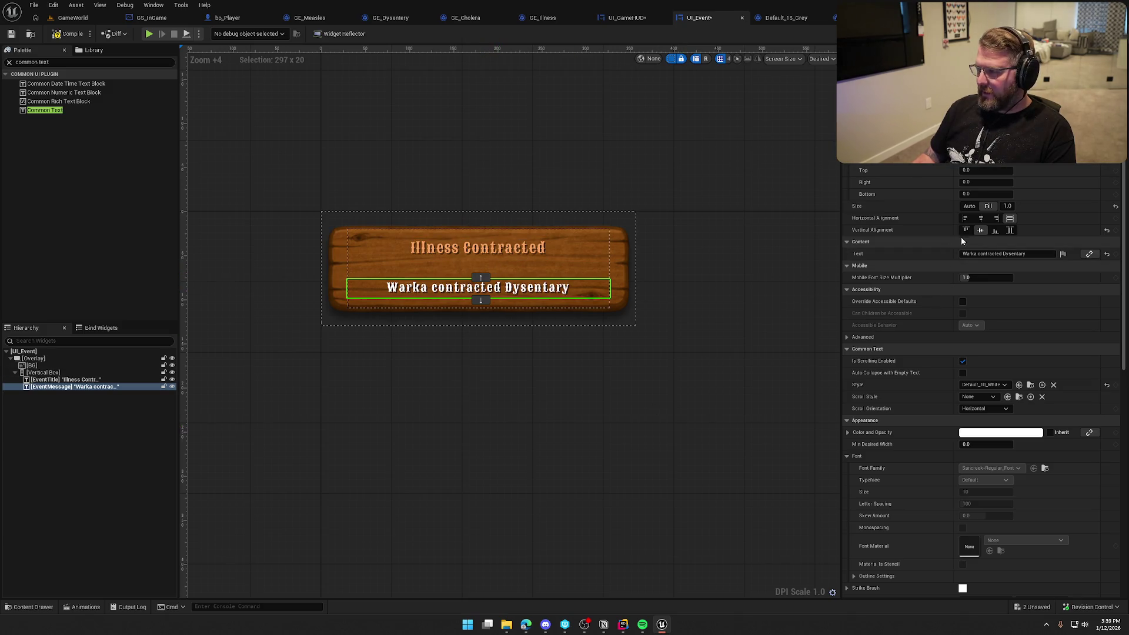
left_click(980, 231)
left_click(981, 231)
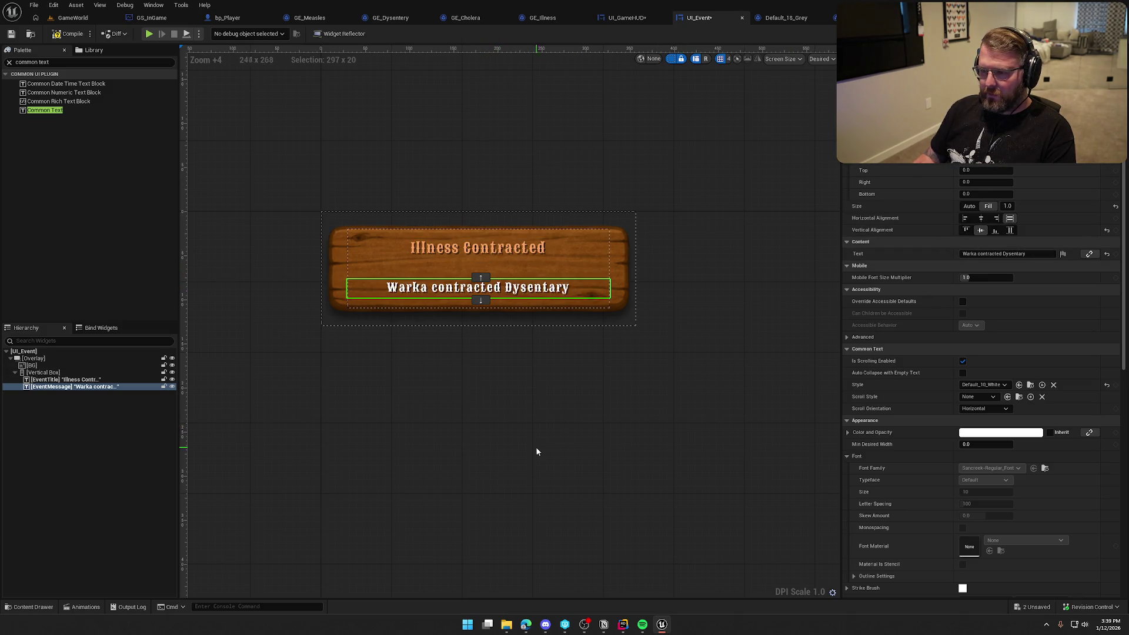
left_click(563, 445)
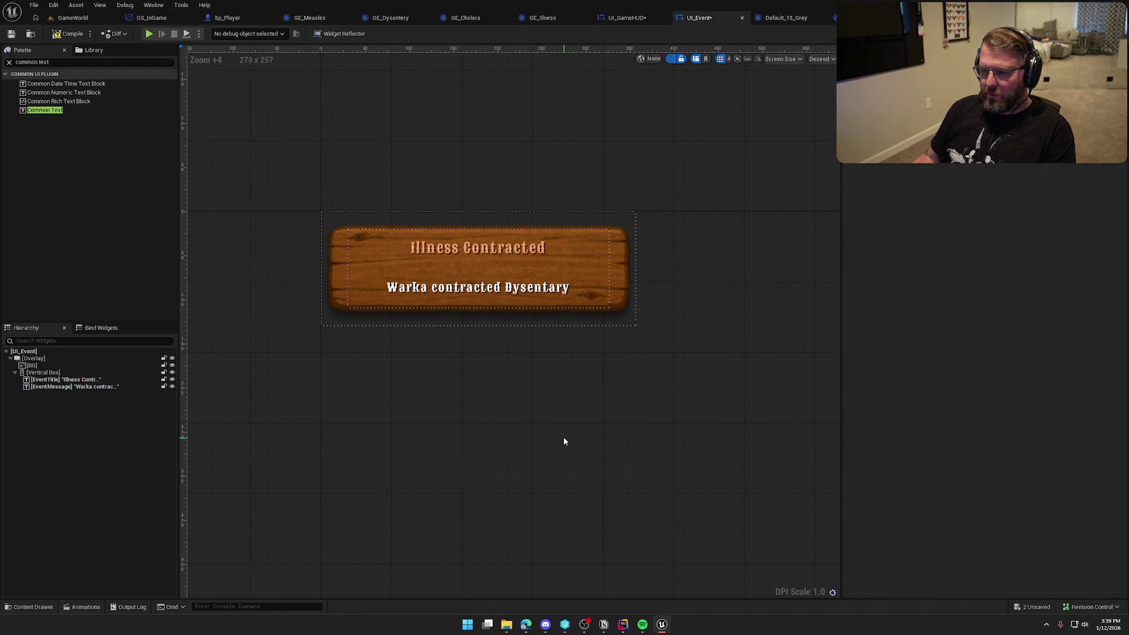
Give the text's vertical box top and bottom padding of 30, then compile and save.
left_click(50, 374)
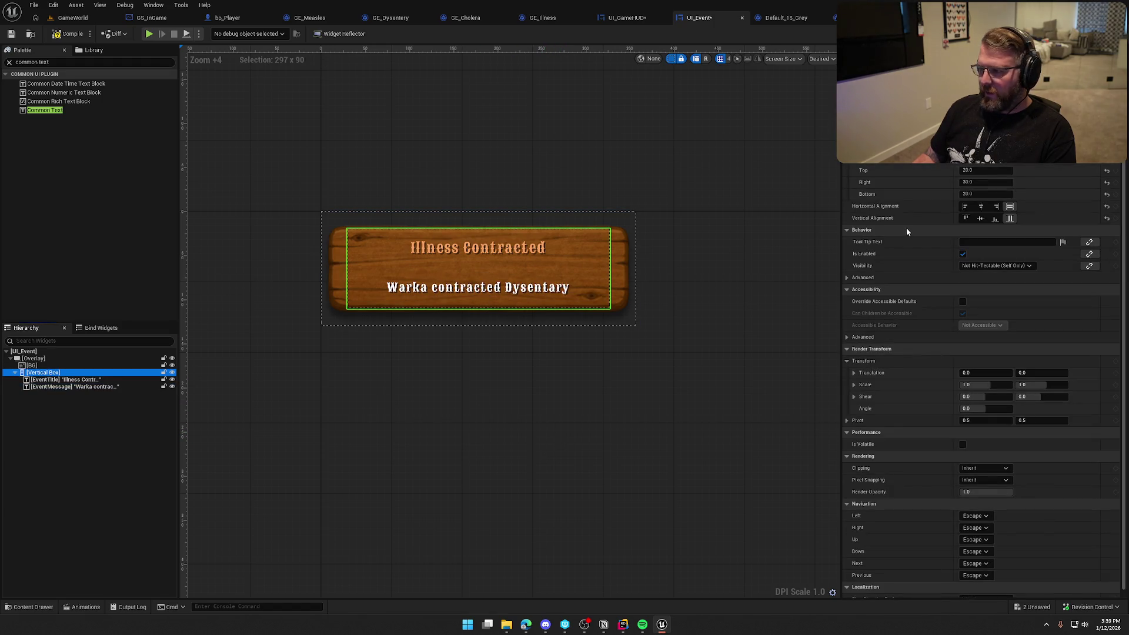
left_click(972, 172)
type("30")
key("Return")
key("Tab")
key("Tab")
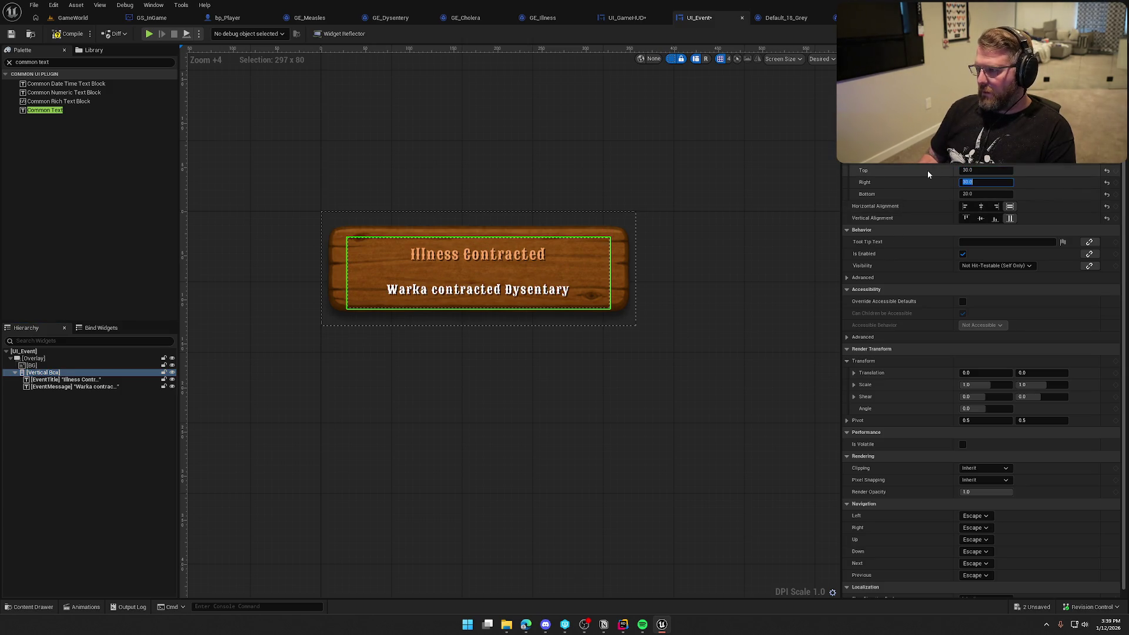
type("30")
key("Return")
left_click(589, 478)
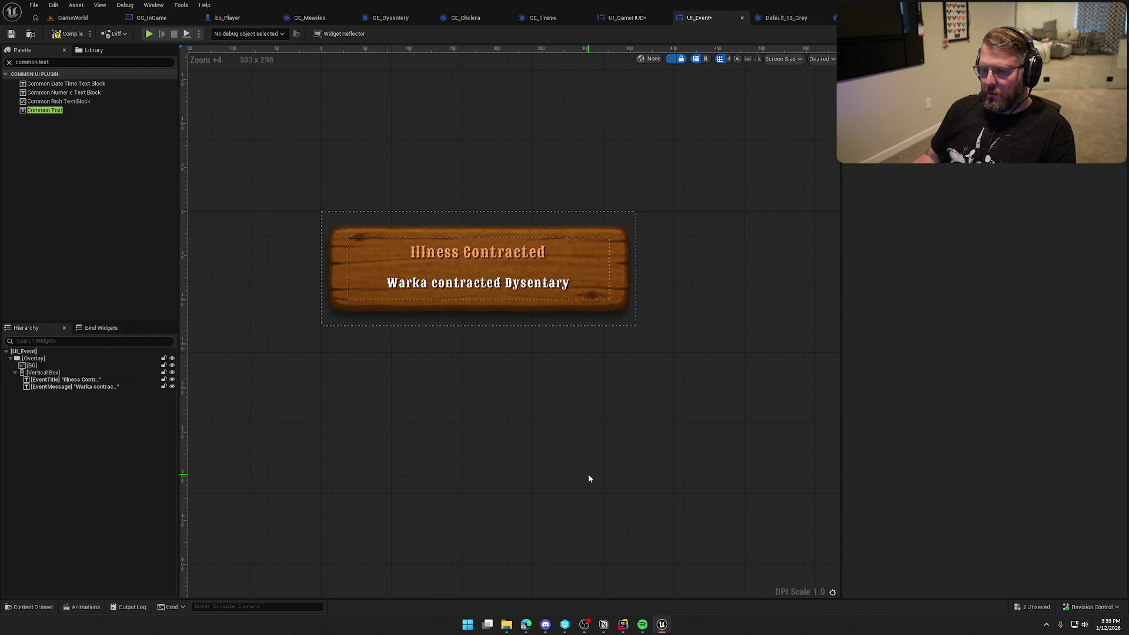
left_click(68, 34)
Preview the three Illness Contracted plaques in UI_GameHUD and compile and save it.
left_click(67, 19)
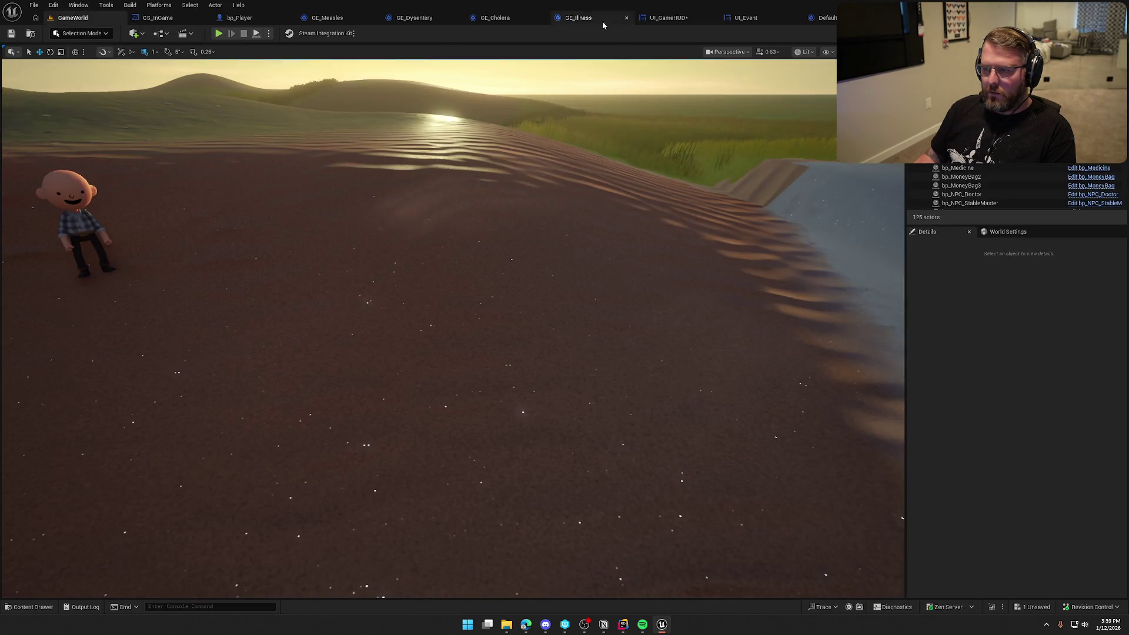
left_click(623, 17)
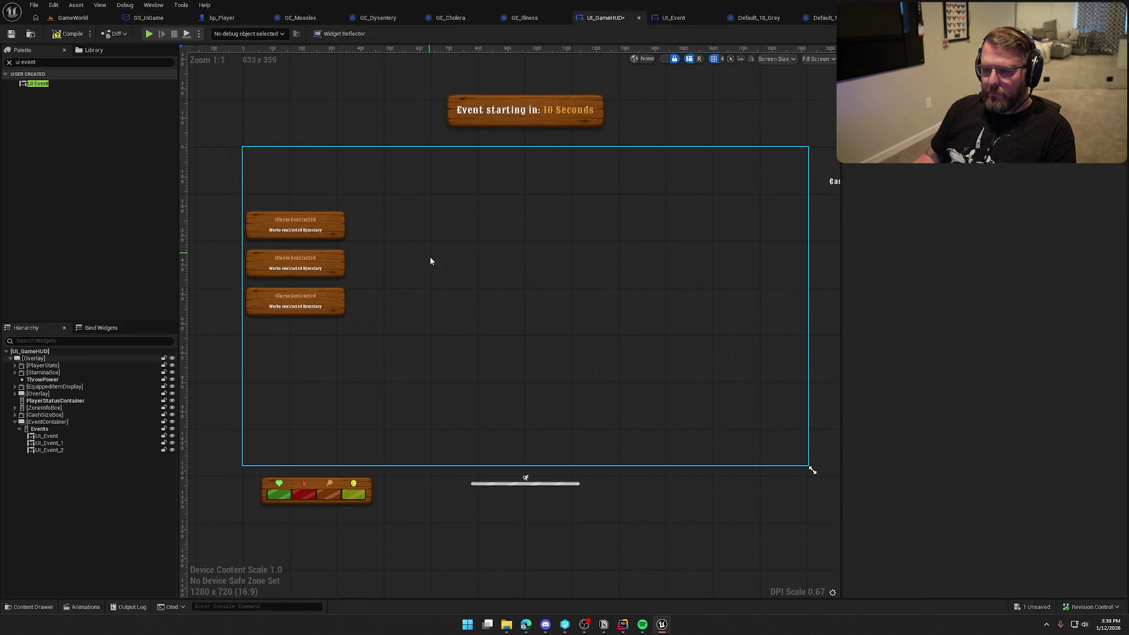
scroll(327, 265, "up", 3)
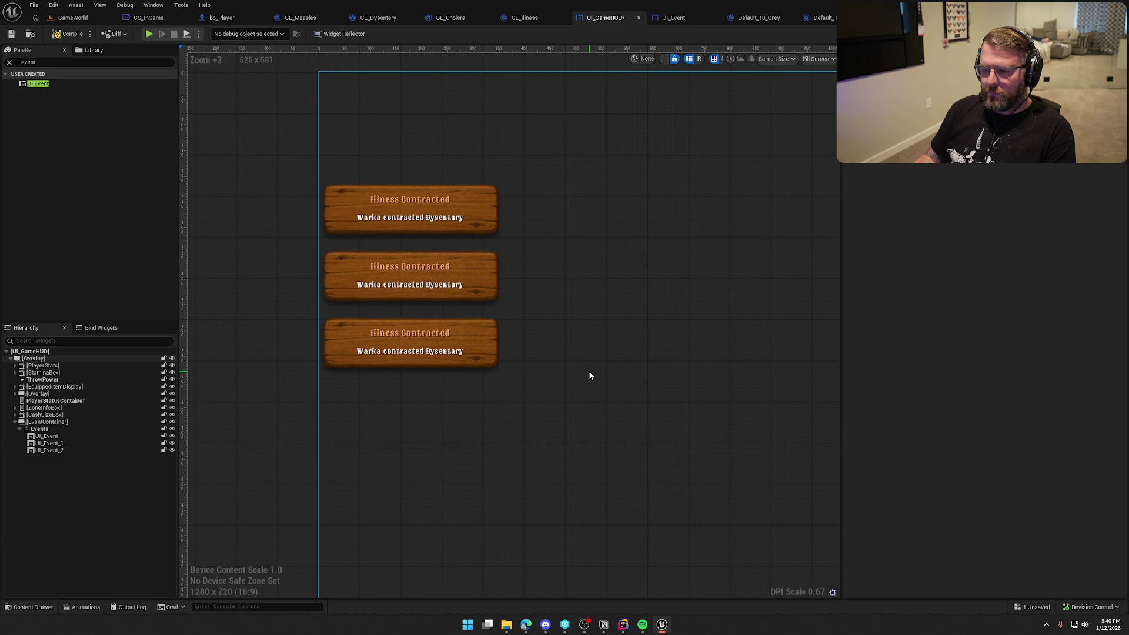
left_click(52, 35)
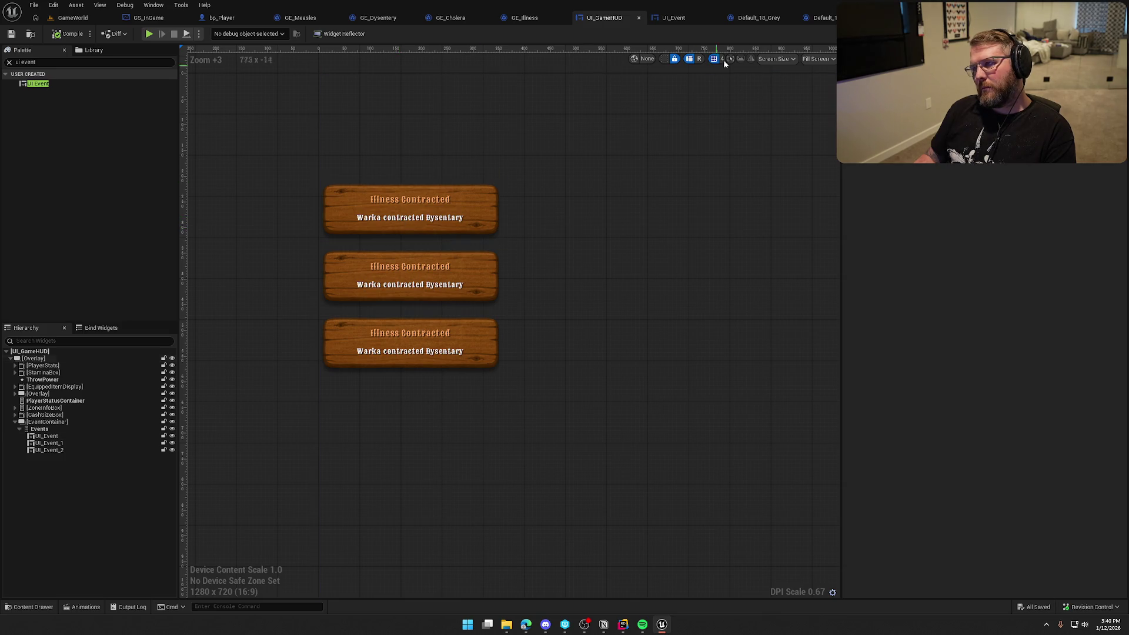
Close the leftover font asset tabs.
left_click(756, 20)
left_click(806, 18)
left_click(806, 18)
left_click(806, 18)
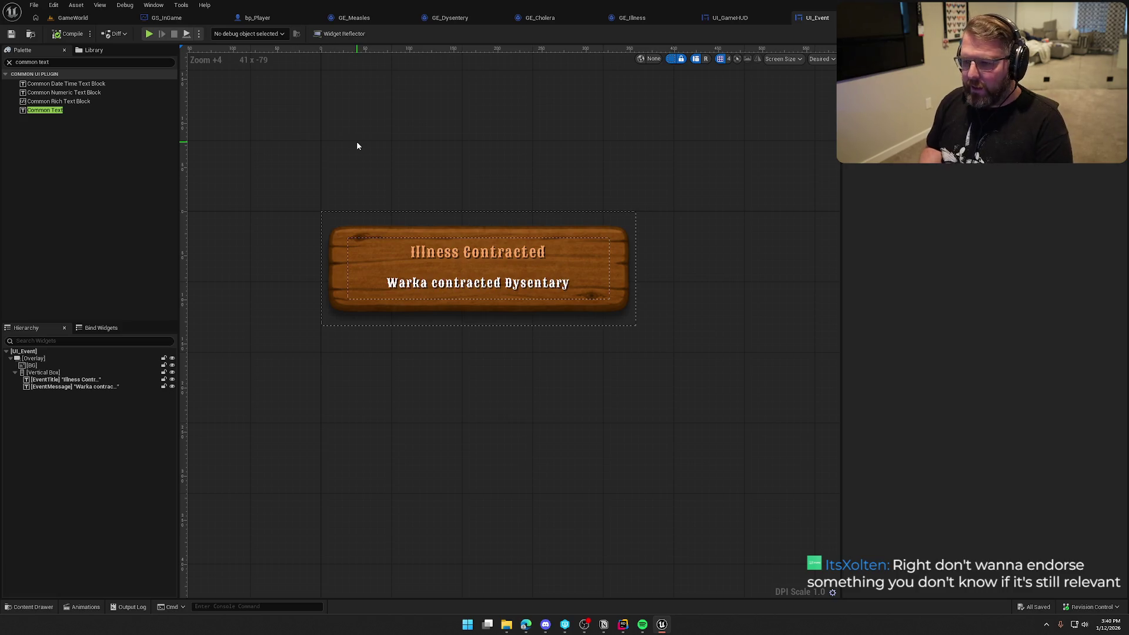
Set the Illness Contracted title to horizontal Fill with Center justification, and hide dashed outlines.
left_click(470, 282)
left_click(500, 252)
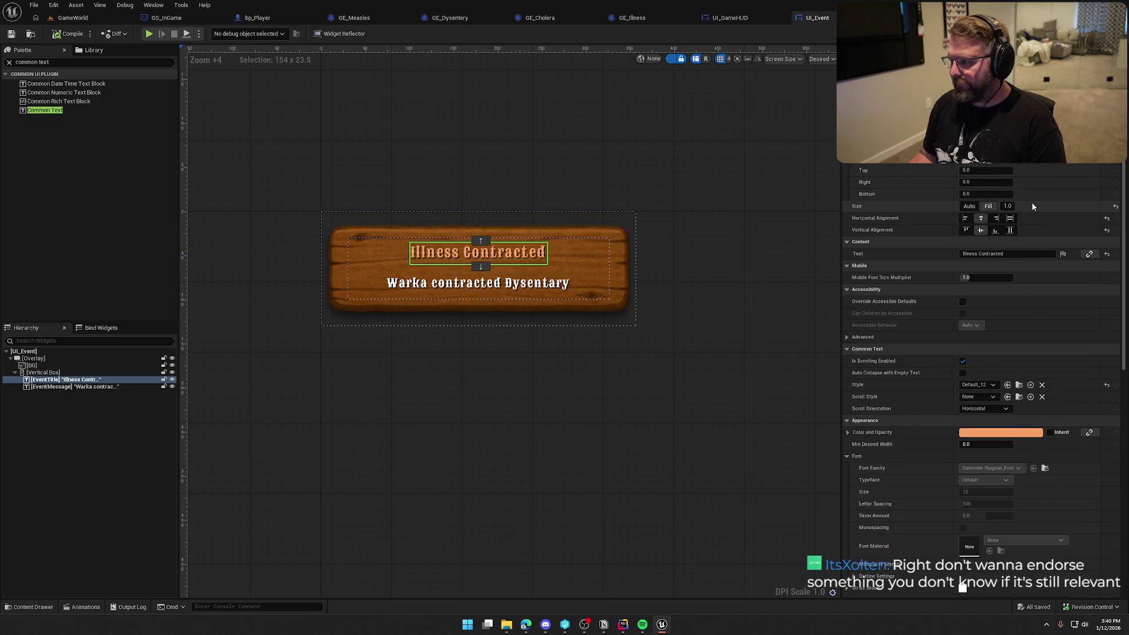
left_click(1009, 218)
scroll(1008, 395, "down", 2)
left_click(987, 581)
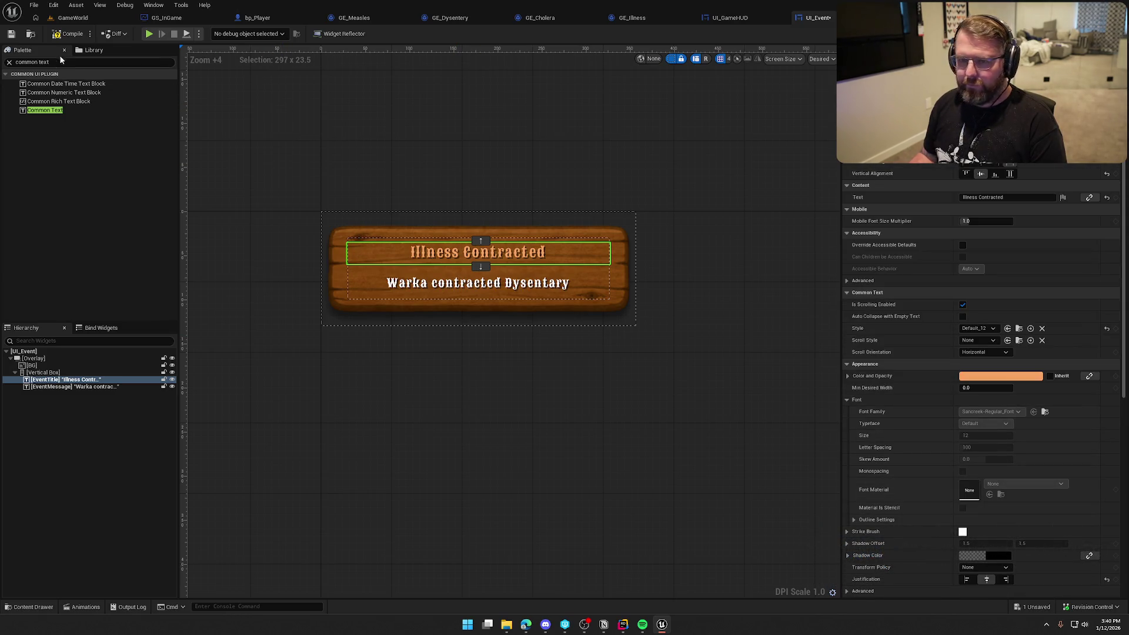
left_click(465, 474)
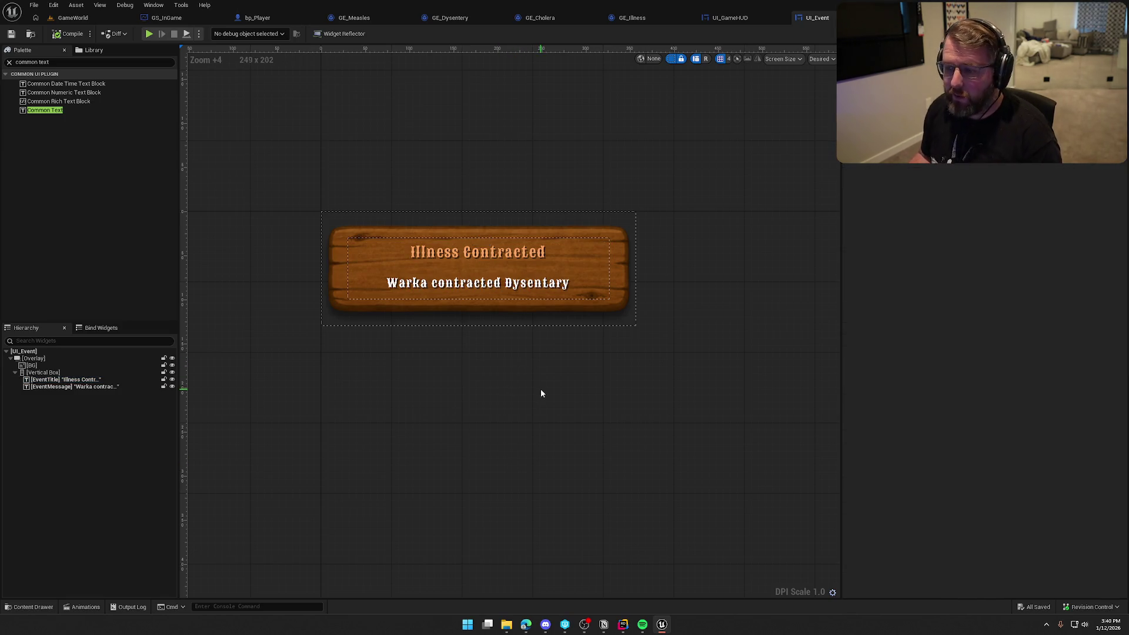
left_click(672, 58)
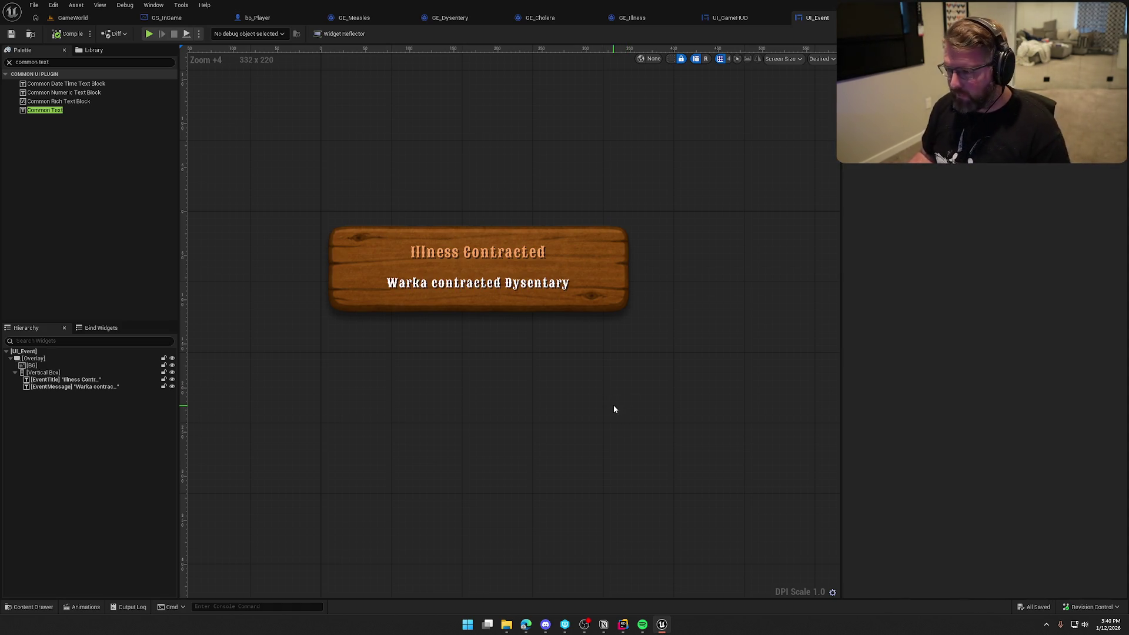
left_click_drag(572, 375, 586, 374)
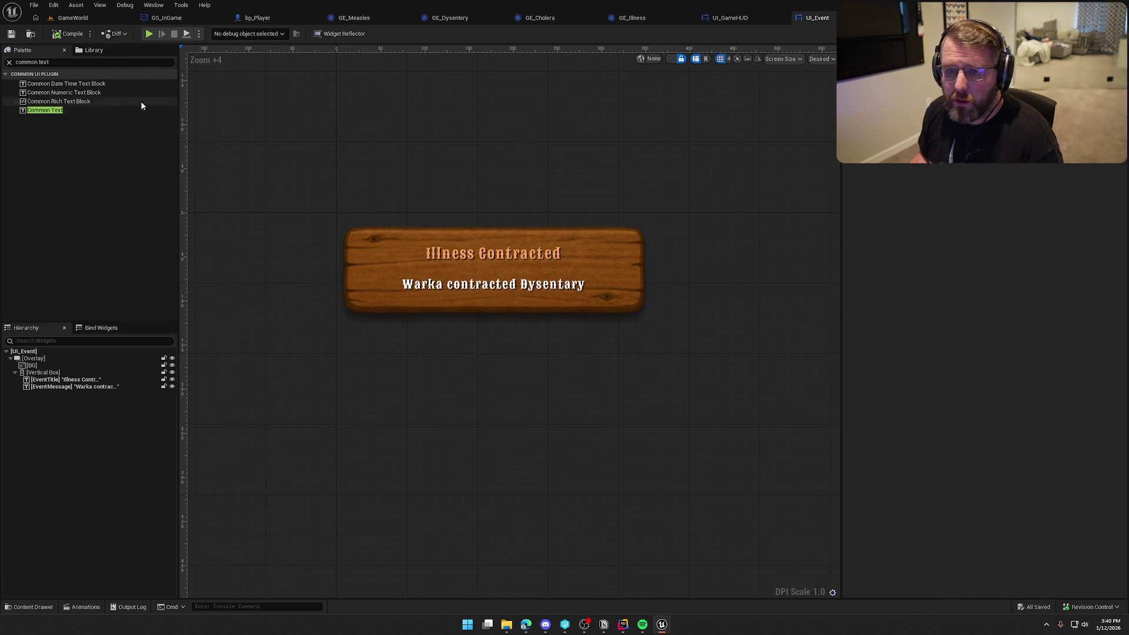
left_click(153, 5)
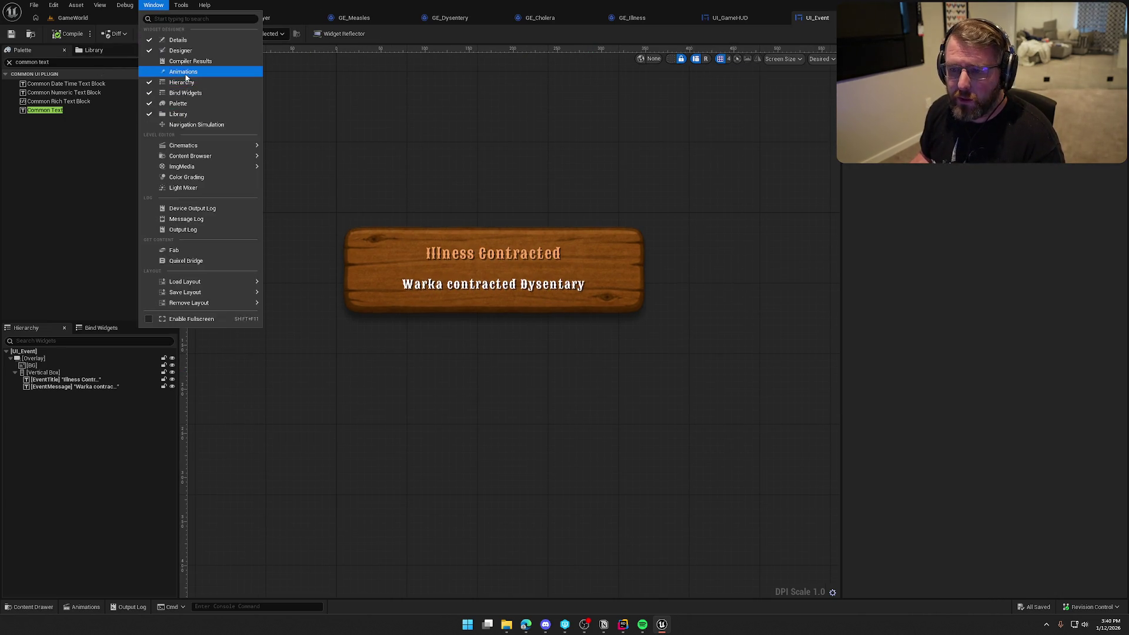
Create a new widget animation named ShowHide in the Animations panel.
left_click(162, 78)
left_click(205, 451)
type("ShowHide")
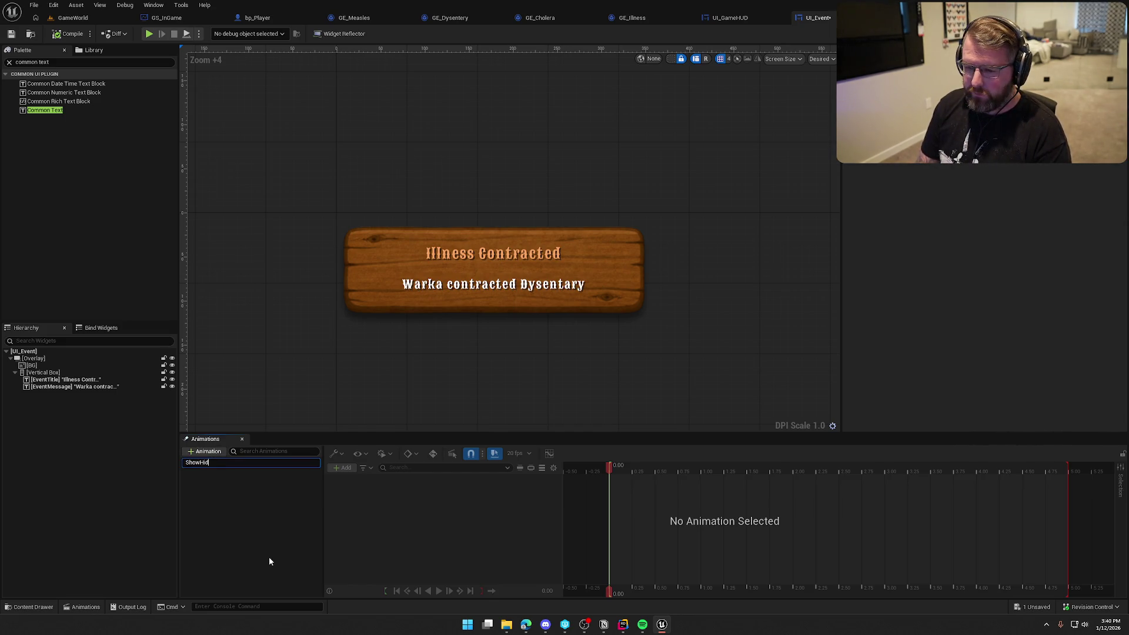
left_click(206, 461)
Add an Overlay track to ShowHide with a Transform property track.
left_click(24, 358)
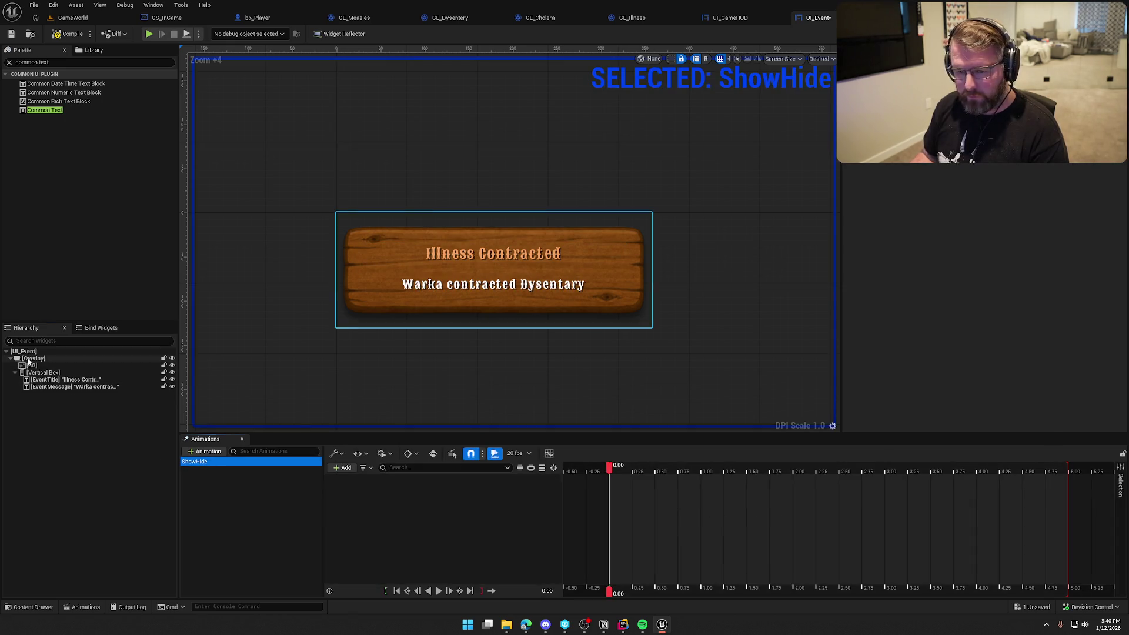
left_click(343, 468)
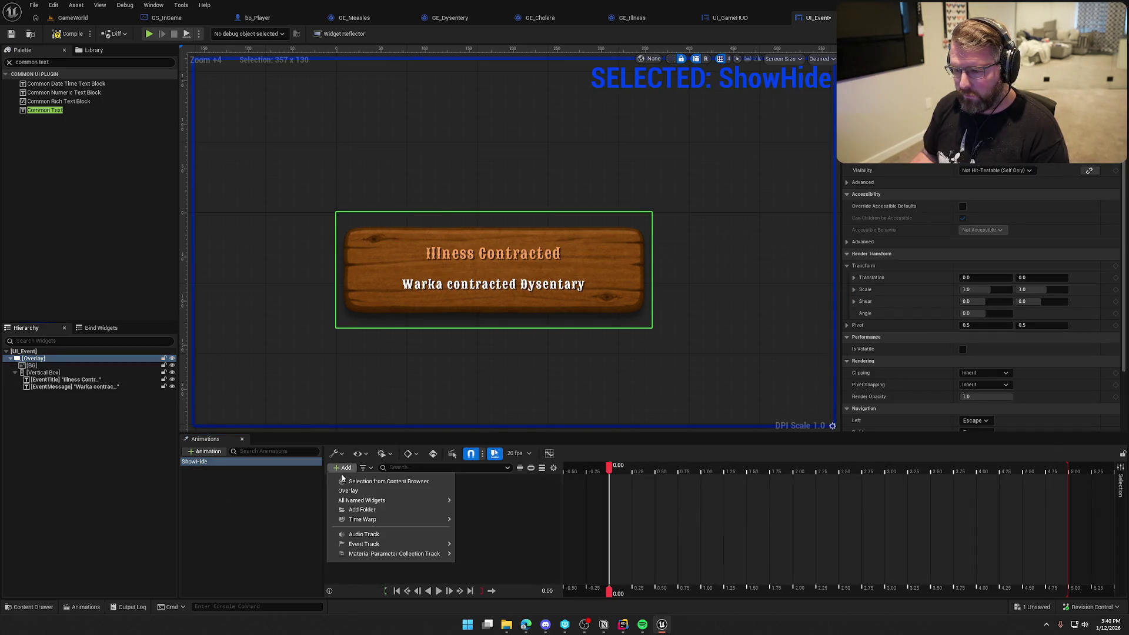
left_click(394, 488)
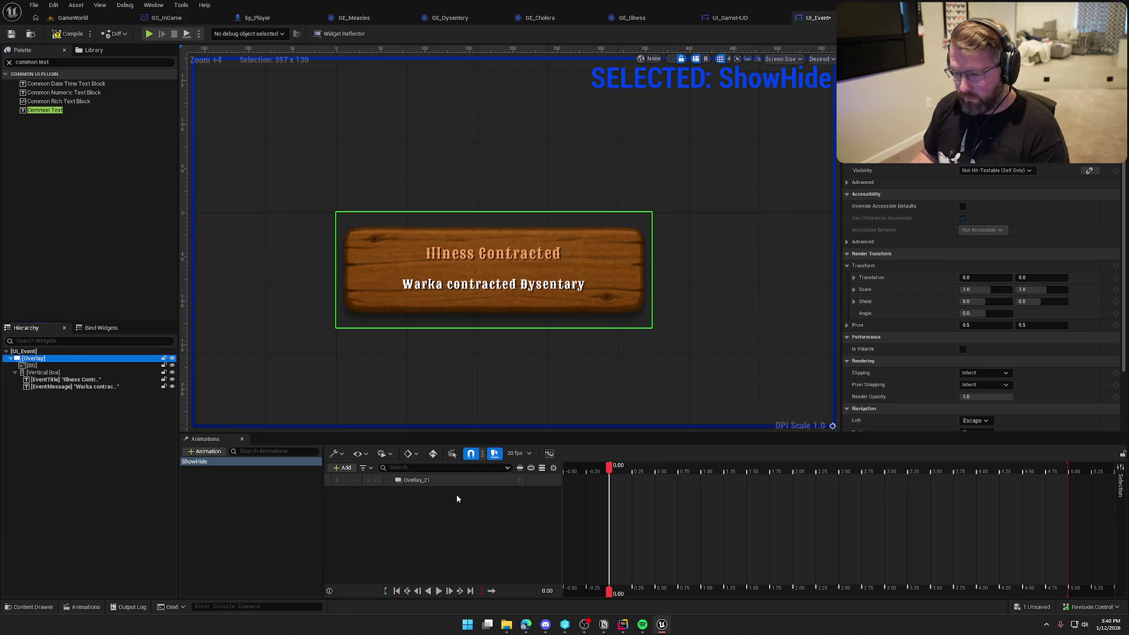
left_click(519, 480)
left_click(565, 425)
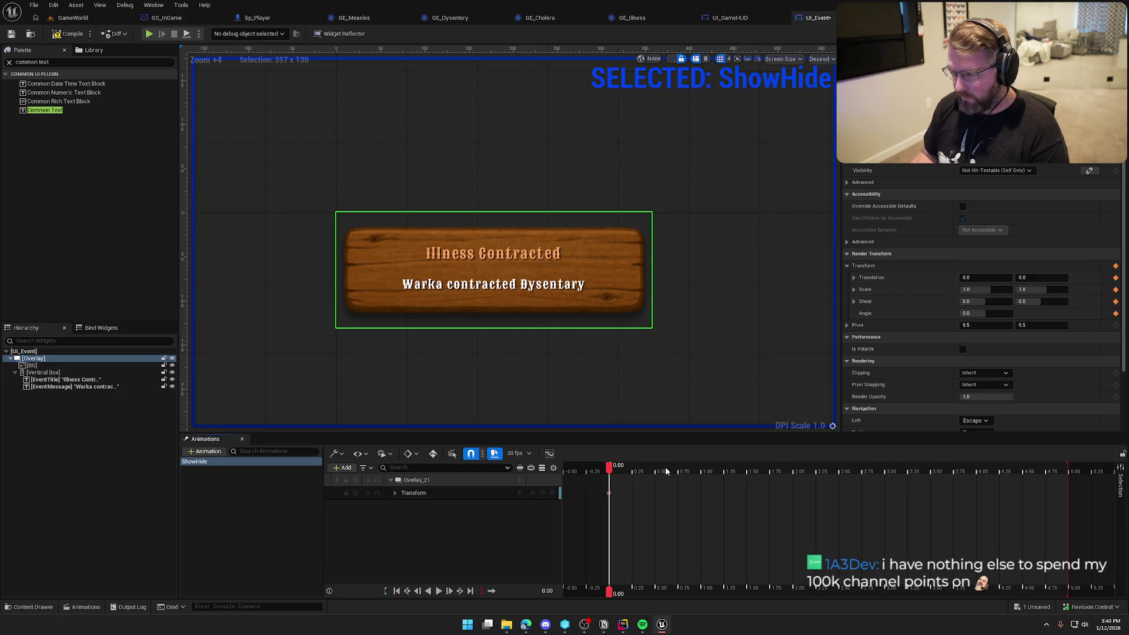
Key the Overlay's Translation X at -500 at time 0.00.
left_click(394, 492)
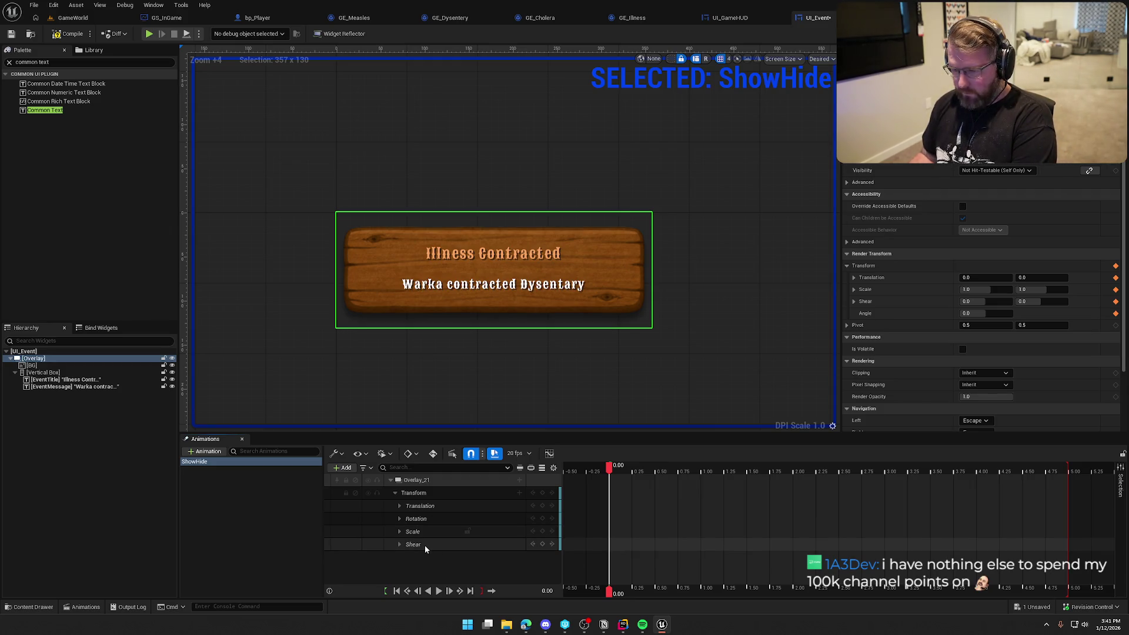
left_click(425, 532)
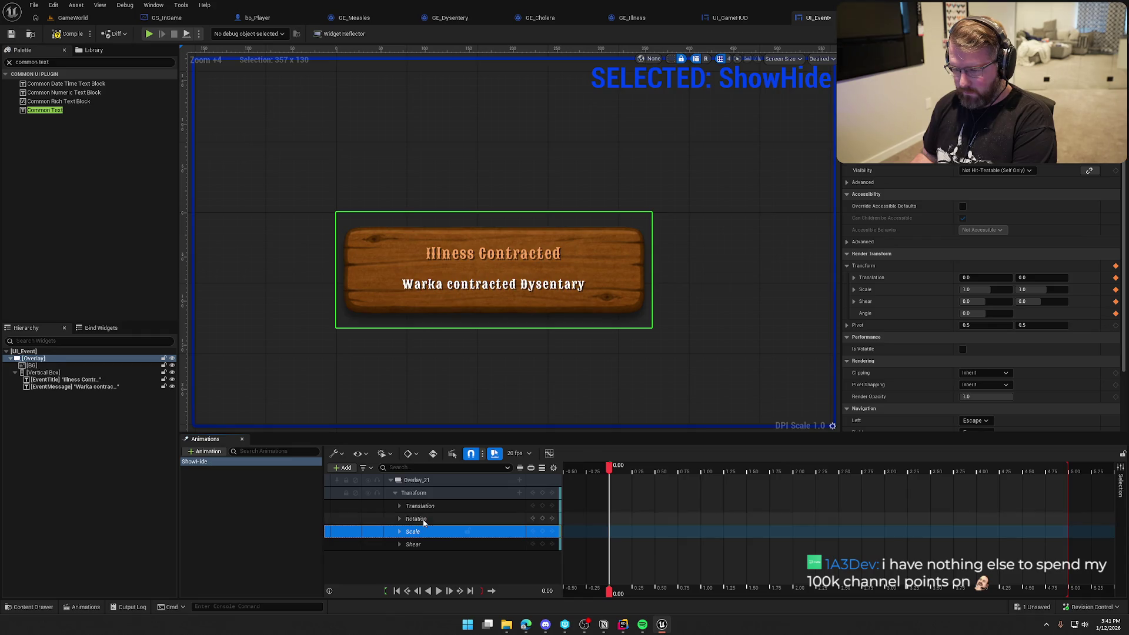
left_click(399, 506)
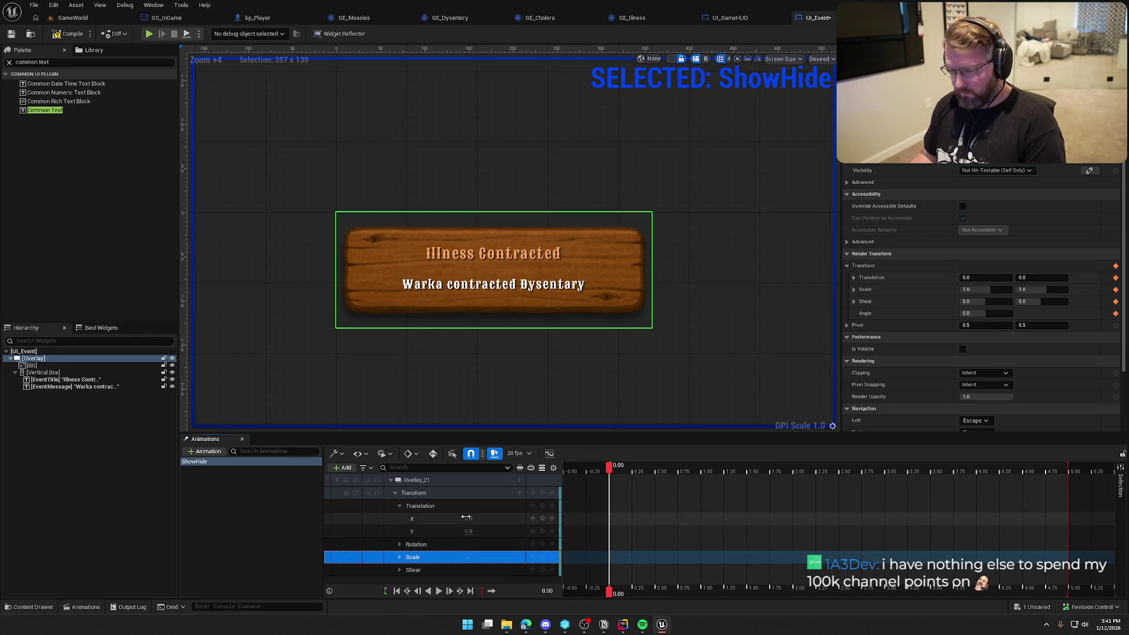
mouse_move(476, 518)
left_mouse_down()
mouse_move(459, 519)
mouse_move(501, 525)
mouse_move(491, 518)
left_mouse_up()
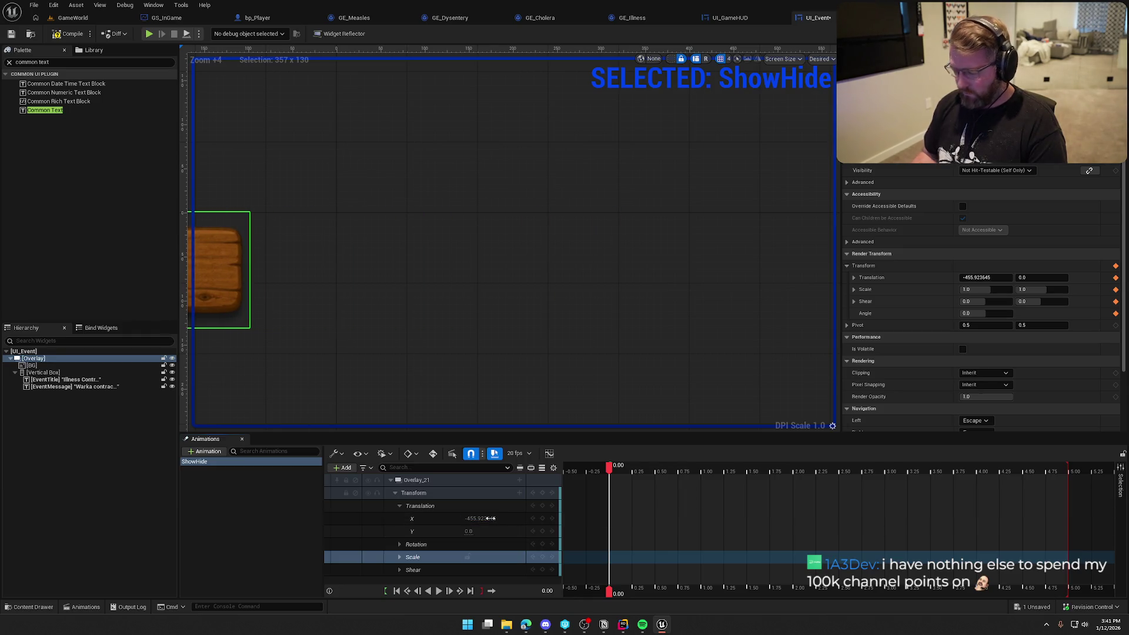
left_click(482, 519)
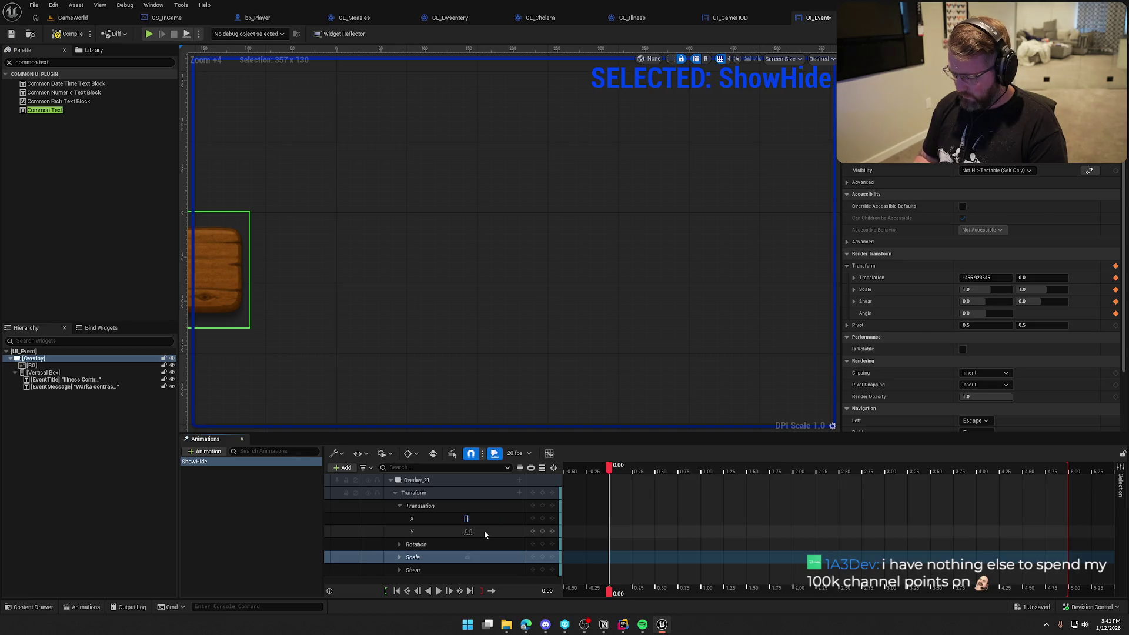
key("Return")
scroll(608, 355, "down", 4)
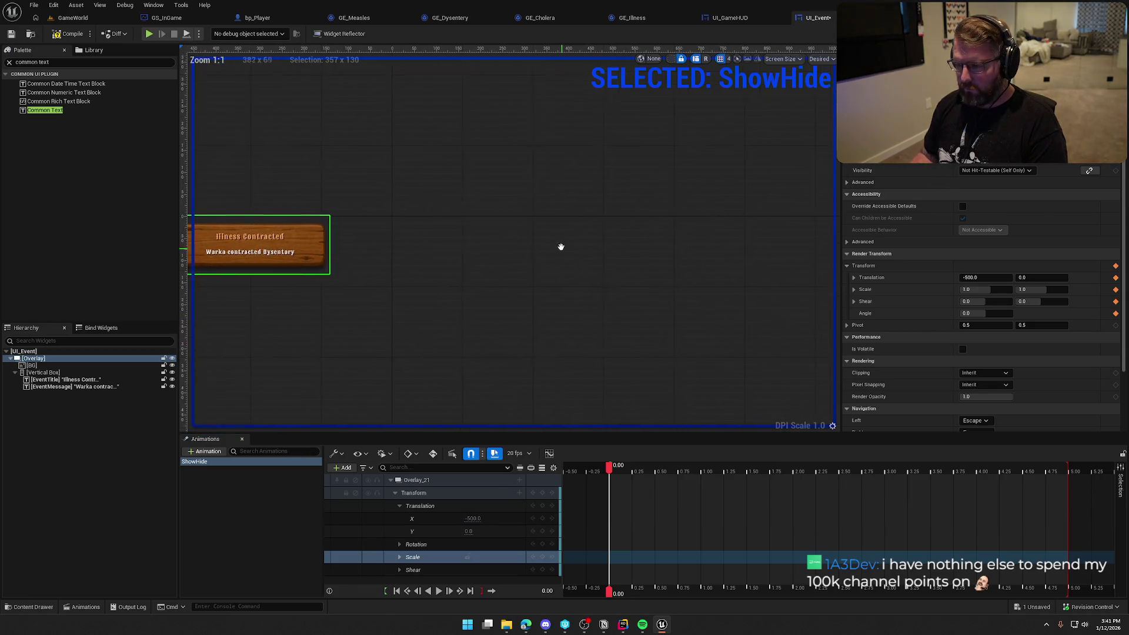
left_click(542, 494)
Key Translation X at 0 at time 0.25 and play the ShowHide animation.
left_click(632, 470)
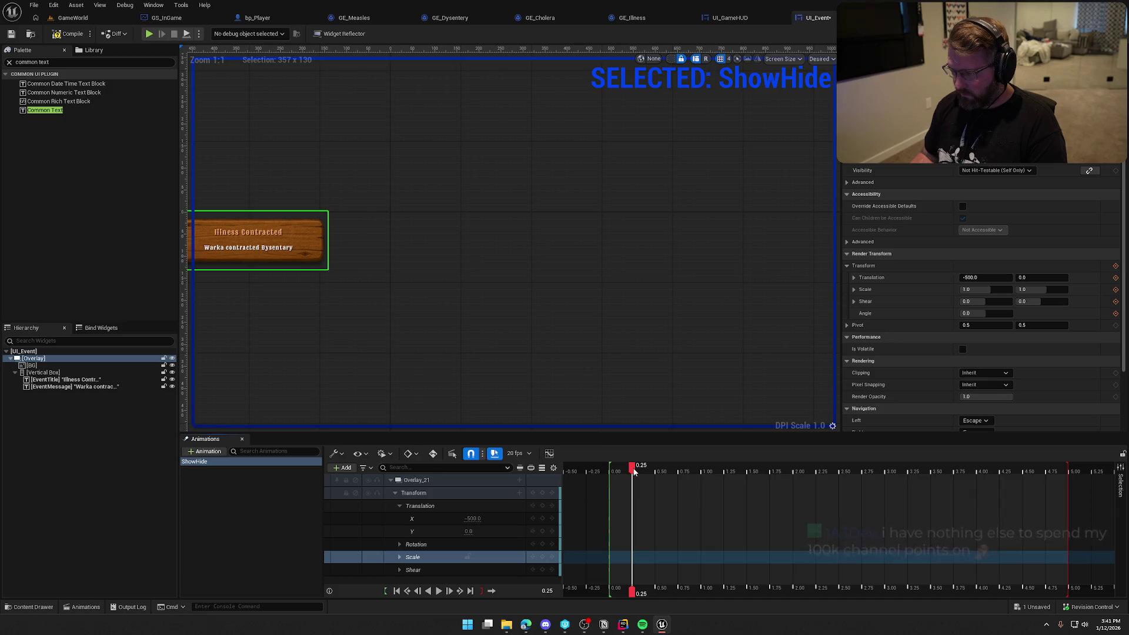
left_click(472, 519)
type("0")
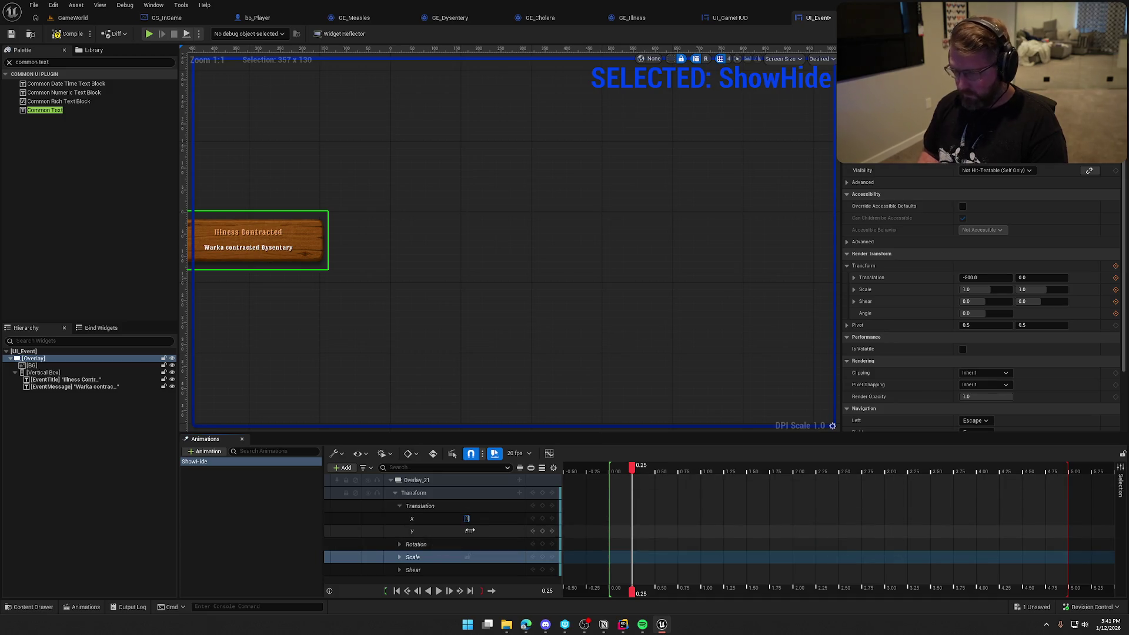
key("Return")
left_click(437, 592)
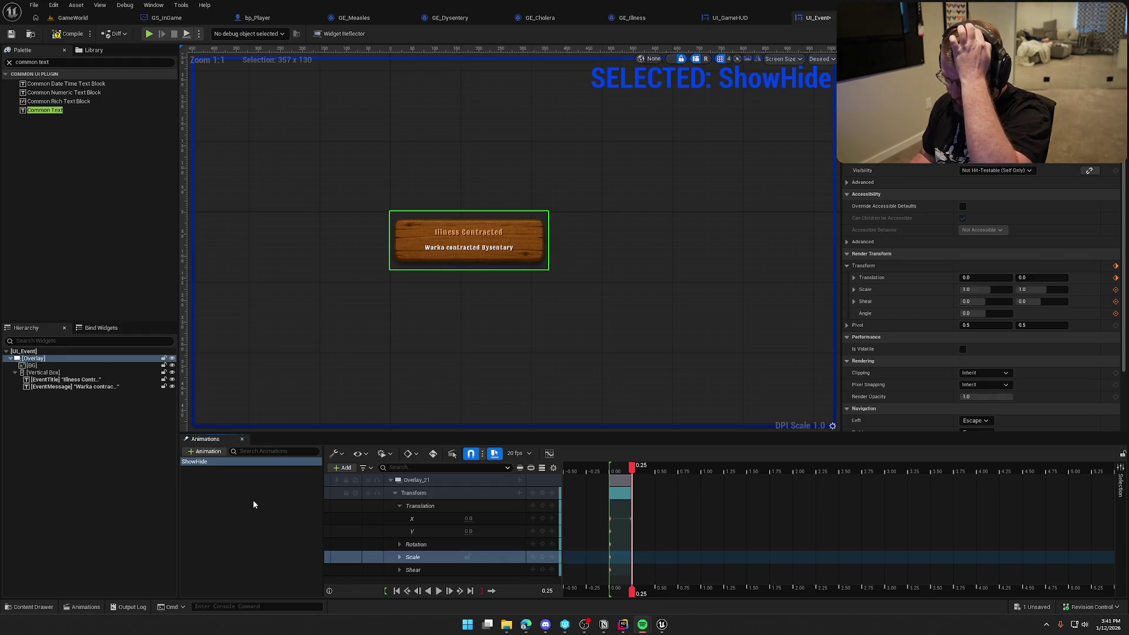
Delete the unused Translation Y track and preview the slide-in from the start.
left_click(410, 533)
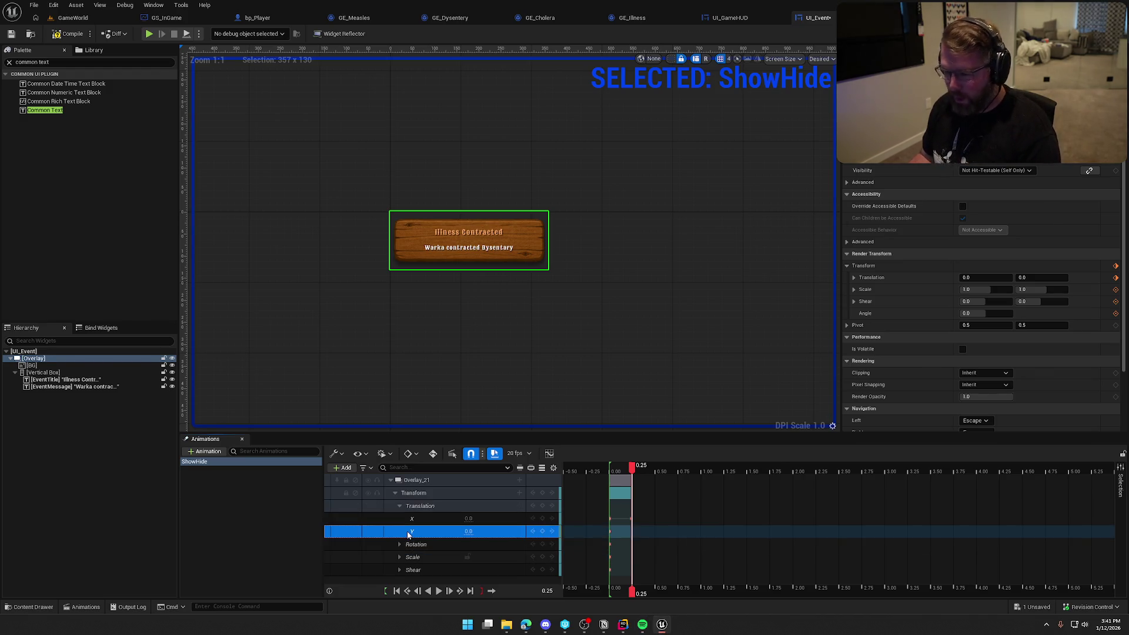
key("Delete")
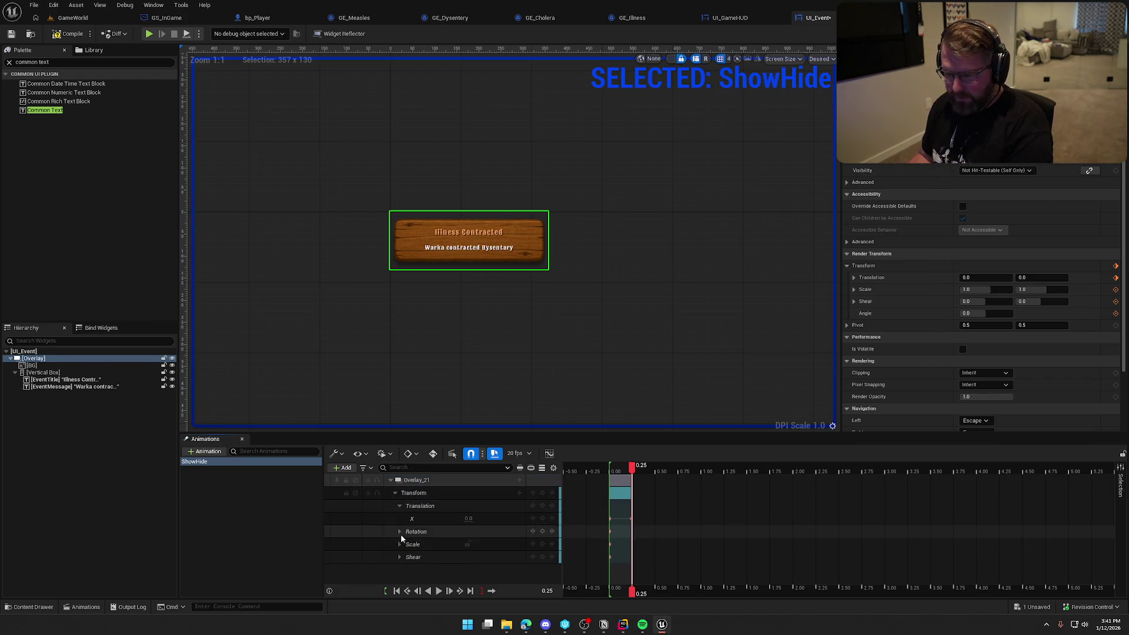
left_click(437, 590)
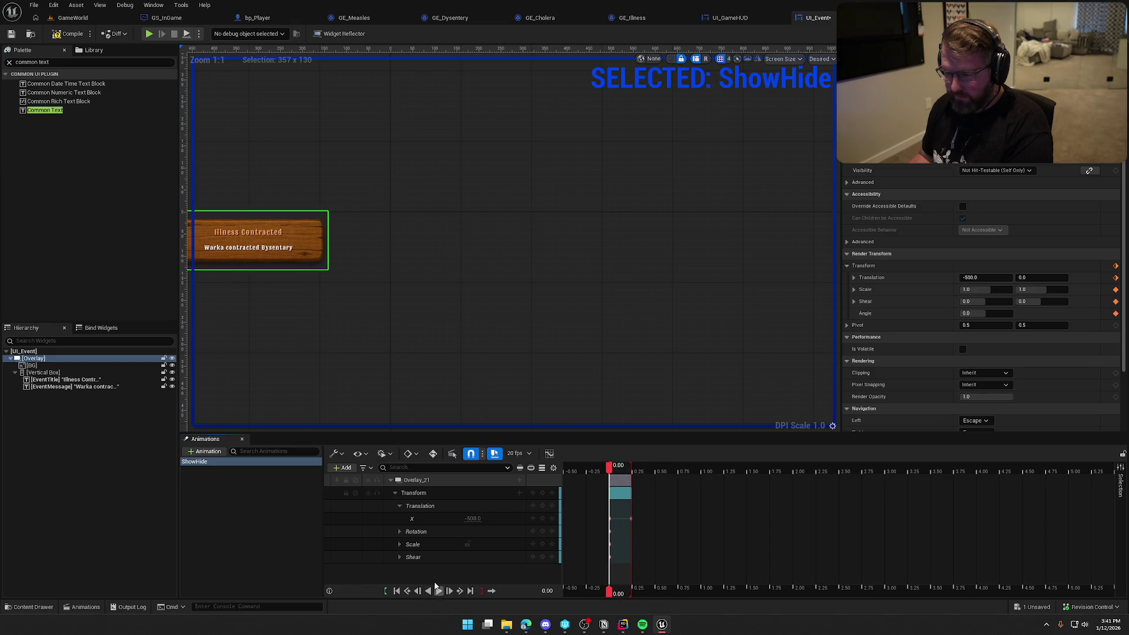
mouse_move(609, 466)
left_mouse_down()
mouse_move(624, 468)
mouse_move(610, 468)
left_mouse_up()
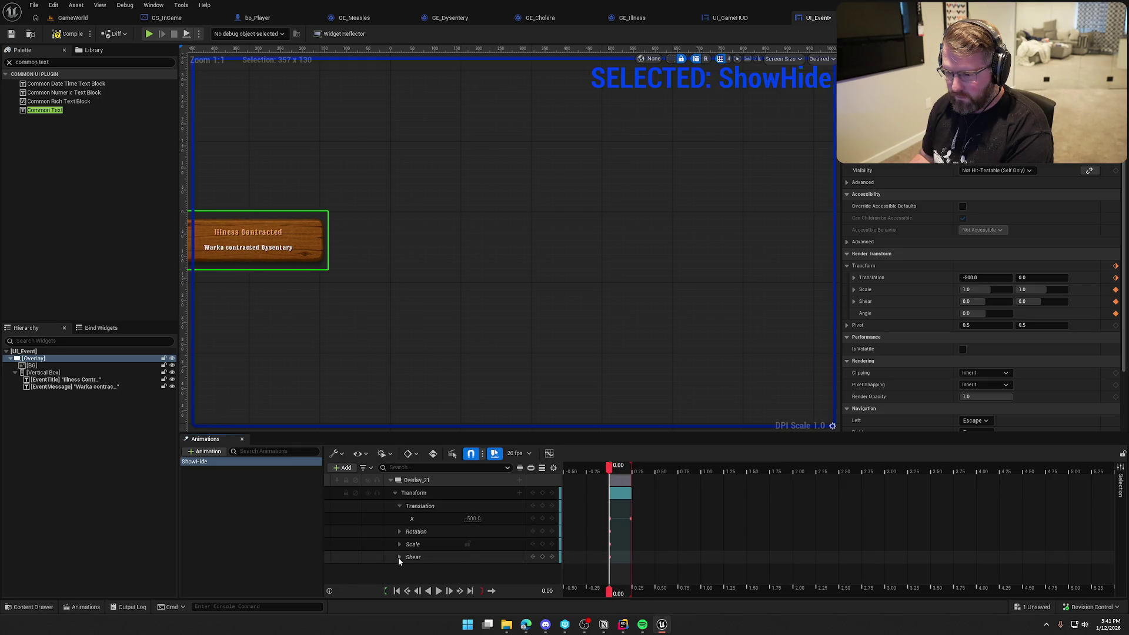
Key Shear X at 10 at the start and 0 at 0.25, then replay the animation.
left_click(399, 557)
left_click_drag(469, 564, 477, 564)
left_click(471, 565)
type("10")
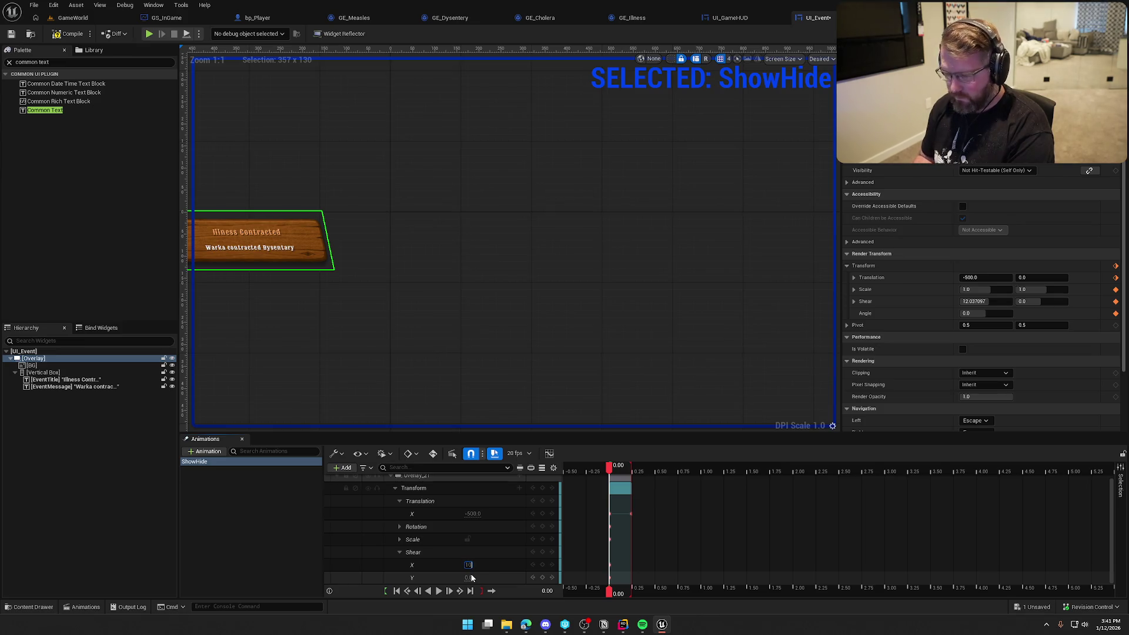
key("Return")
left_click(439, 591)
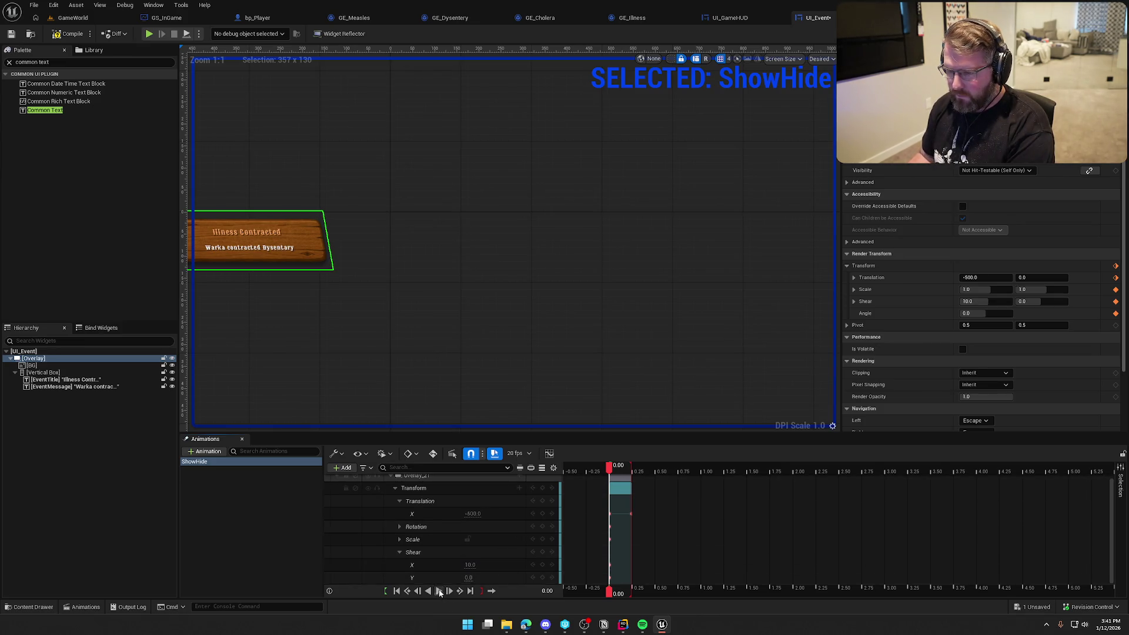
left_click(471, 565)
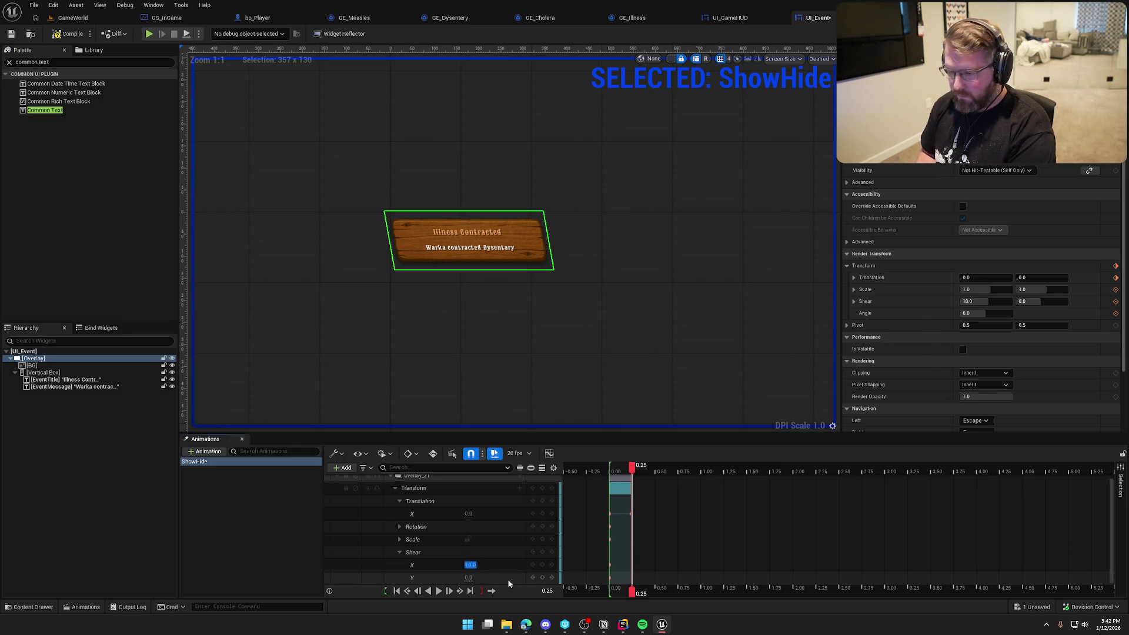
type("0")
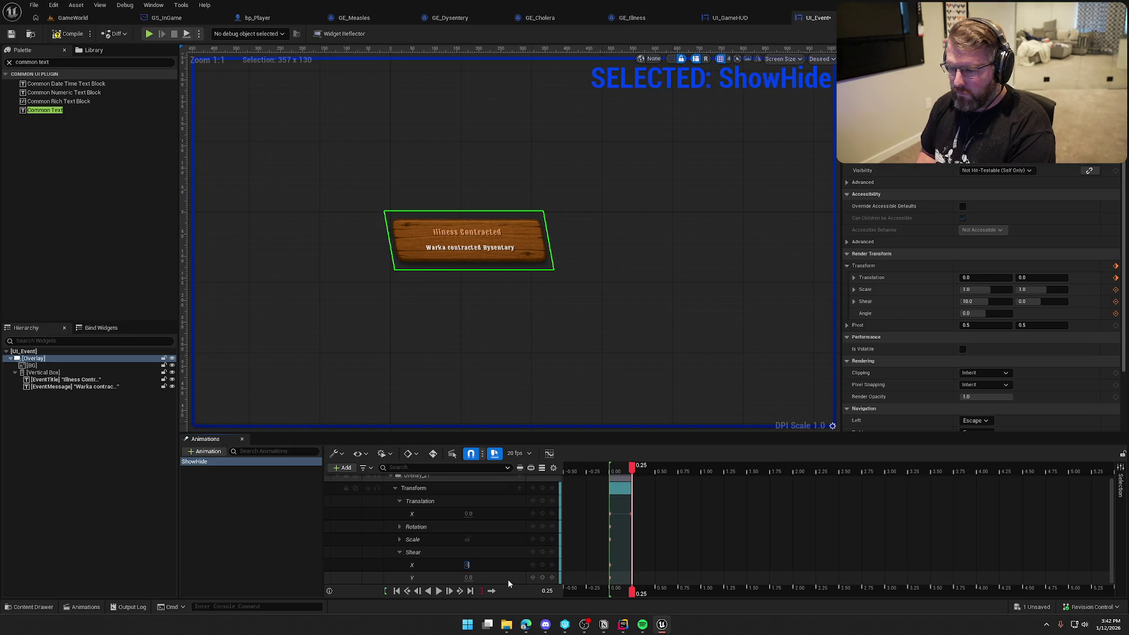
key("Return")
left_click(438, 591)
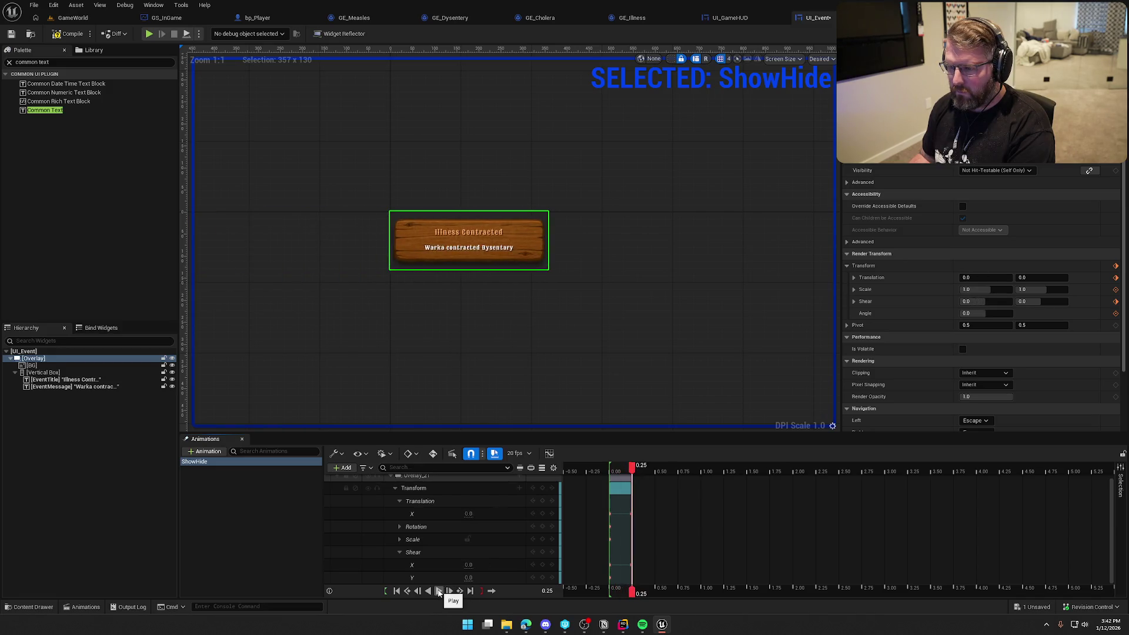
left_click(439, 591)
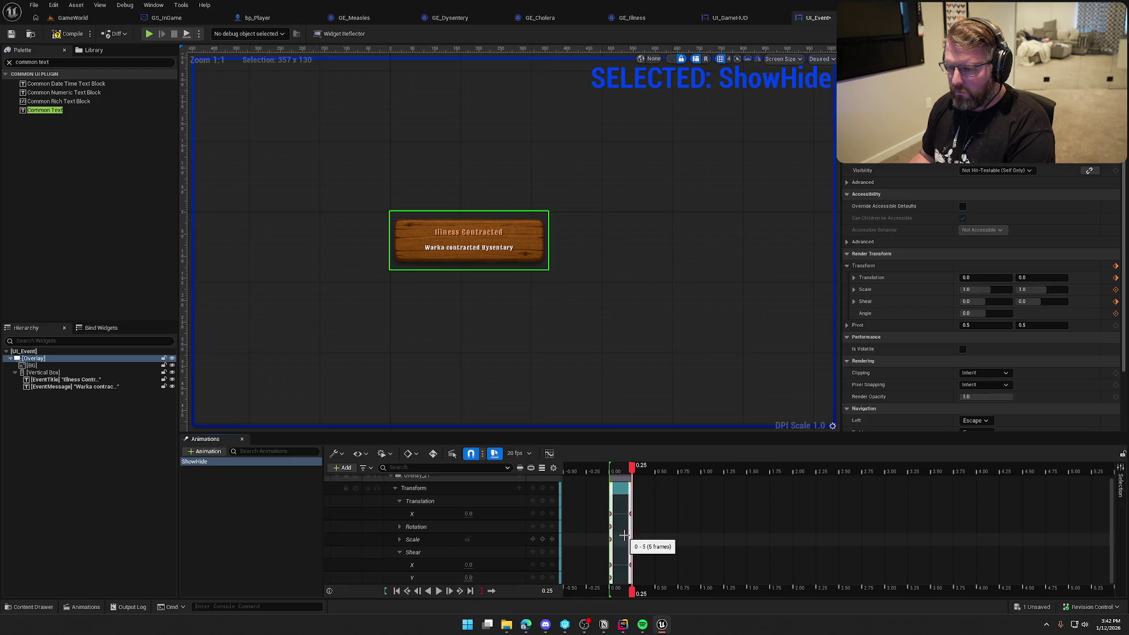
Key Shear X at -10 at time 0.35.
mouse_move(632, 470)
left_mouse_down()
mouse_move(700, 471)
mouse_move(614, 471)
left_mouse_up()
left_click(657, 472)
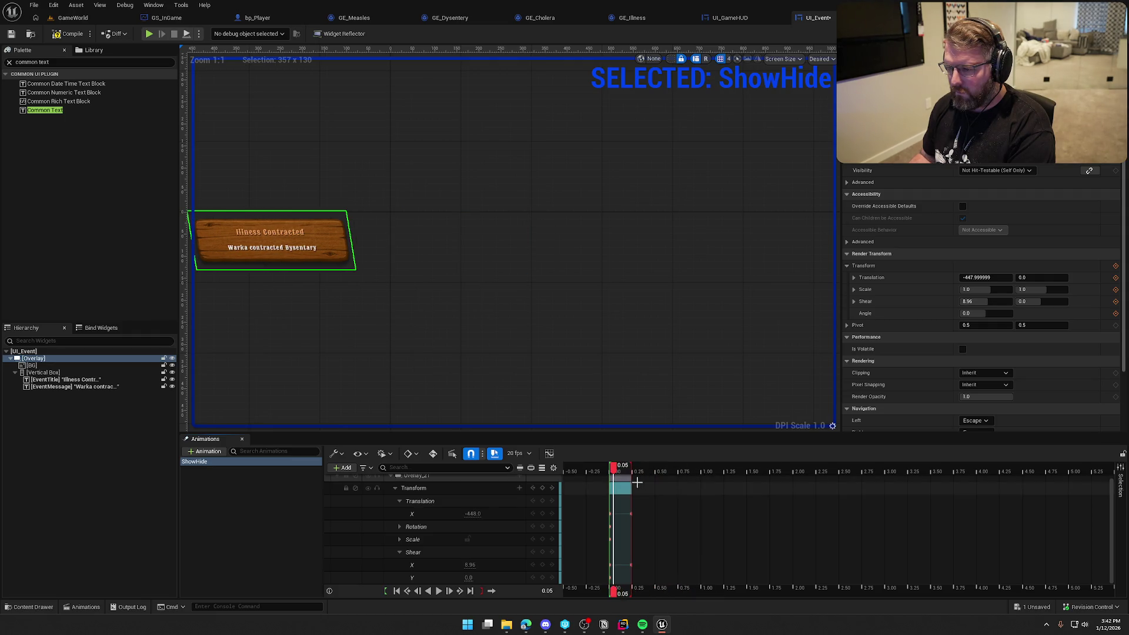
left_click(636, 470)
mouse_move(635, 468)
left_mouse_down()
mouse_move(655, 470)
mouse_move(642, 473)
left_mouse_up()
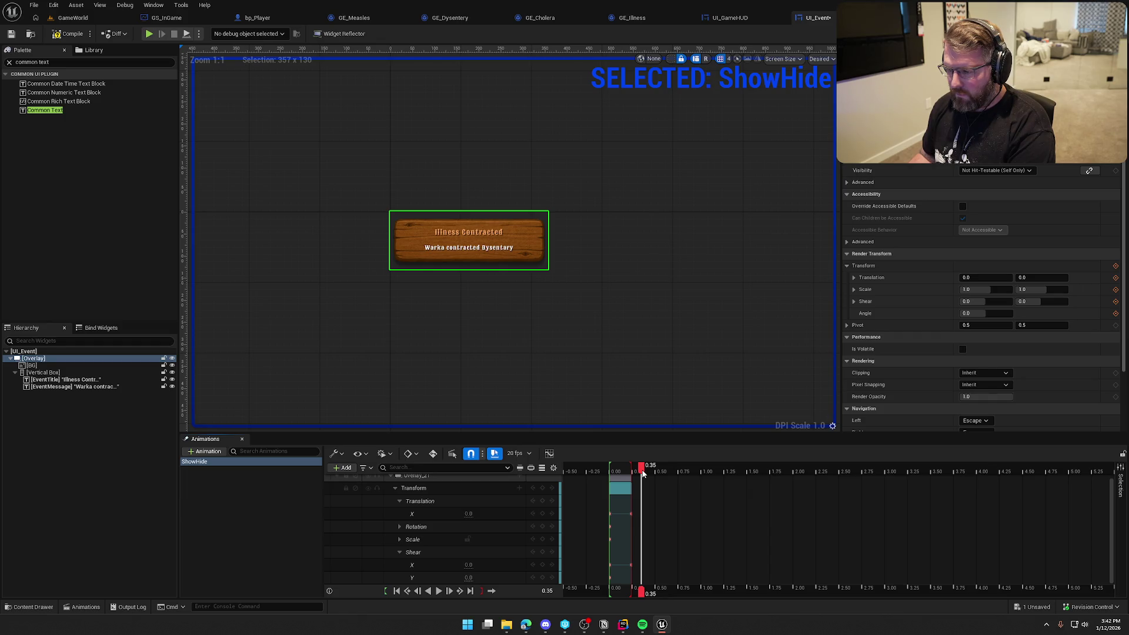
left_click(468, 564)
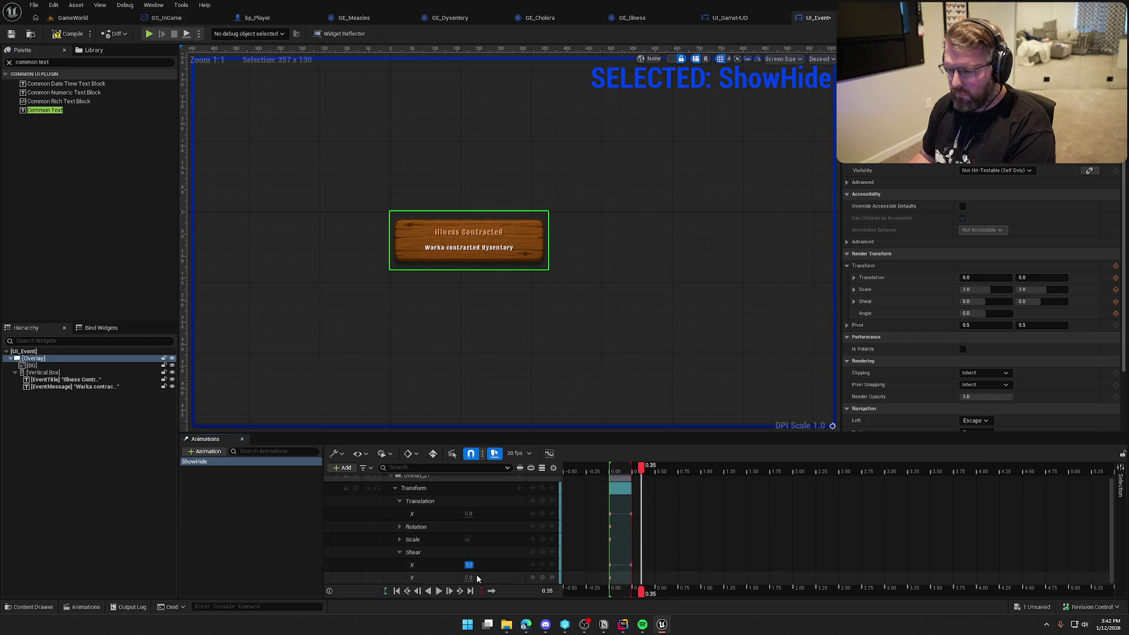
type("-10")
key("Return")
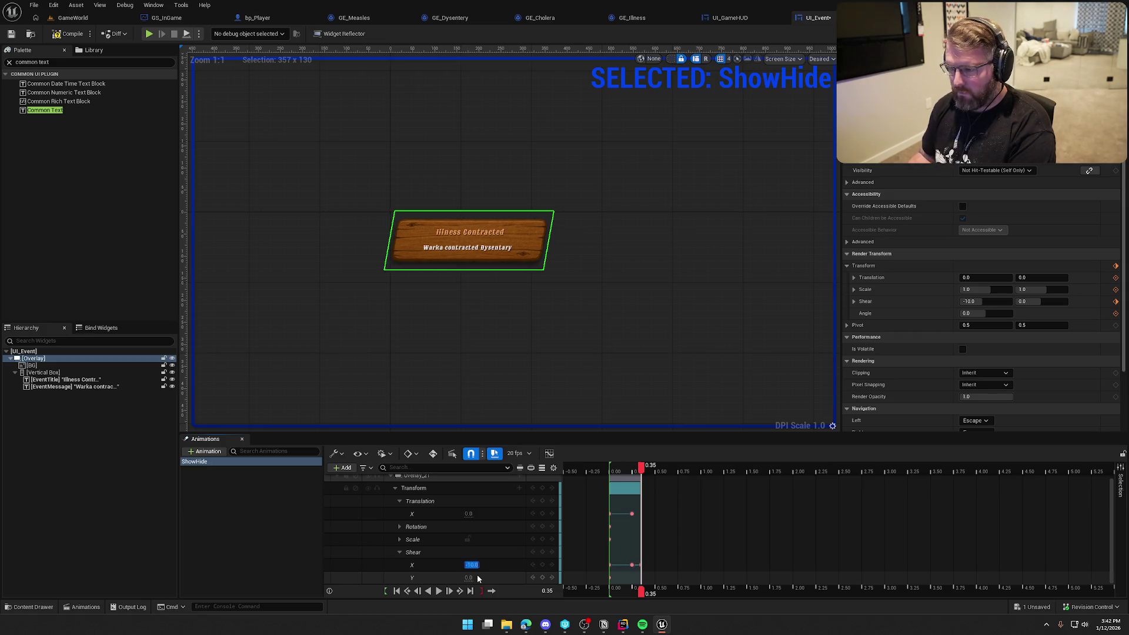
Key Shear X back to 0 at 0.50 and preview the ShowHide animation.
left_click_drag(641, 472, 655, 472)
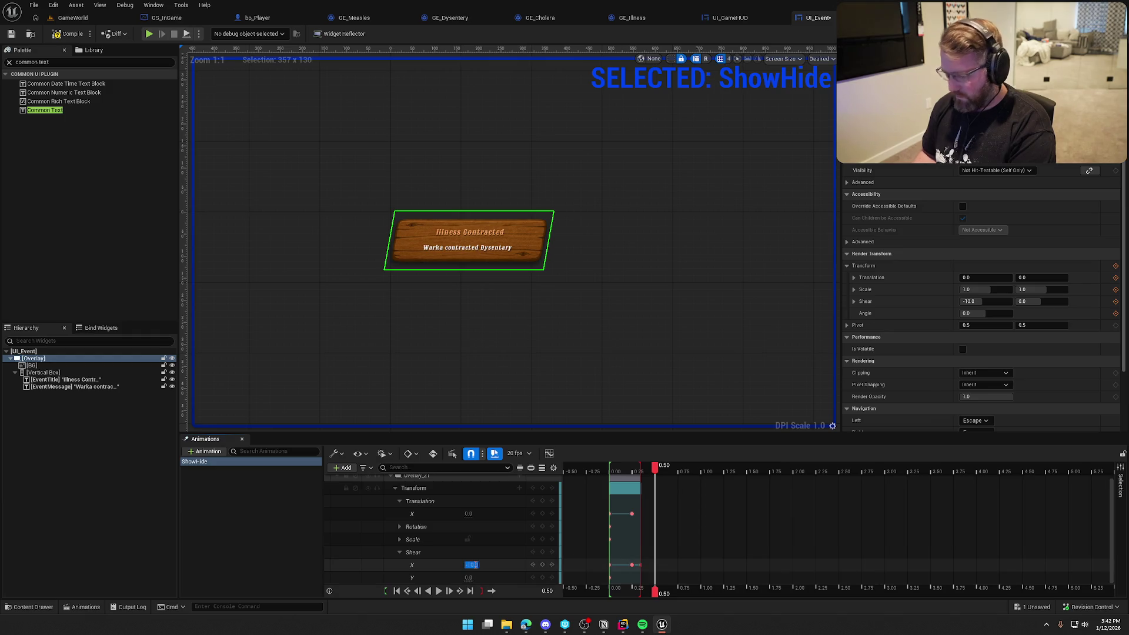
type("0")
key("Return")
left_click(439, 591)
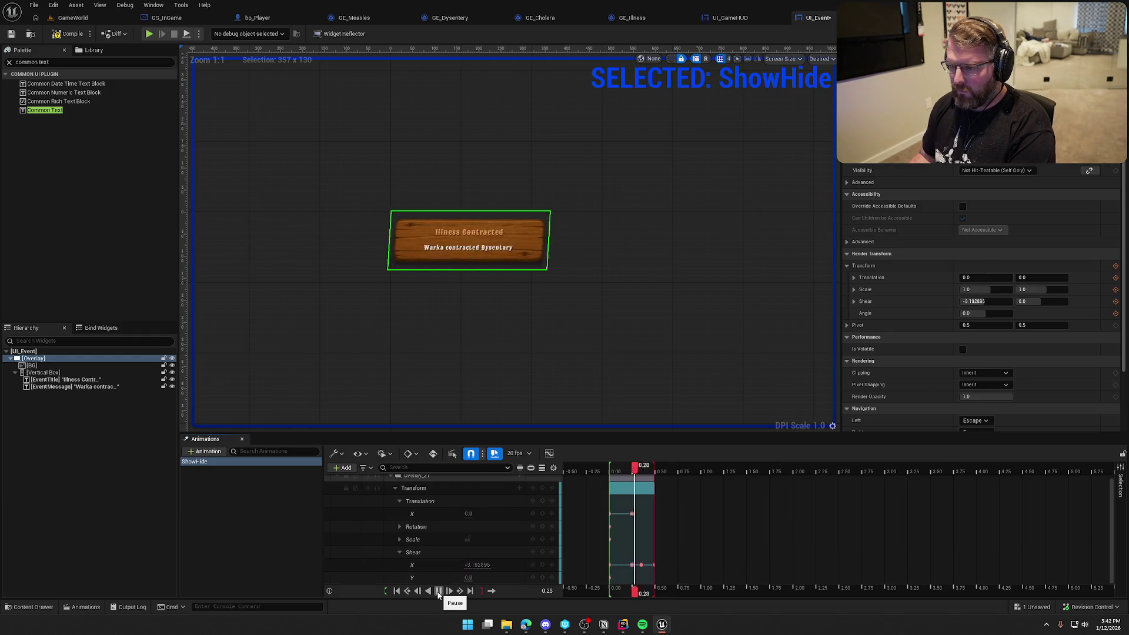
left_click(439, 591)
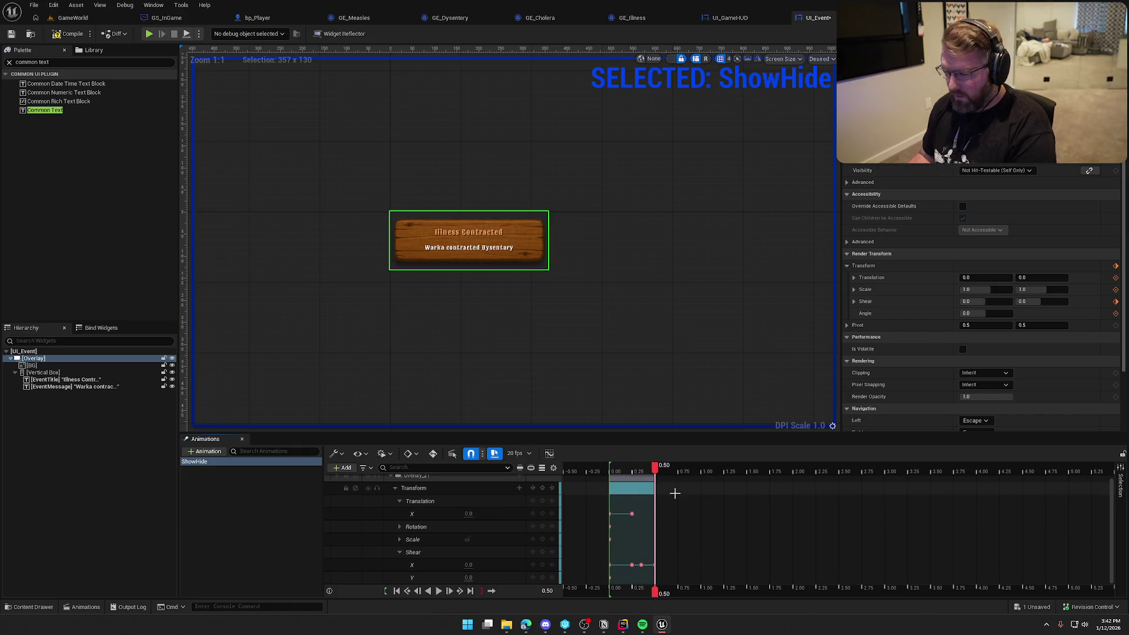
left_click_drag(654, 470, 618, 479)
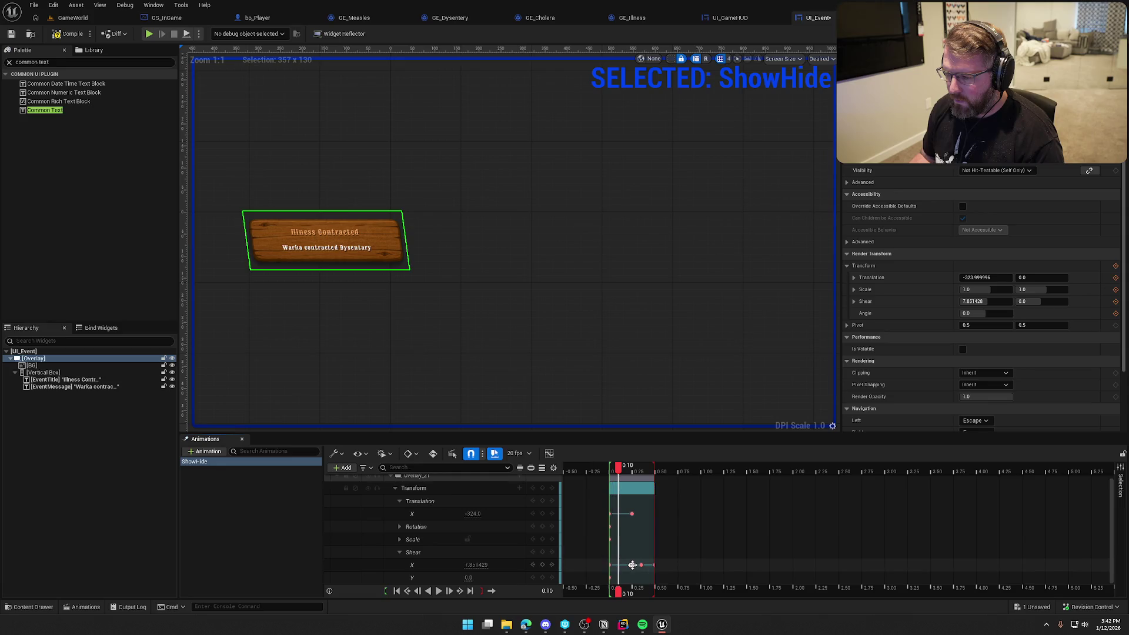
Preview the sheared slide, then key Translation X at 25 at time 0.25.
left_click(632, 564)
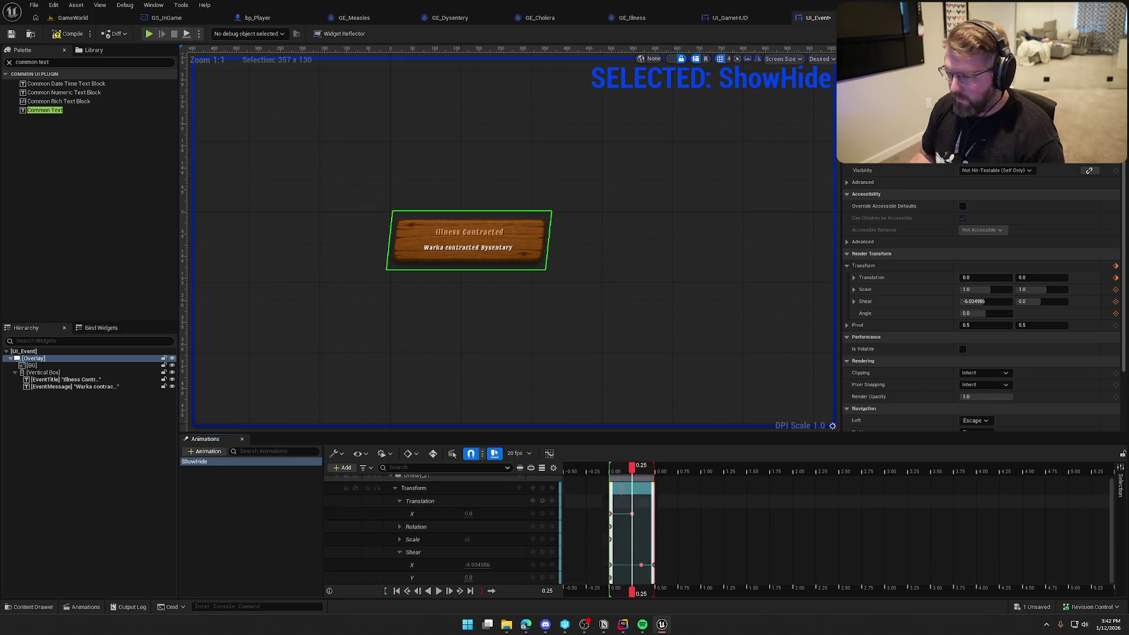
mouse_move(632, 468)
left_mouse_down()
mouse_move(612, 471)
mouse_move(657, 474)
mouse_move(612, 474)
left_mouse_up()
left_click(439, 591)
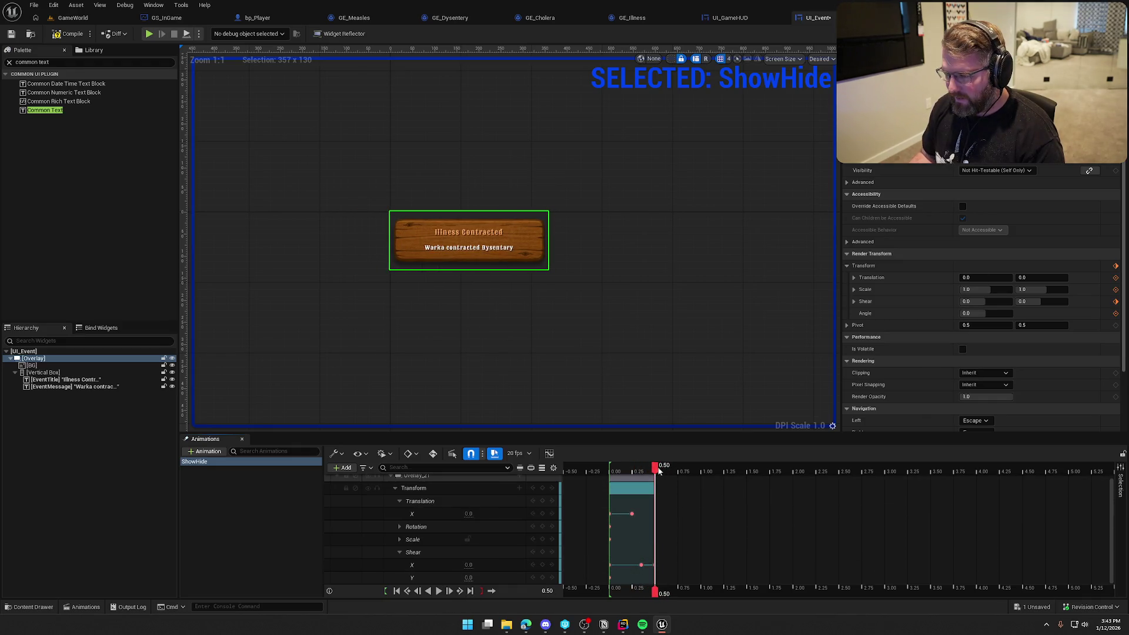
left_click_drag(654, 470, 633, 473)
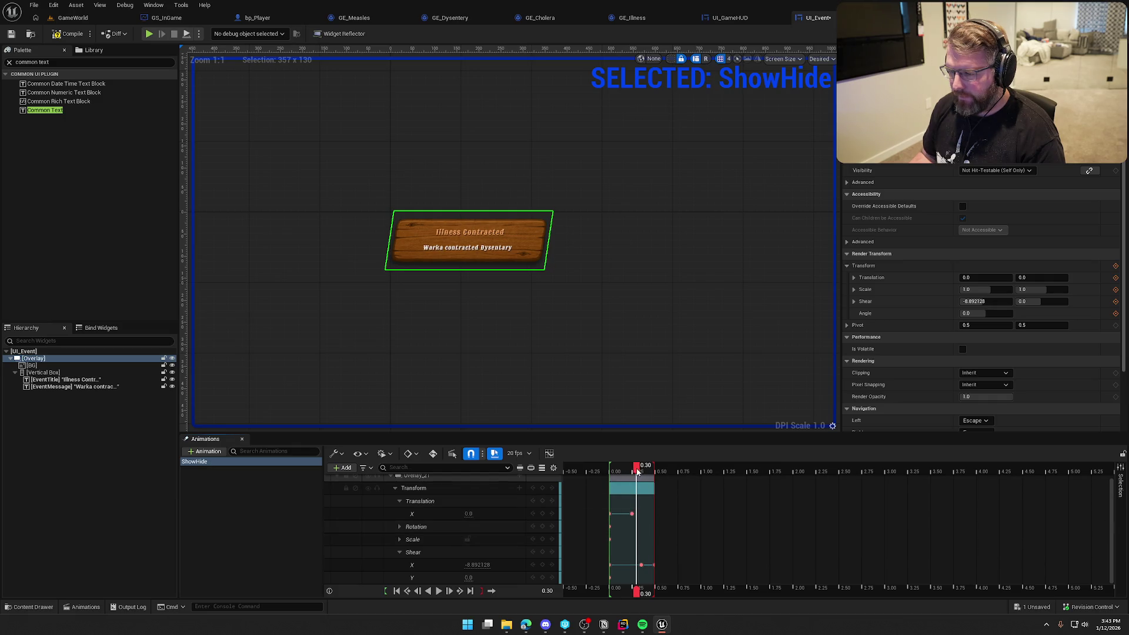
left_click_drag(456, 513, 532, 513)
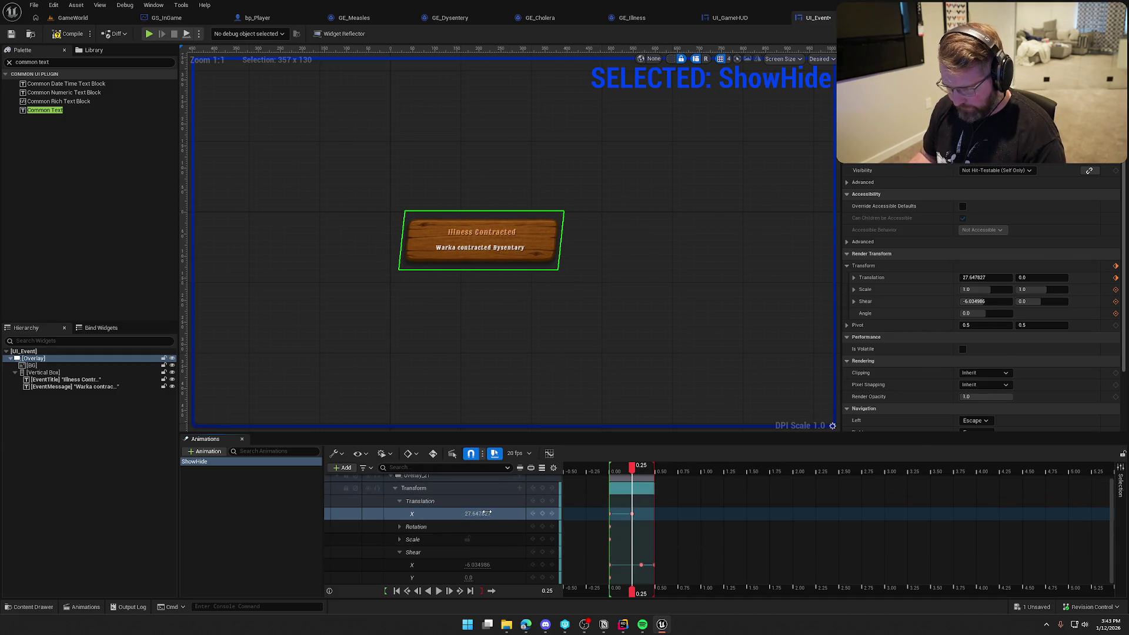
type("25")
key("Return")
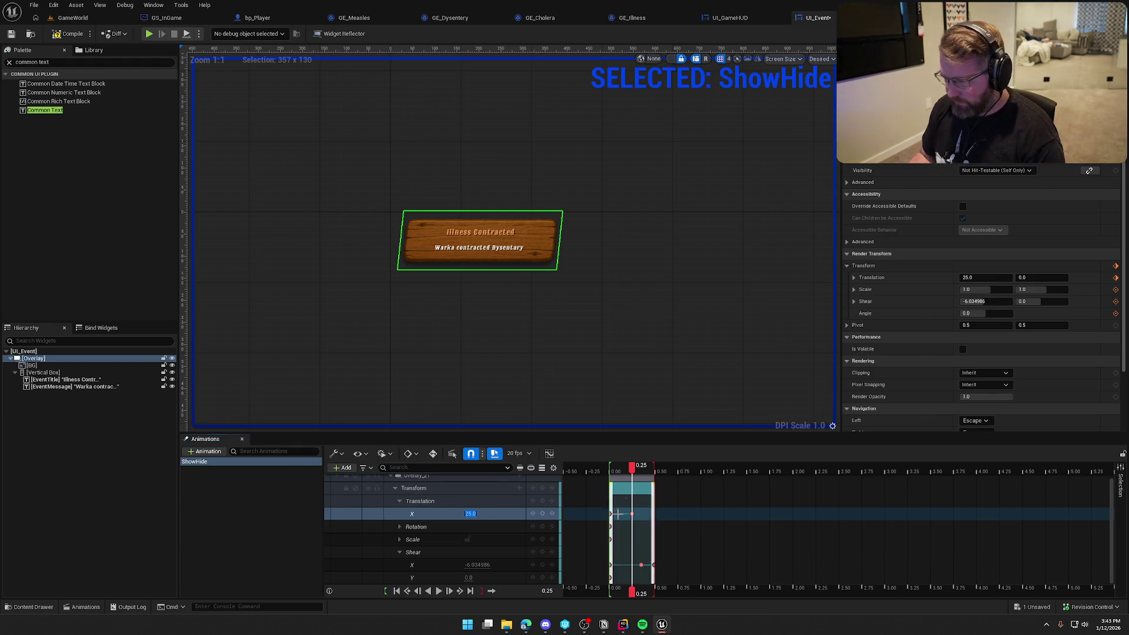
Key Translation X back to 0 at 0.50 and preview the result.
left_click_drag(634, 476, 655, 474)
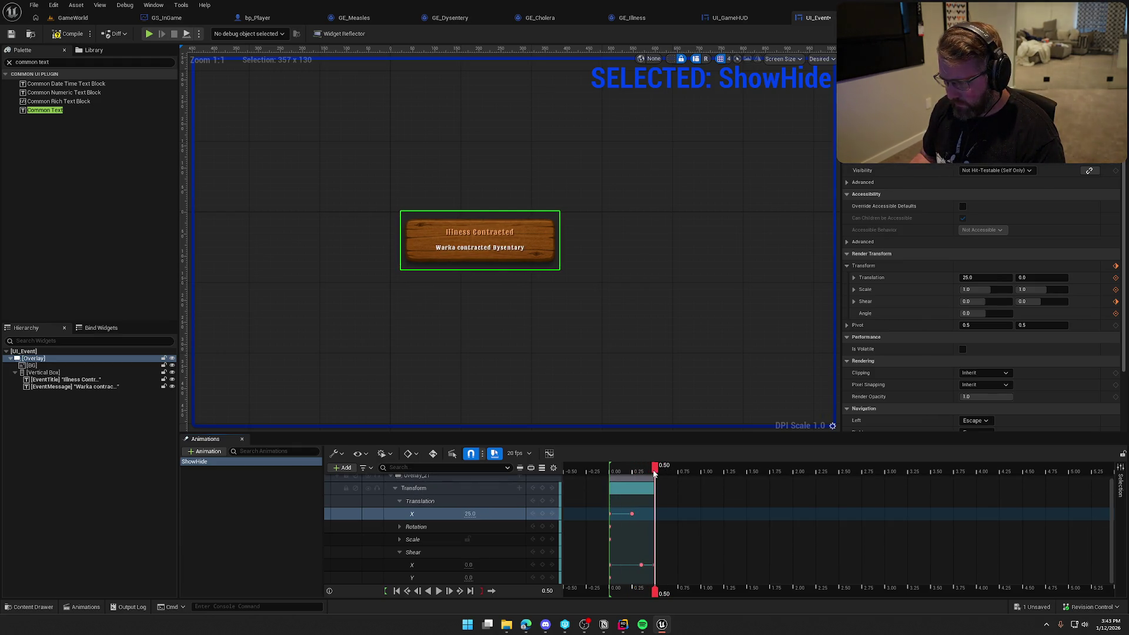
type("0")
key("Return")
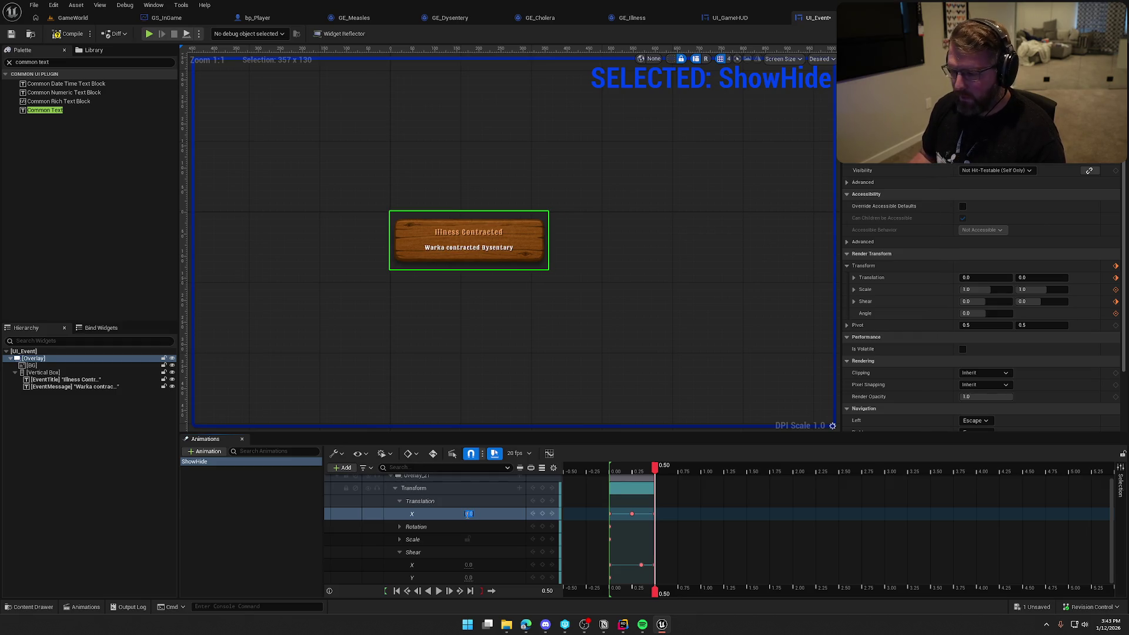
left_click(617, 475)
left_click(438, 591)
left_click(439, 592)
left_click(439, 591)
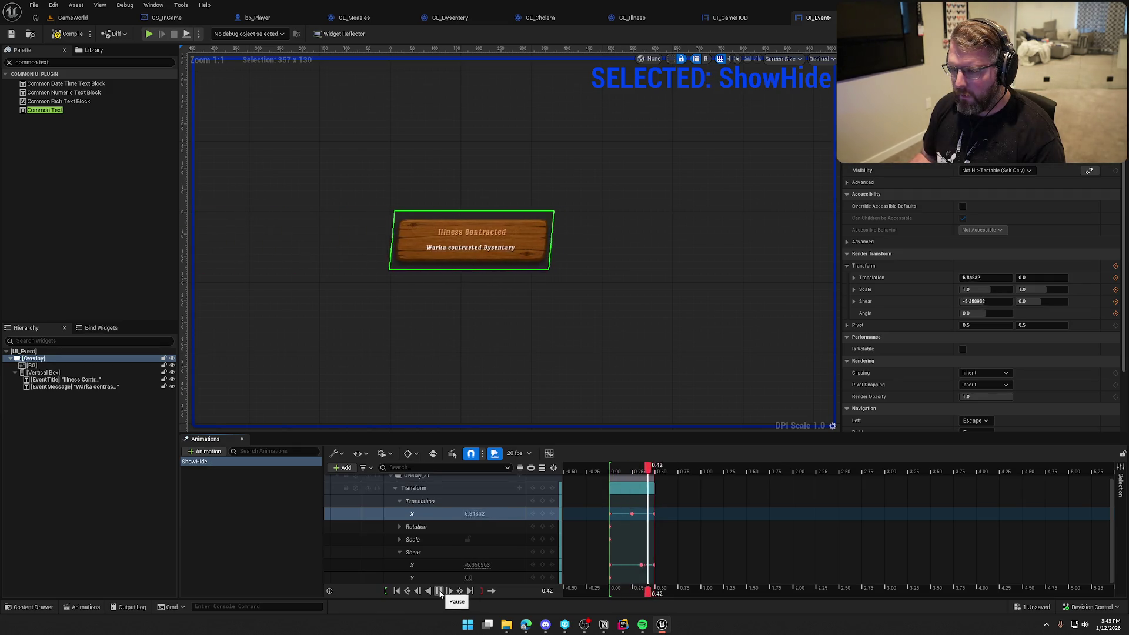
left_click(439, 591)
left_click(439, 591)
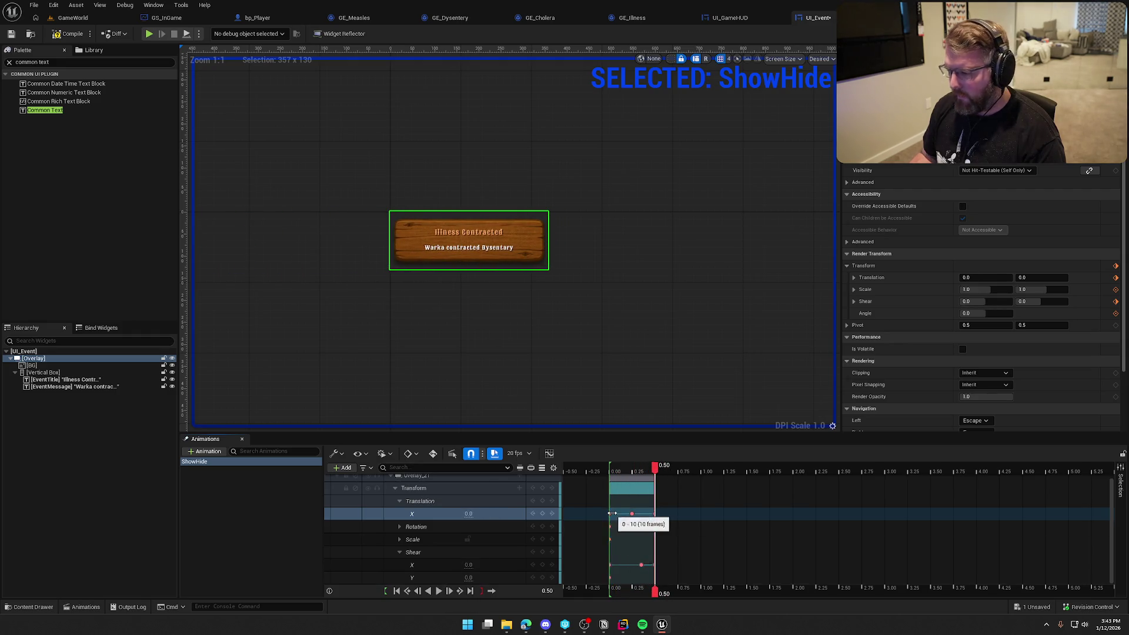
mouse_move(656, 471)
left_mouse_down()
mouse_move(617, 470)
mouse_move(640, 477)
left_mouse_up()
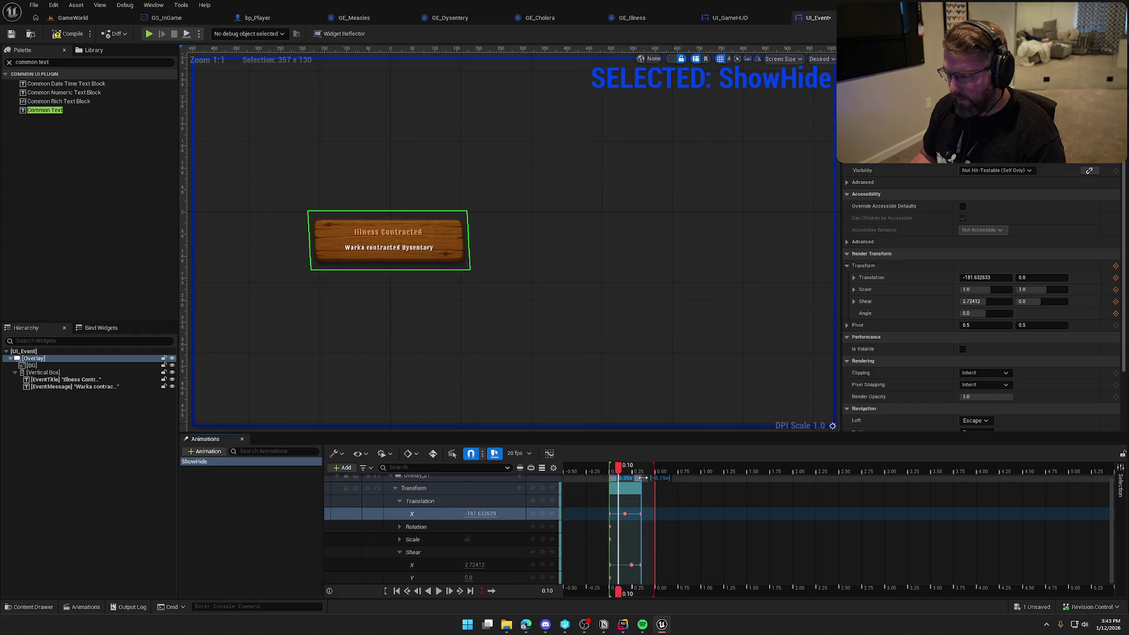
left_click(438, 591)
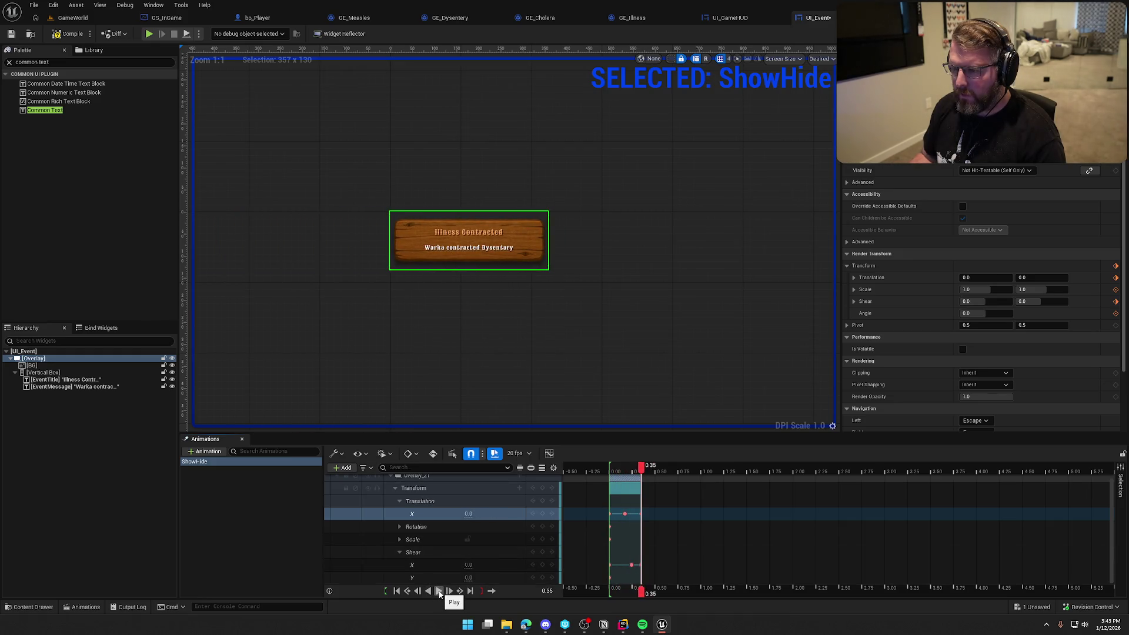
left_click(438, 591)
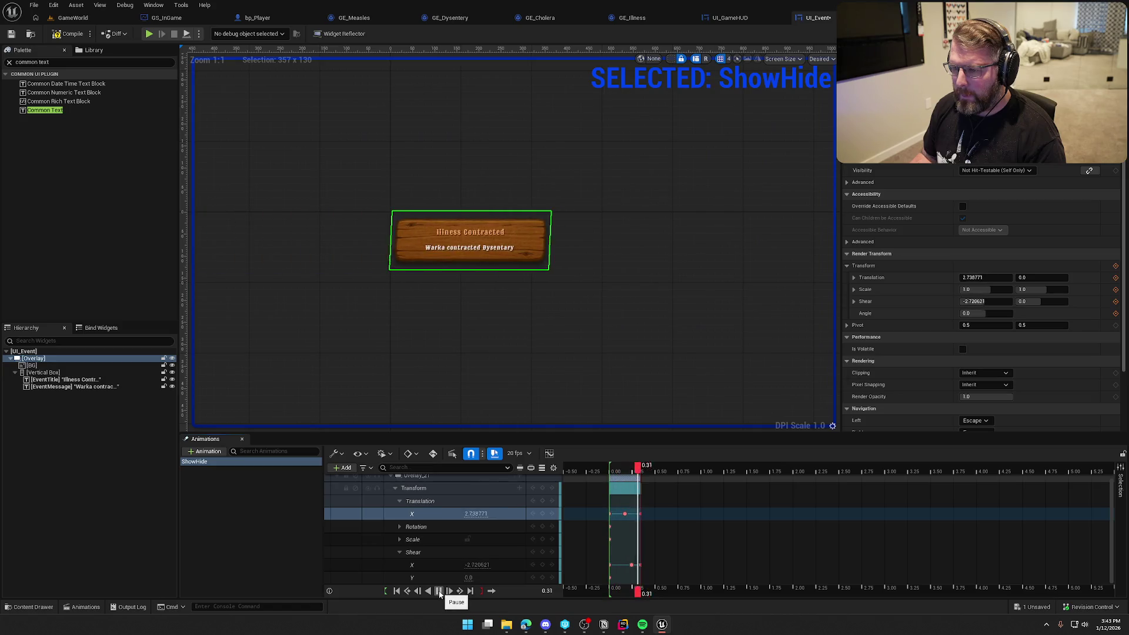
left_click(439, 590)
left_click(438, 591)
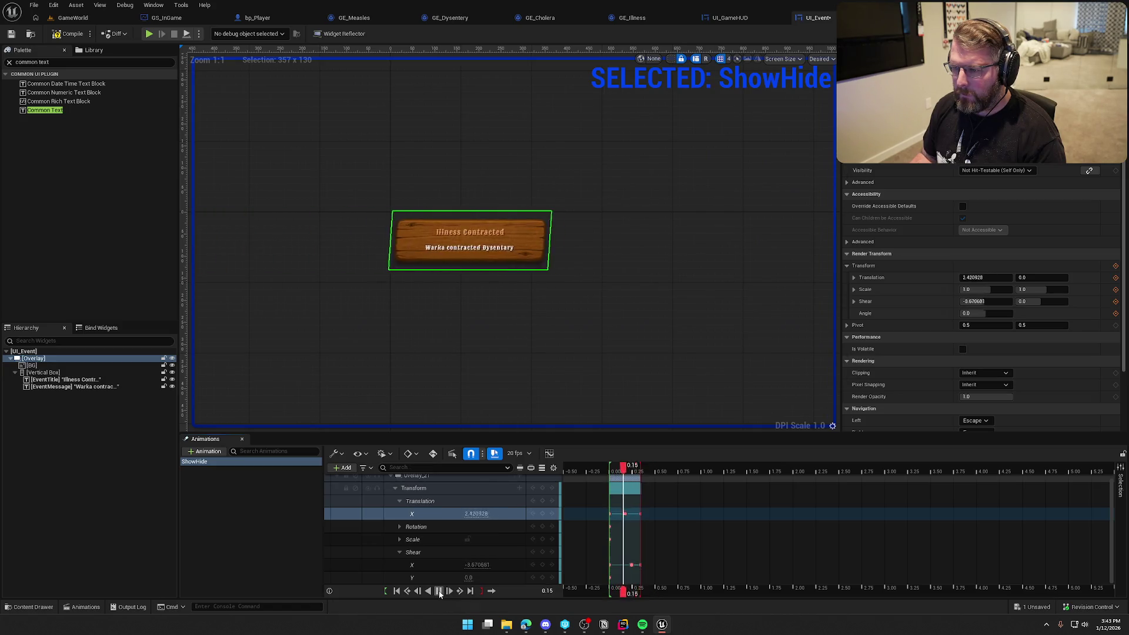
left_click(439, 591)
left_click(439, 593)
left_click(440, 591)
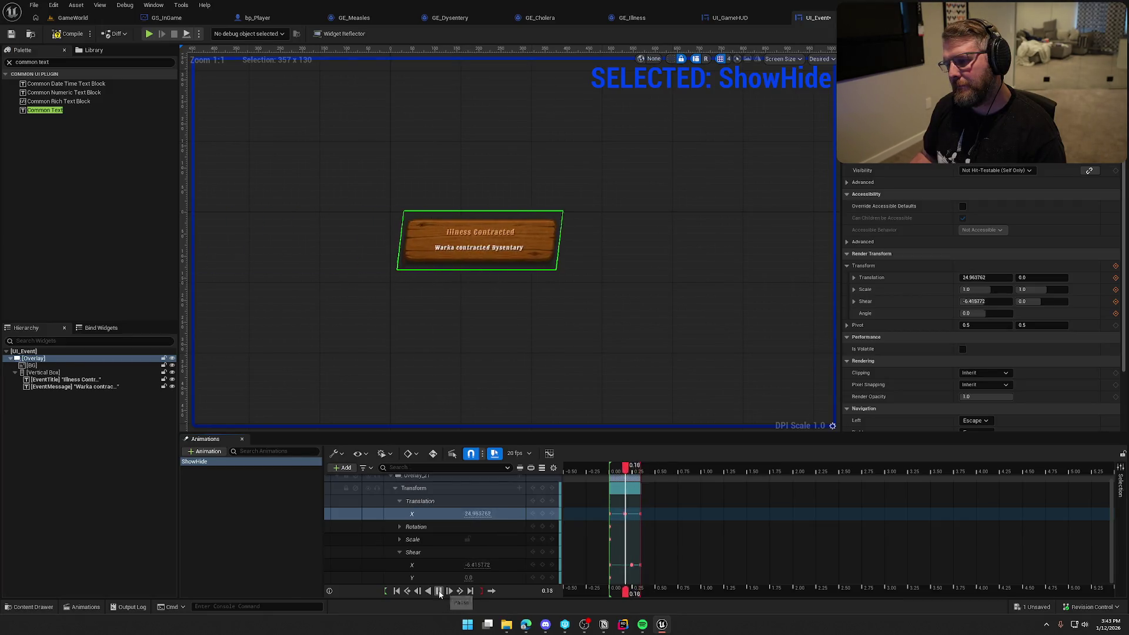
left_click(273, 496)
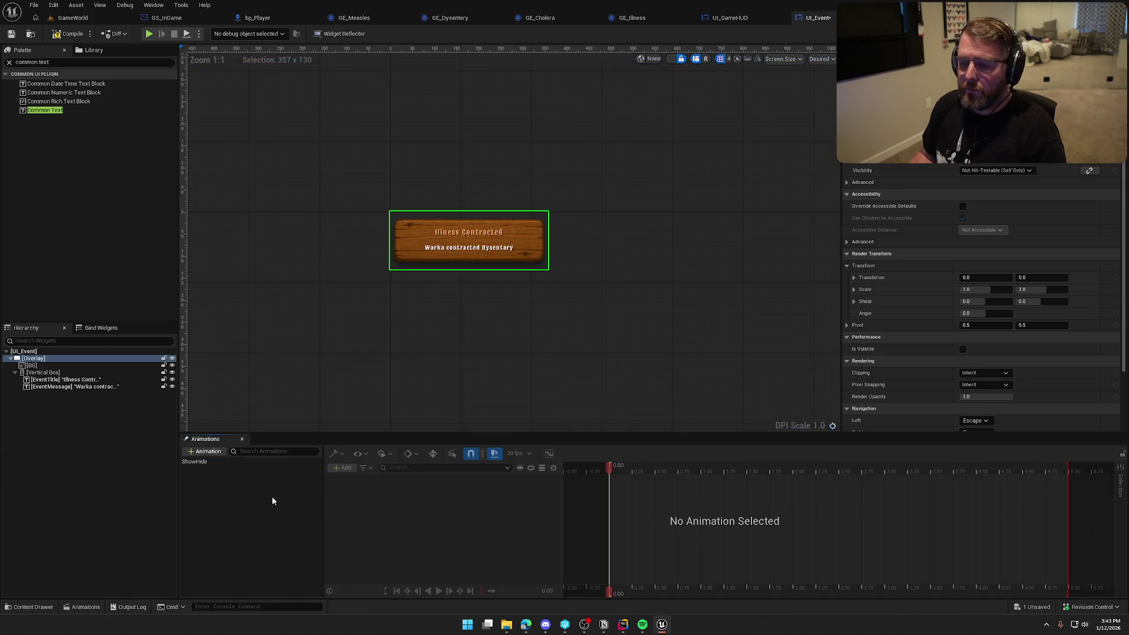
left_click(73, 17)
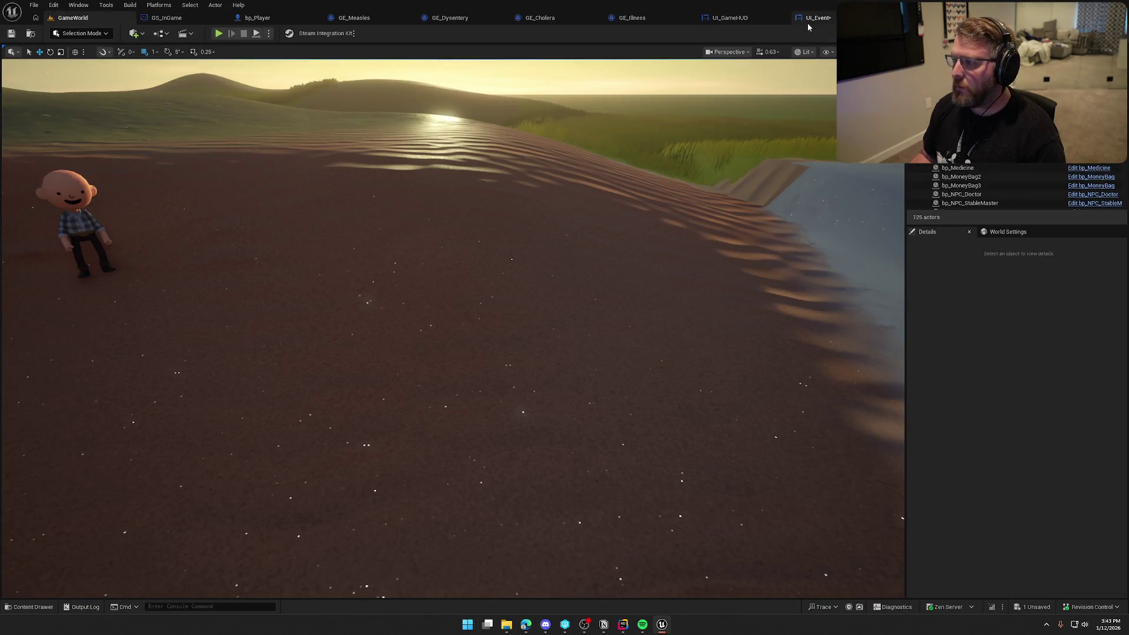
left_click(817, 18)
left_click(209, 462)
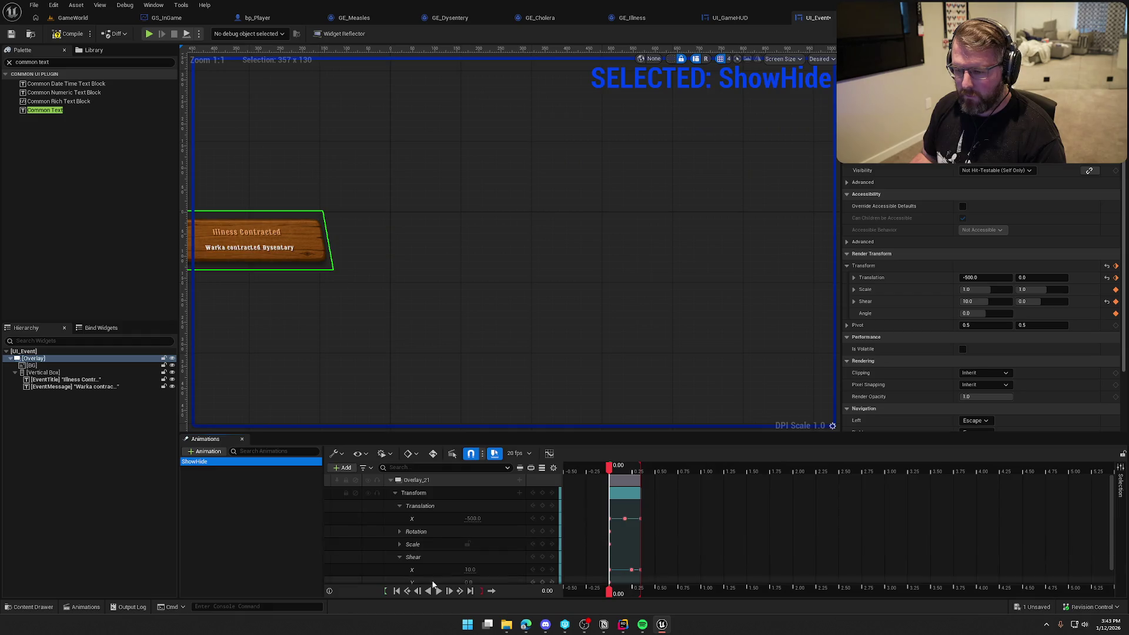
left_click(437, 591)
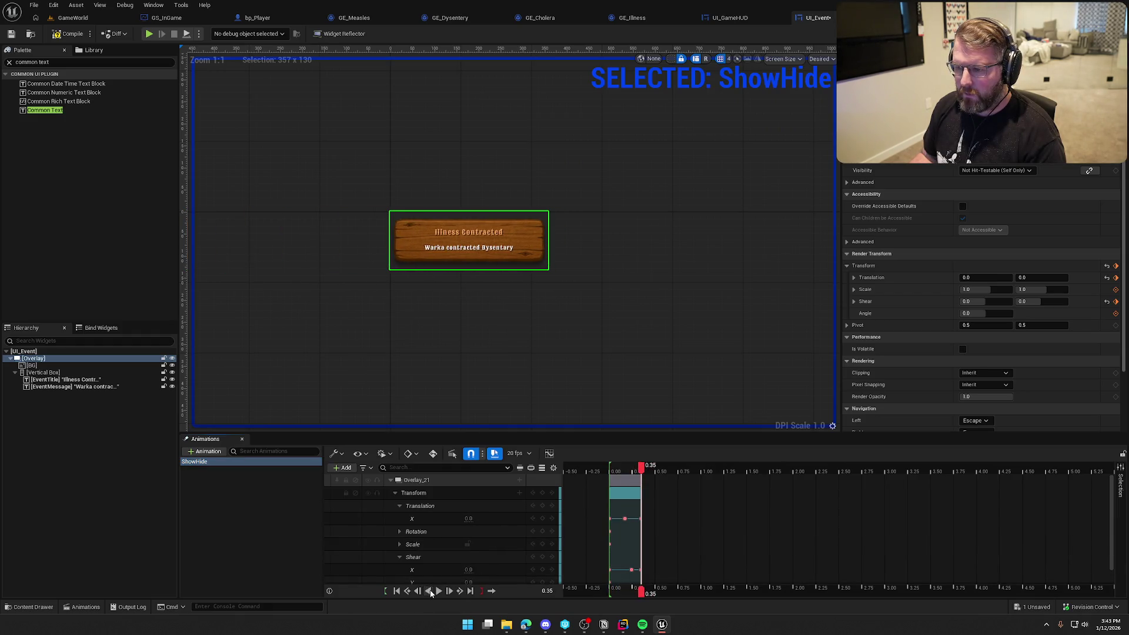
Preview the ShowHide animation in reverse and save the UI_Event widget.
left_click(428, 590)
left_click(440, 591)
left_click(429, 591)
left_click(247, 497)
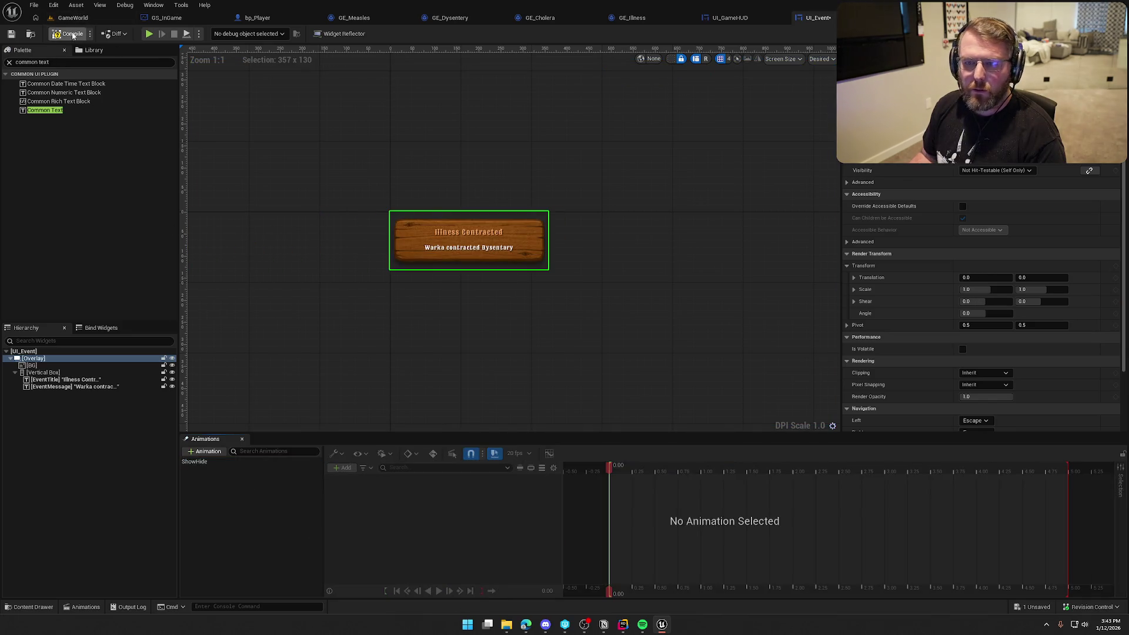
key("ctrl+s")
In the event graph, delete Event Pre Construct and Event Tick, moving Event Construct up.
left_click(1105, 33)
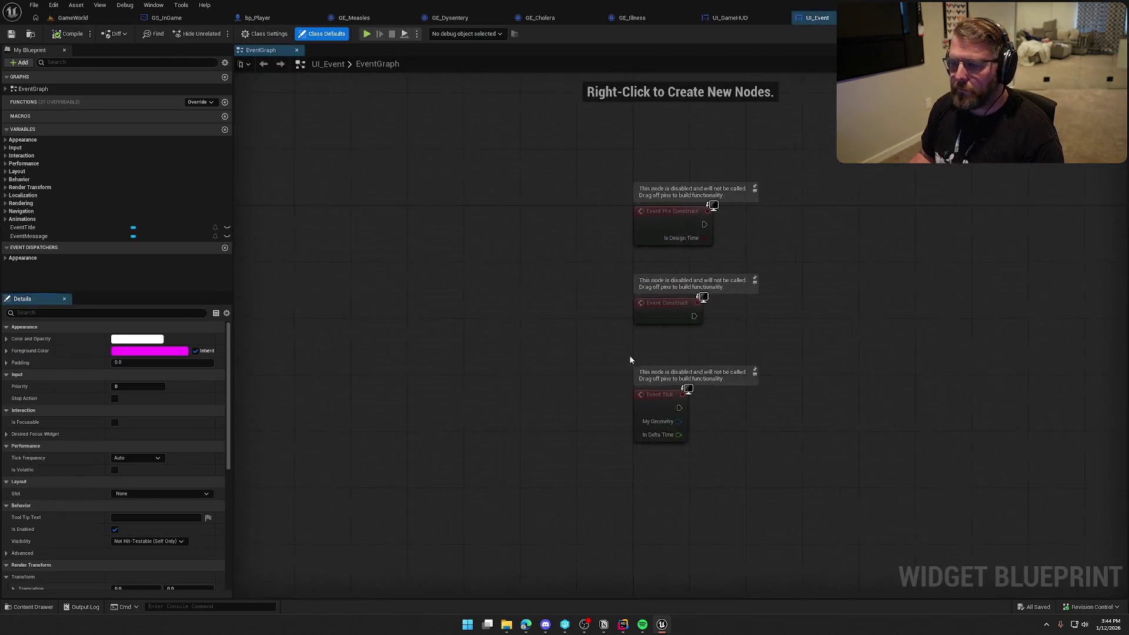
left_click(498, 194)
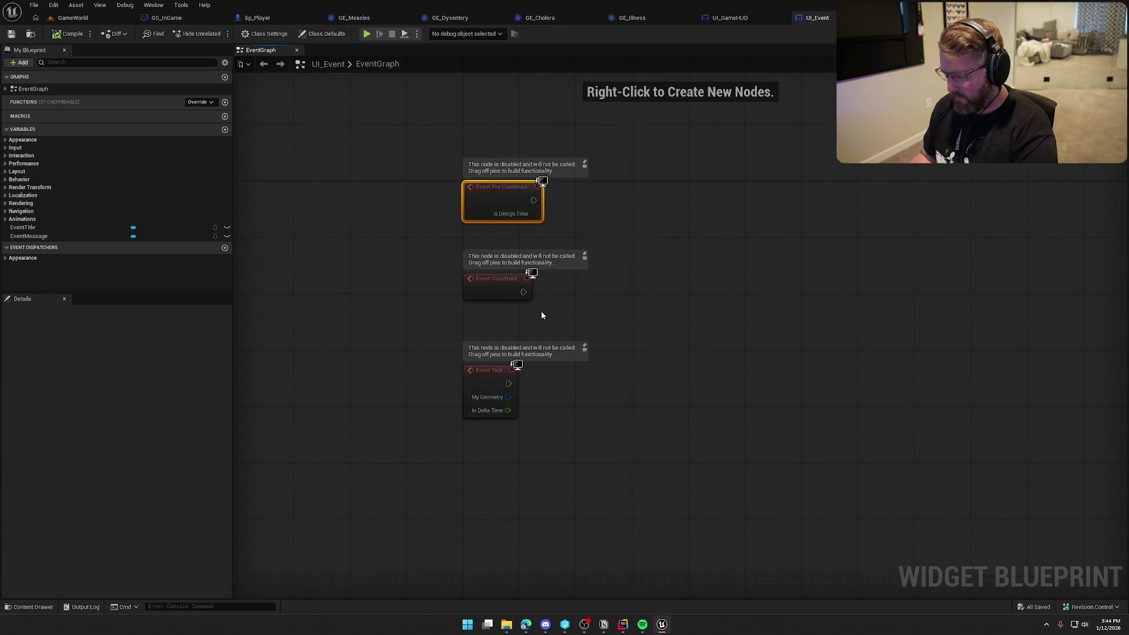
key("Delete")
left_click(496, 385)
key("Delete")
left_click_drag(490, 275, 488, 183)
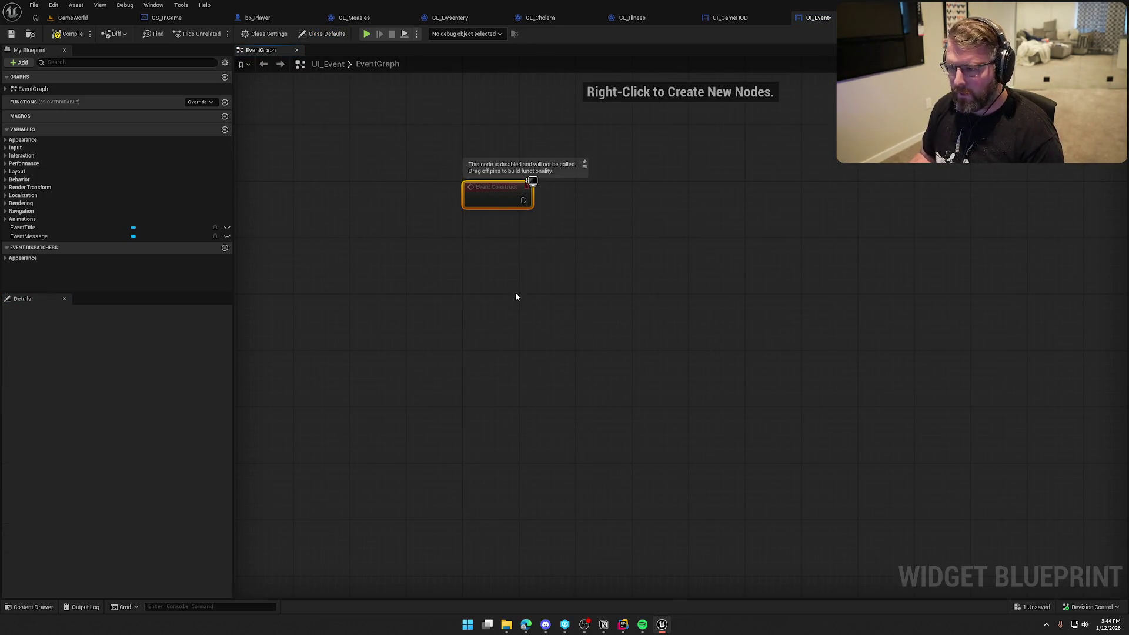
left_click(514, 290)
Wire Event Construct to Play Animation Forward with a ShowHide getter and save.
left_click(22, 219)
left_click(33, 229)
left_click_drag(34, 229, 600, 233)
type("play a")
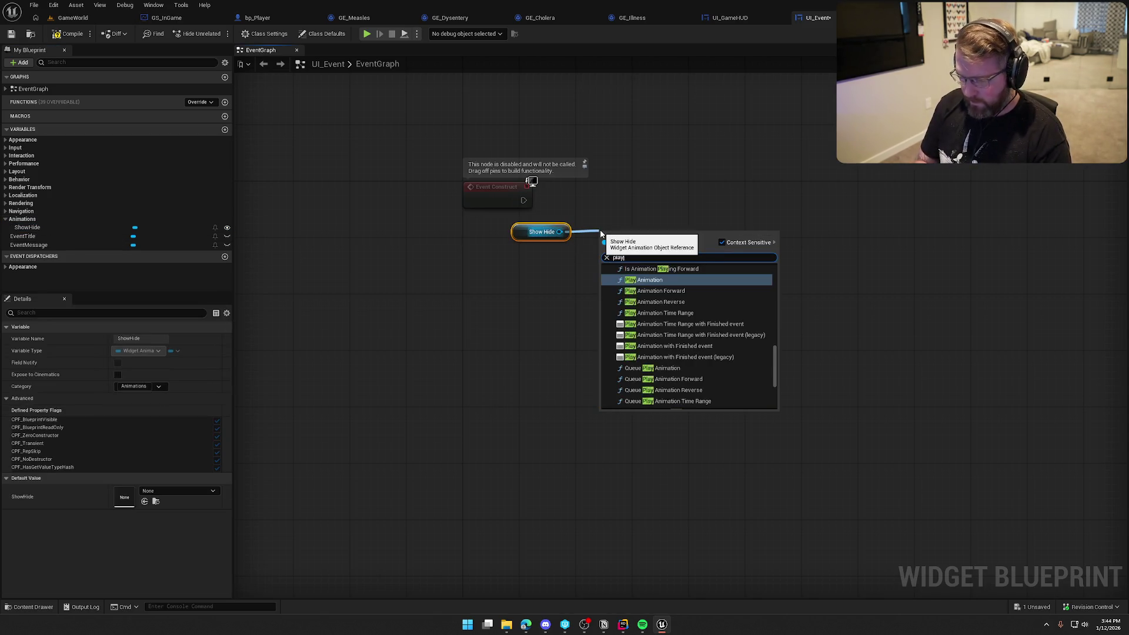
left_click(663, 291)
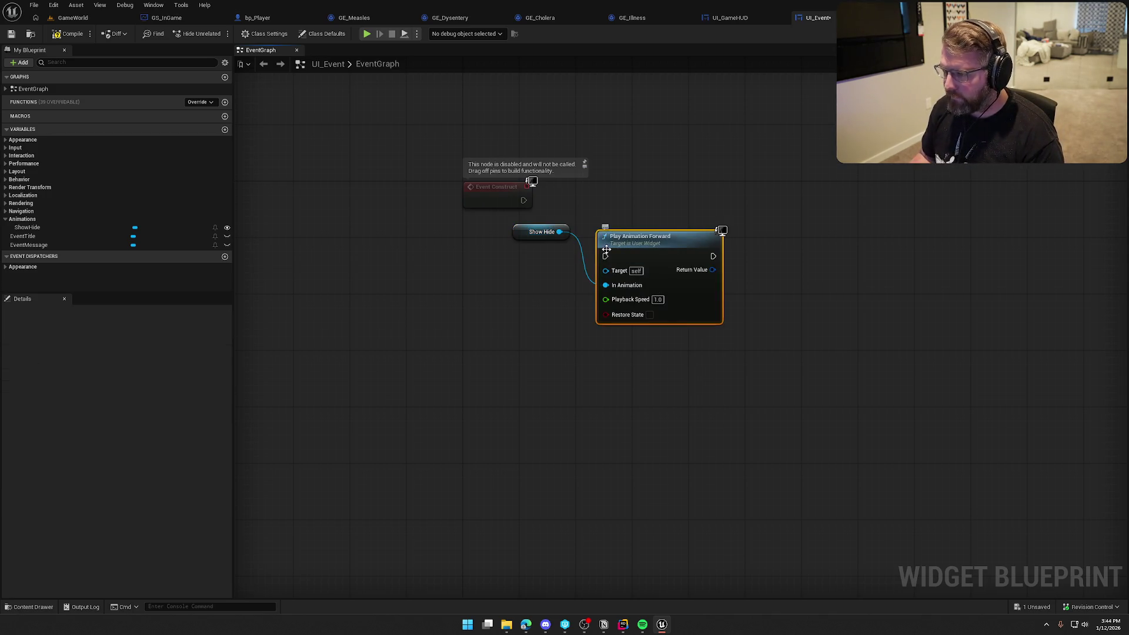
left_click_drag(618, 231, 623, 216)
mouse_move(523, 200)
left_mouse_down()
mouse_move(612, 235)
mouse_move(590, 194)
left_mouse_up()
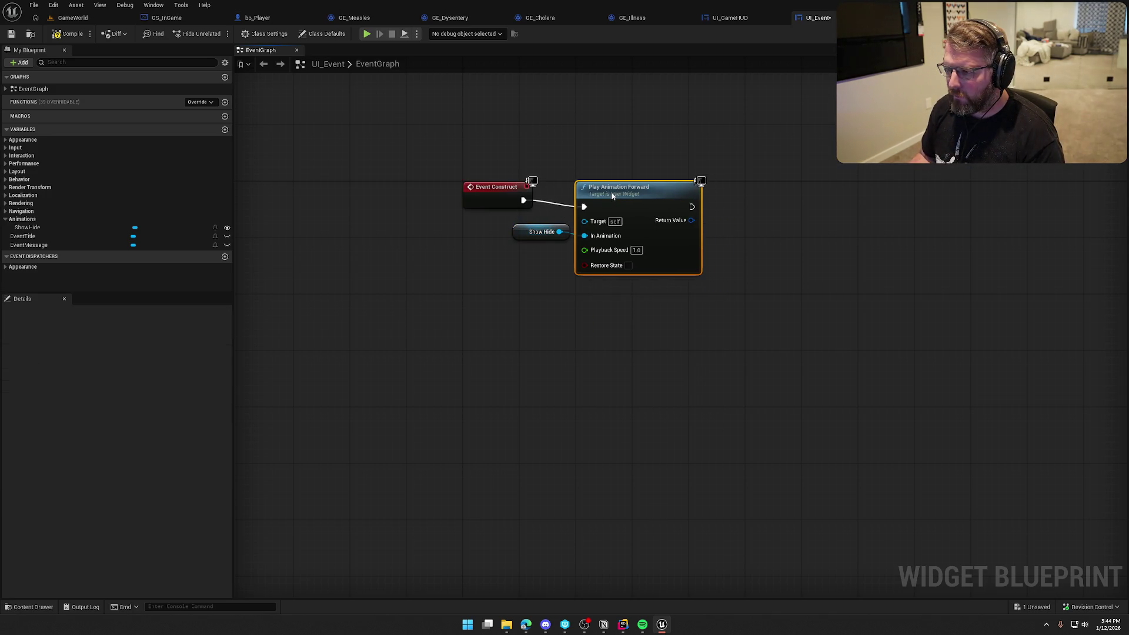
left_click_drag(522, 232, 585, 169)
left_click(566, 119)
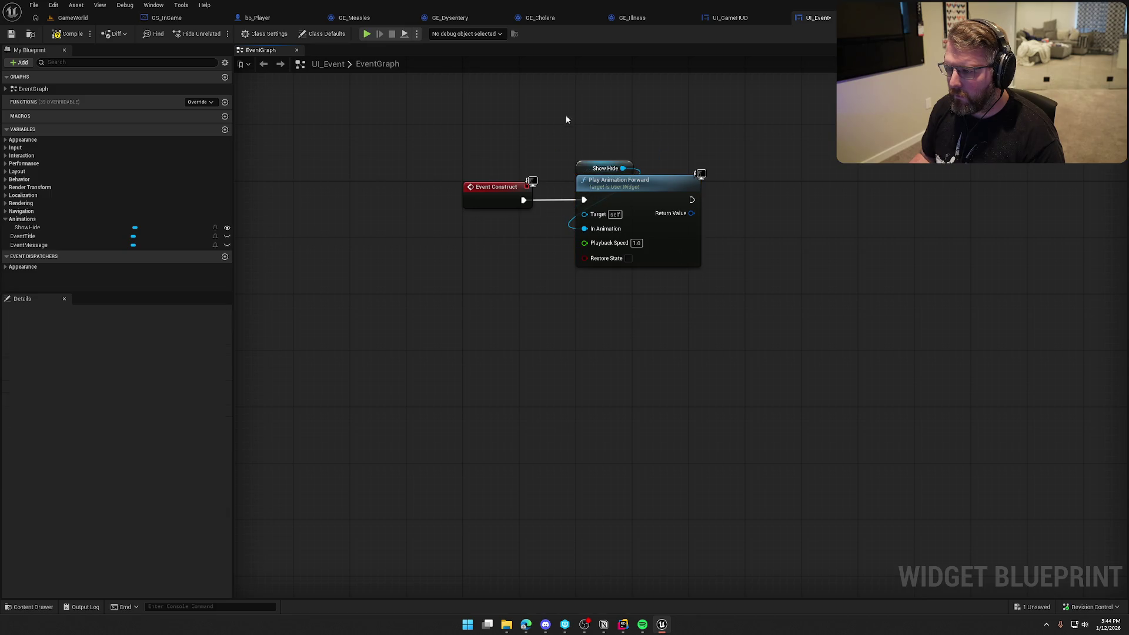
key("ctrl+s")
mouse_move(536, 370)
left_mouse_down()
mouse_move(463, 375)
mouse_move(492, 343)
left_mouse_up()
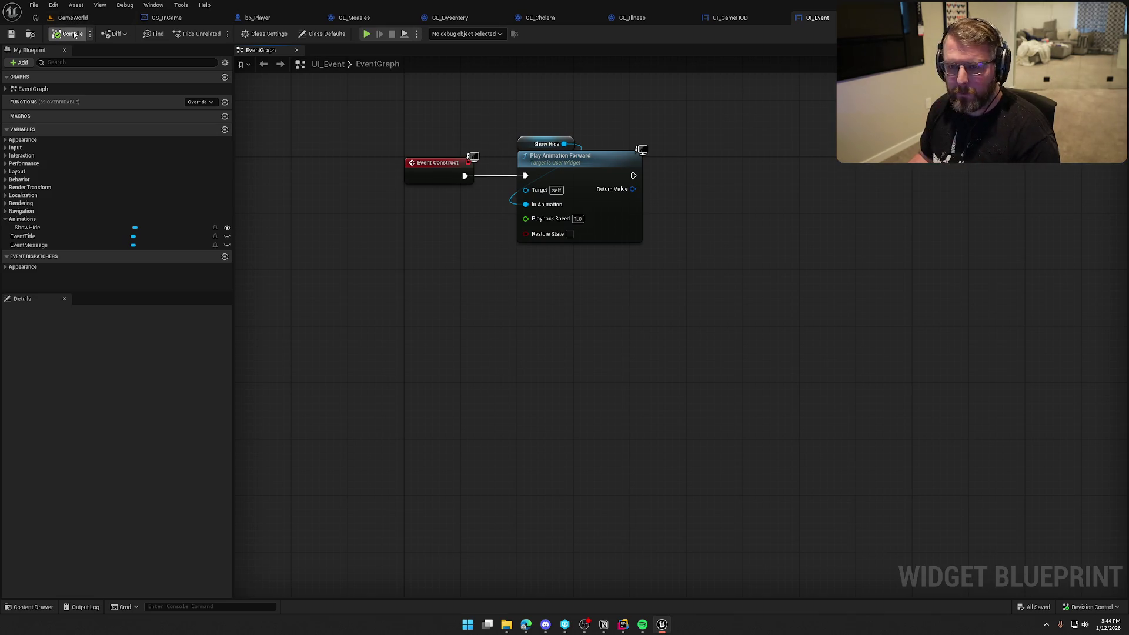
right_click(435, 267)
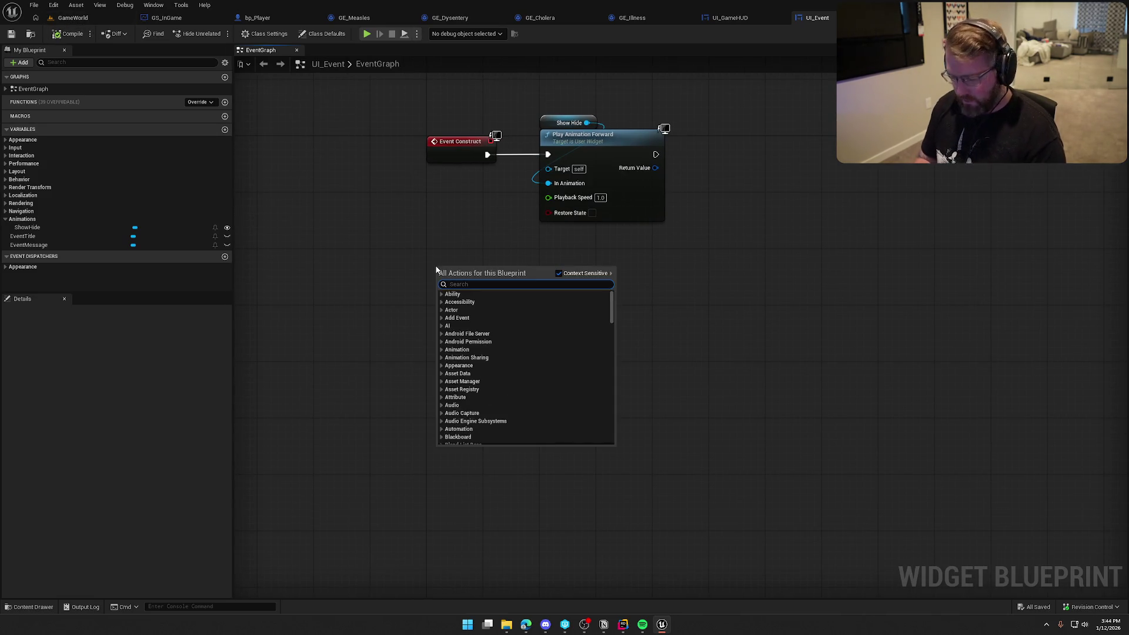
Add a custom event named RemoveEvent.
type("event")
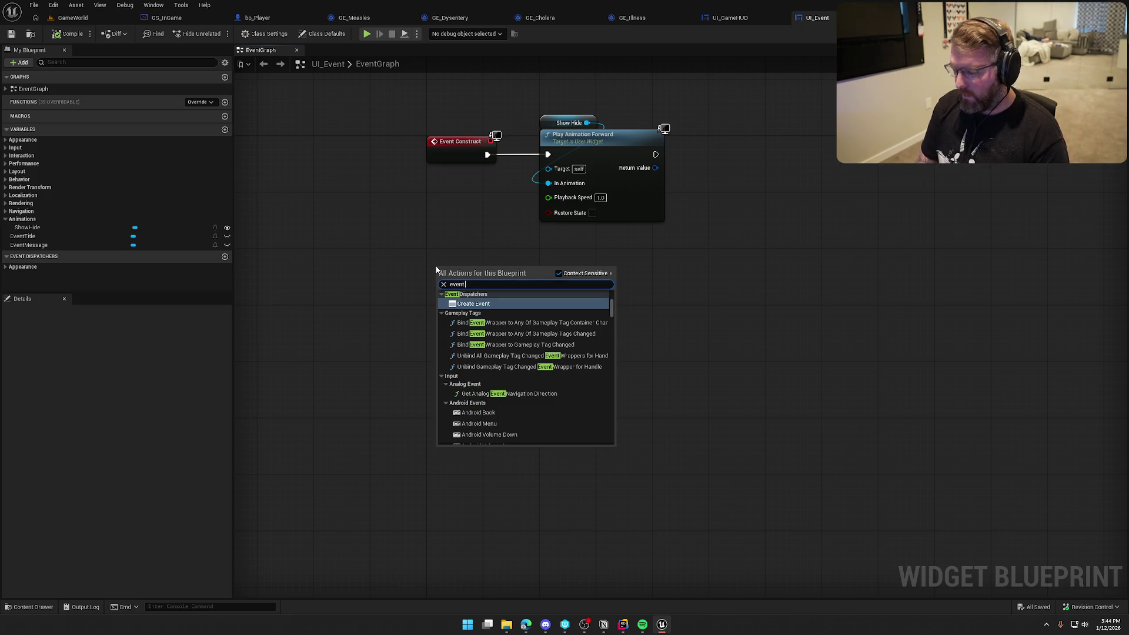
type("custom")
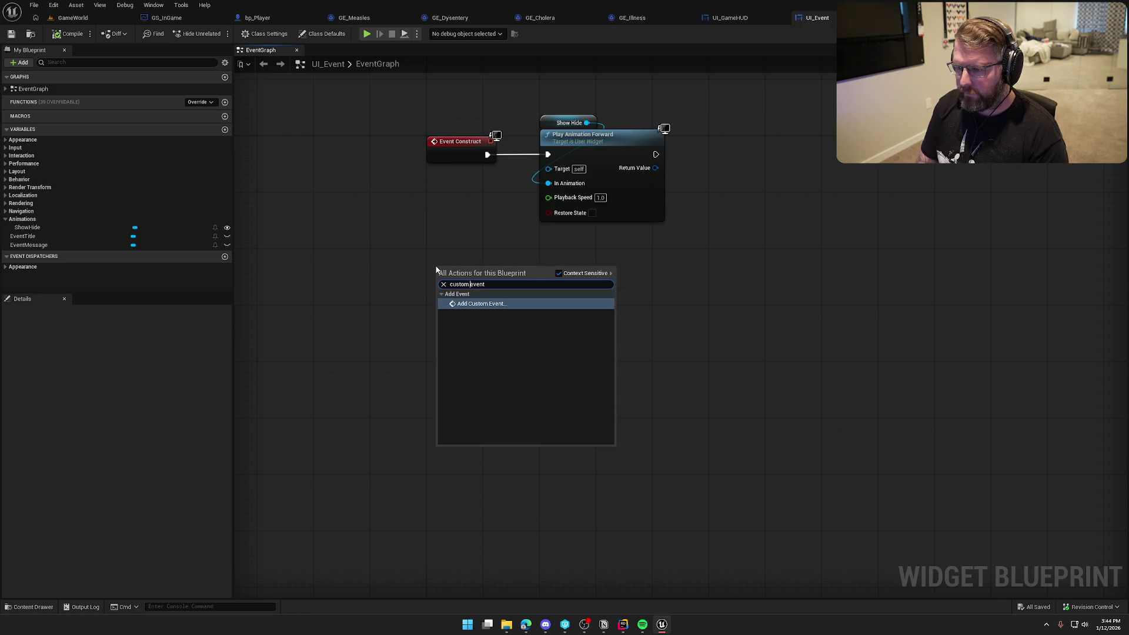
key("Return")
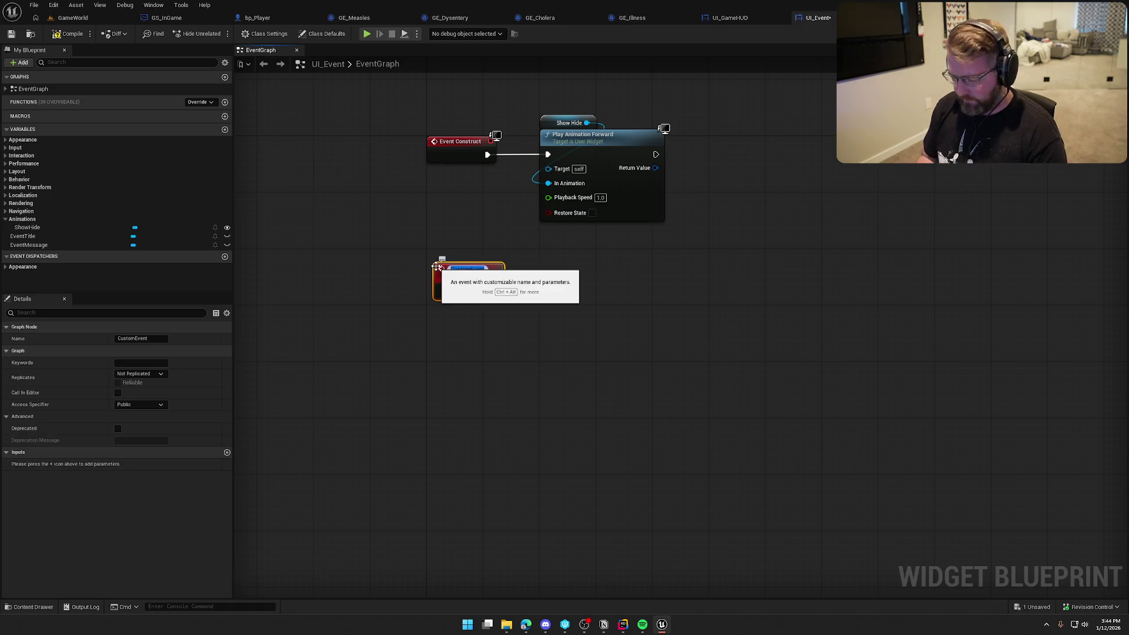
type("Remove")
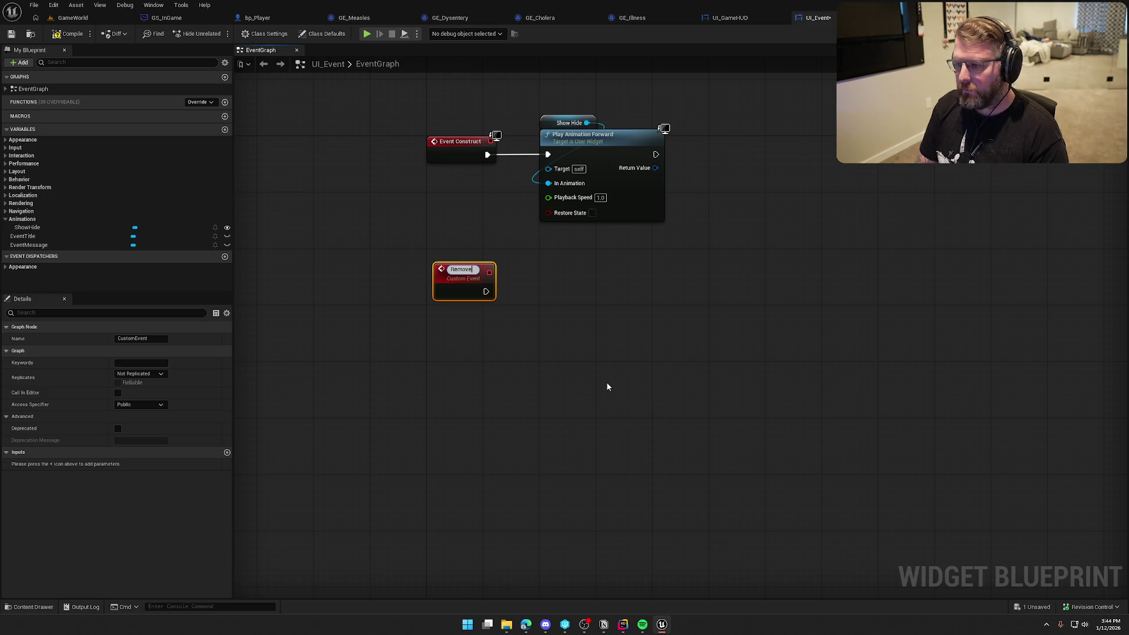
type("Event")
key("Return")
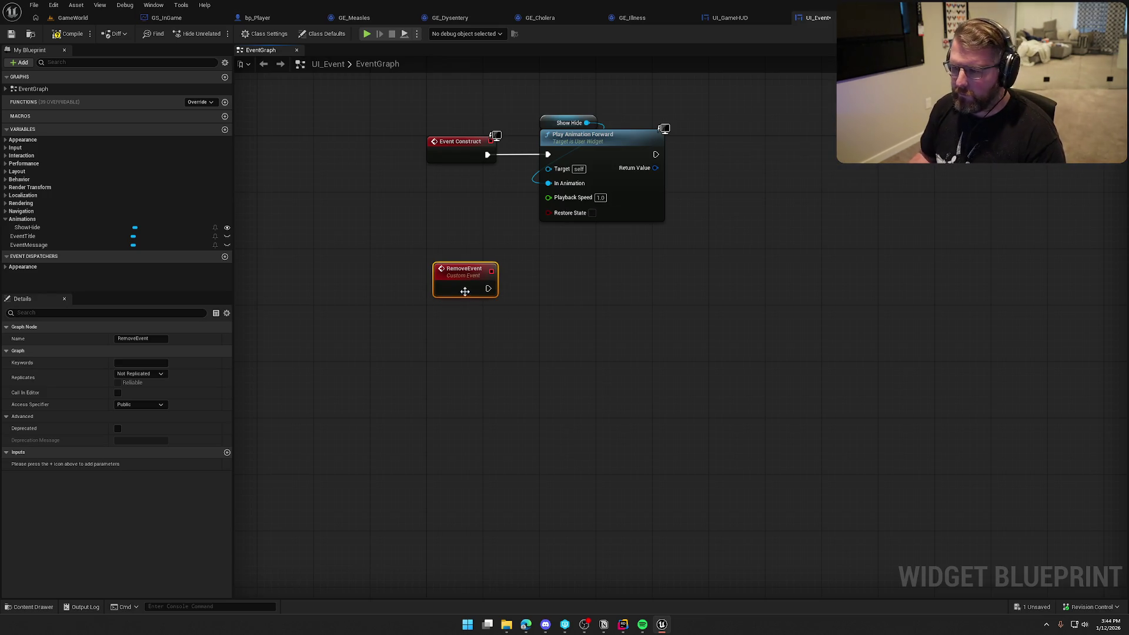
left_click_drag(457, 278, 450, 321)
Have RemoveEvent trigger Play Animation Reverse on a copied Show Hide getter, then compile.
left_click(565, 122)
key("ctrl+c")
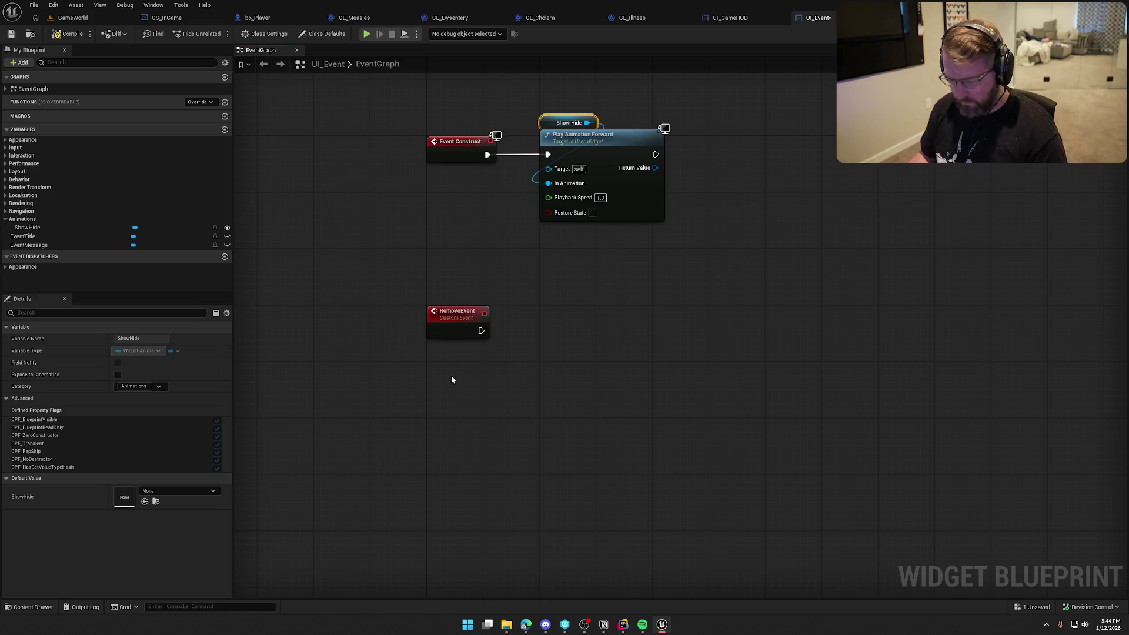
key("ctrl+v")
left_click_drag(503, 385, 532, 357)
type("play an")
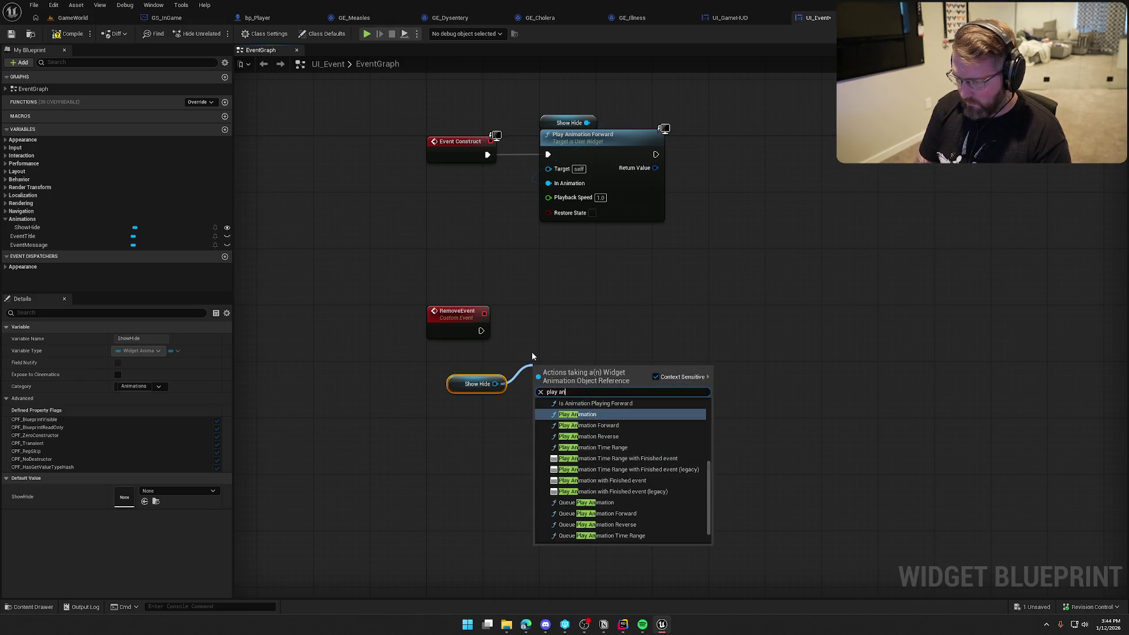
left_click(588, 436)
mouse_move(481, 330)
left_mouse_down()
mouse_move(529, 371)
mouse_move(548, 365)
mouse_move(586, 314)
left_mouse_up()
mouse_move(457, 383)
left_mouse_down()
mouse_move(548, 294)
mouse_move(551, 306)
left_mouse_up()
left_click(538, 279)
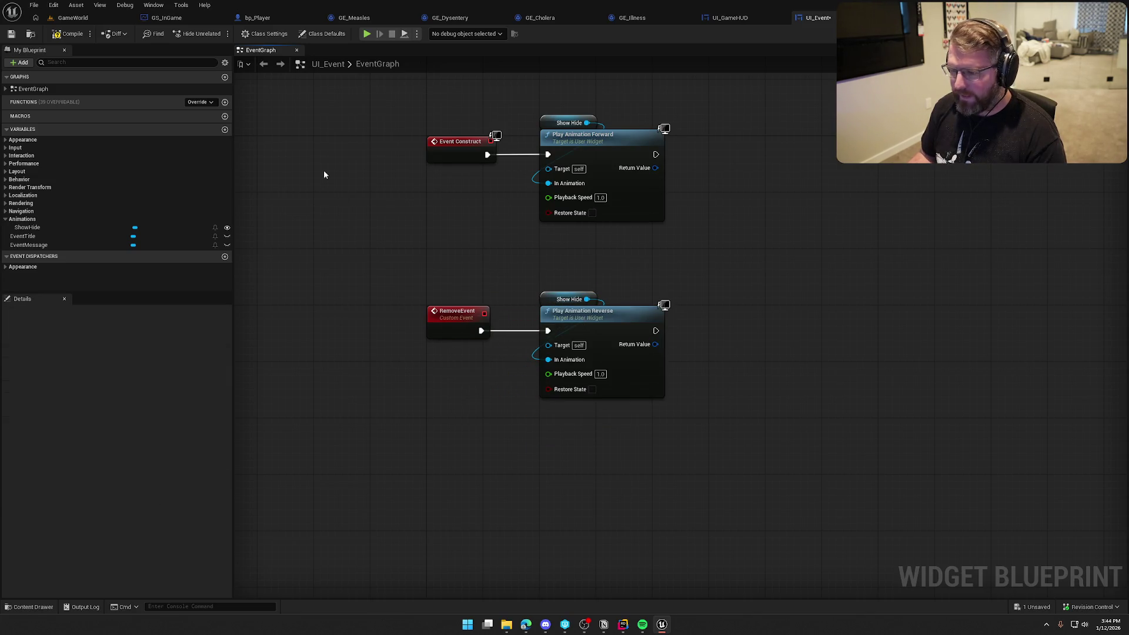
left_click(69, 34)
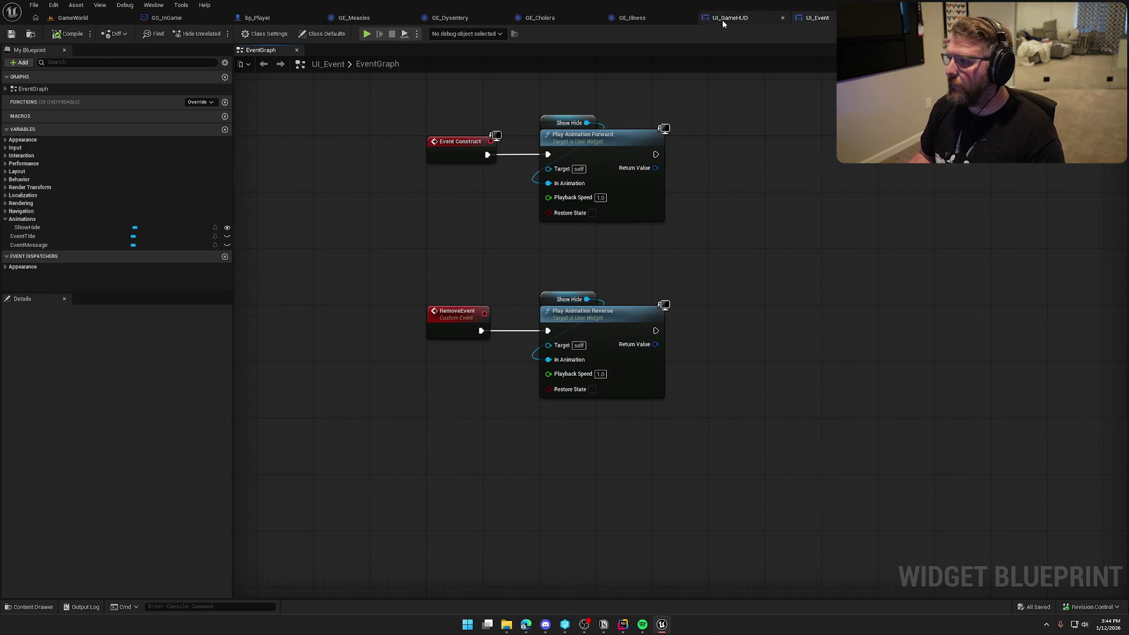
In UI_GameHUD's graph, add a Create Widget node of class UI_Event after DisplayEventMessage.
left_click(729, 18)
left_click(1106, 34)
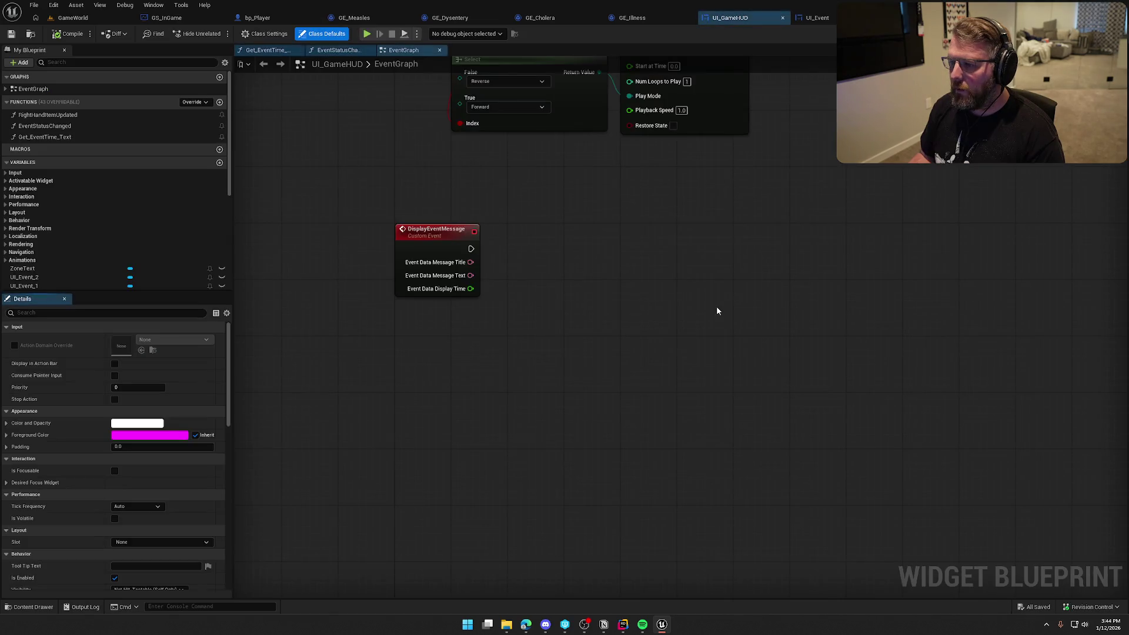
left_click_drag(469, 249, 536, 254)
type("crea")
type("te widget")
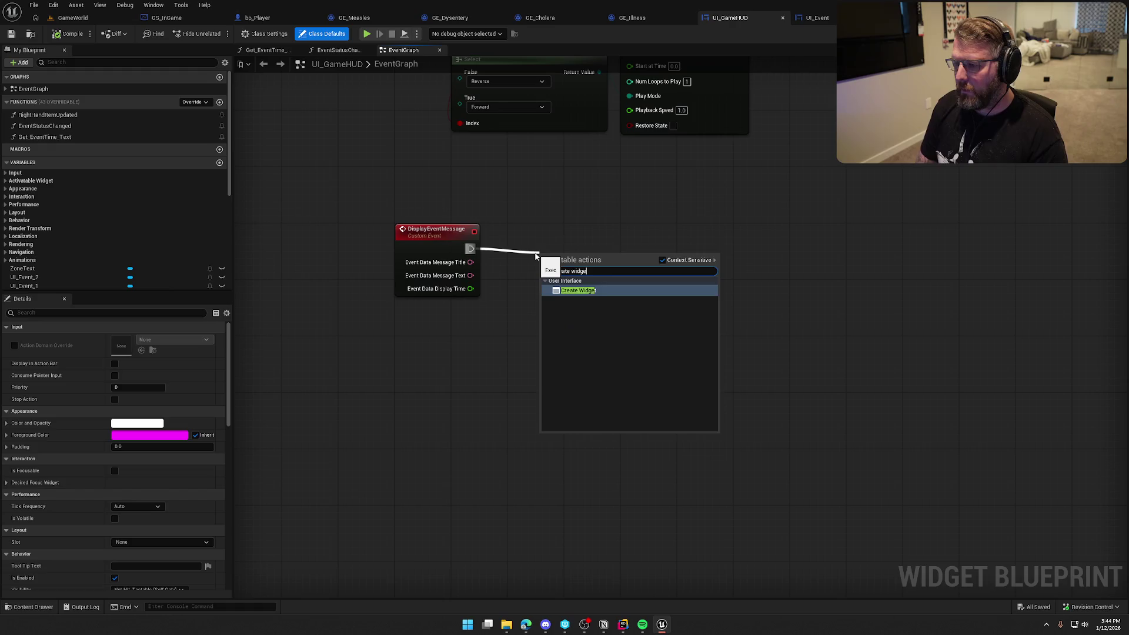
key("Return")
left_click_drag(610, 255, 639, 234)
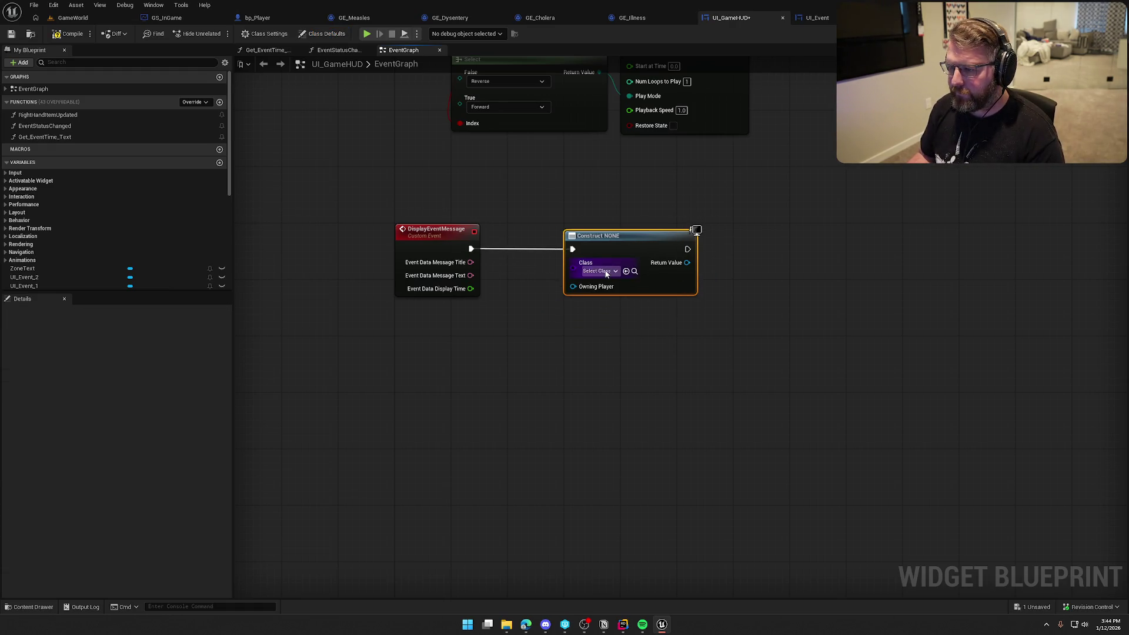
left_click(599, 271)
type("ui event")
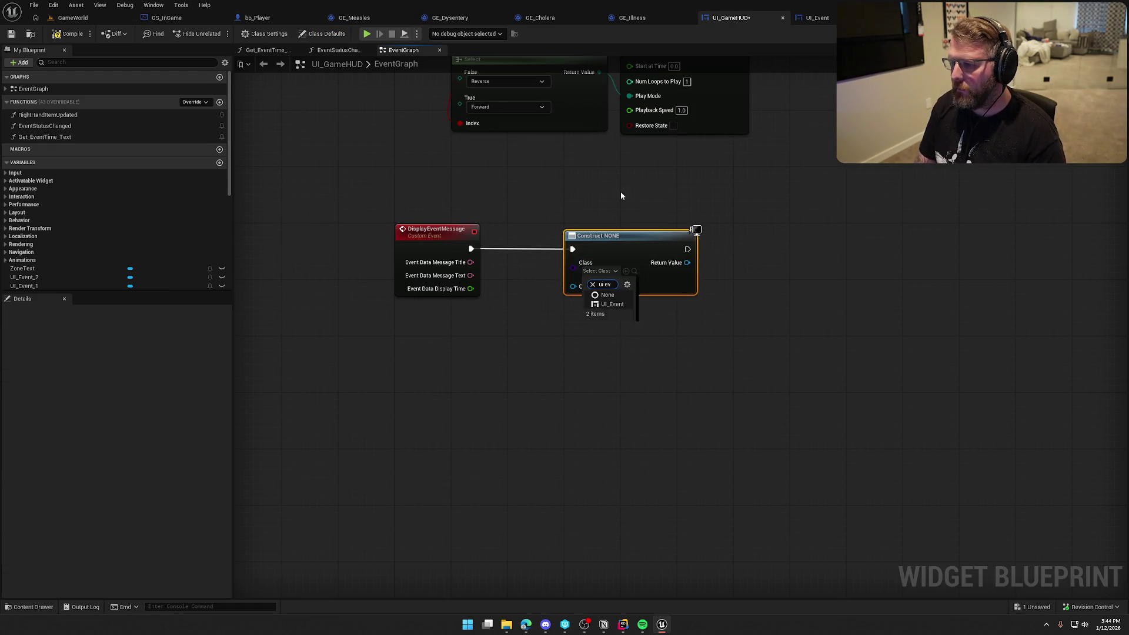
key("Return")
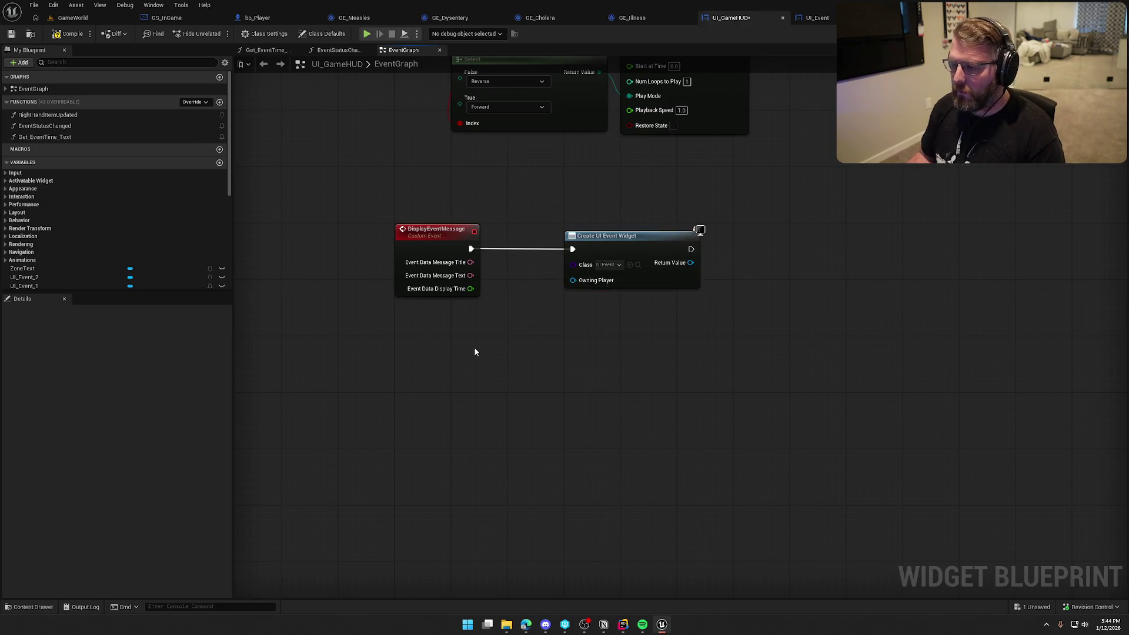
Back in UI_Event, delete the RemoveEvent node.
left_click(817, 18)
left_click_drag(393, 259, 464, 435)
key("Delete")
mouse_move(487, 279)
left_mouse_down()
mouse_move(635, 347)
mouse_move(942, 204)
mouse_move(1060, 180)
left_mouse_up()
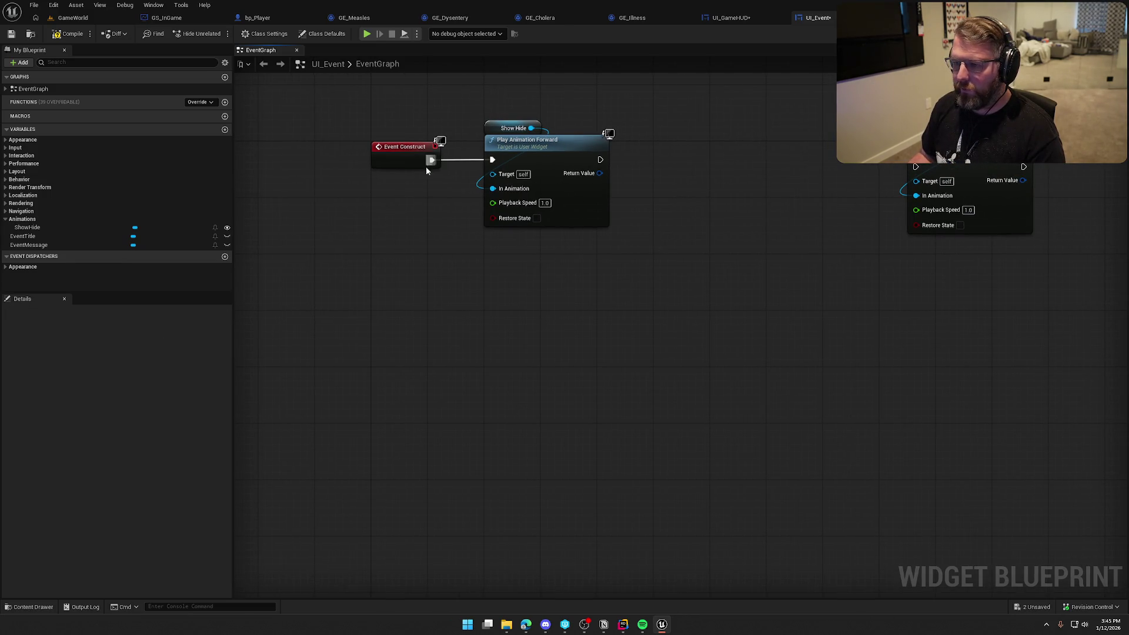
Replace Event Construct with an InitEventUI custom event driving Play Animation Forward.
right_click(410, 235)
type("custom event")
key("Return")
type("InitEventUI")
key("Return")
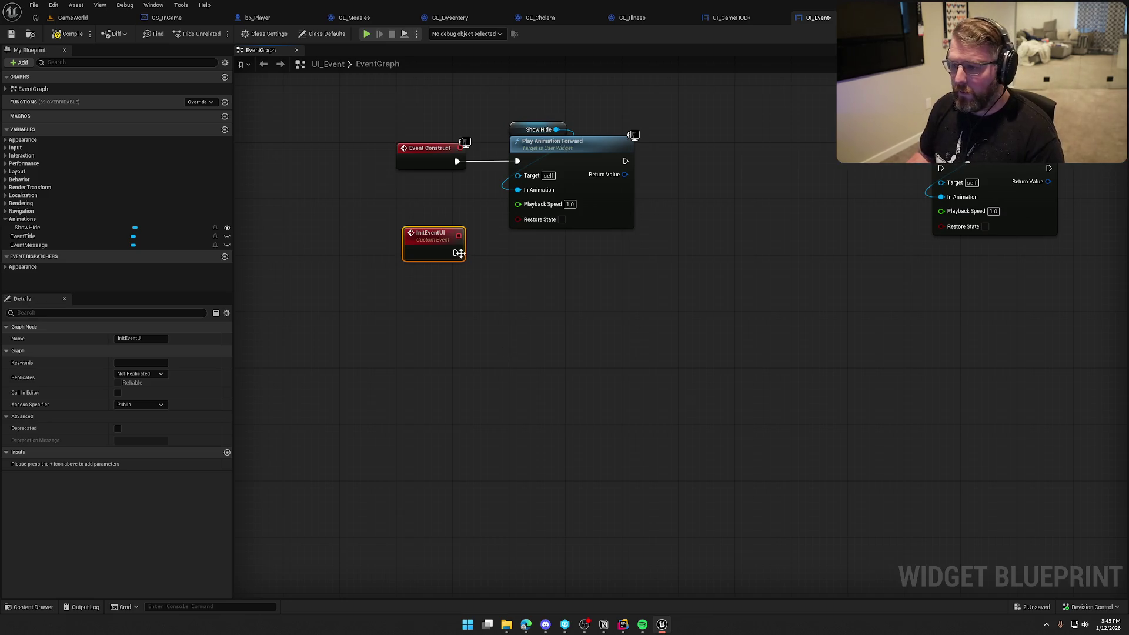
left_click_drag(455, 252, 517, 161)
left_click(430, 149)
key("Delete")
left_click_drag(432, 239, 425, 153)
left_click_drag(378, 101, 597, 252)
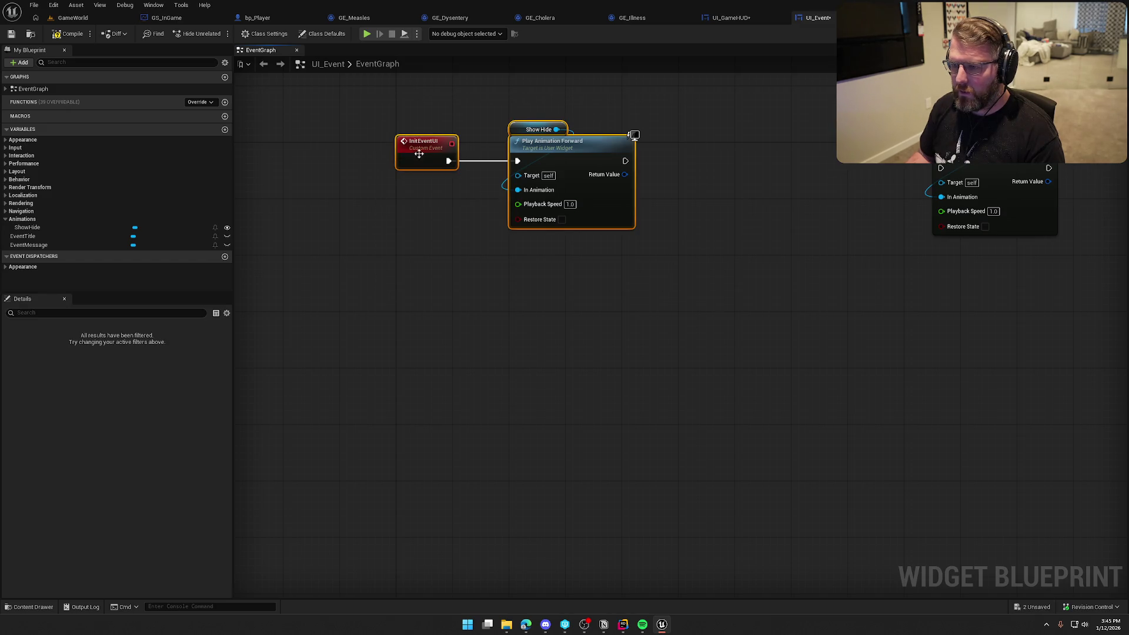
left_click_drag(415, 149, 422, 156)
left_click(438, 269)
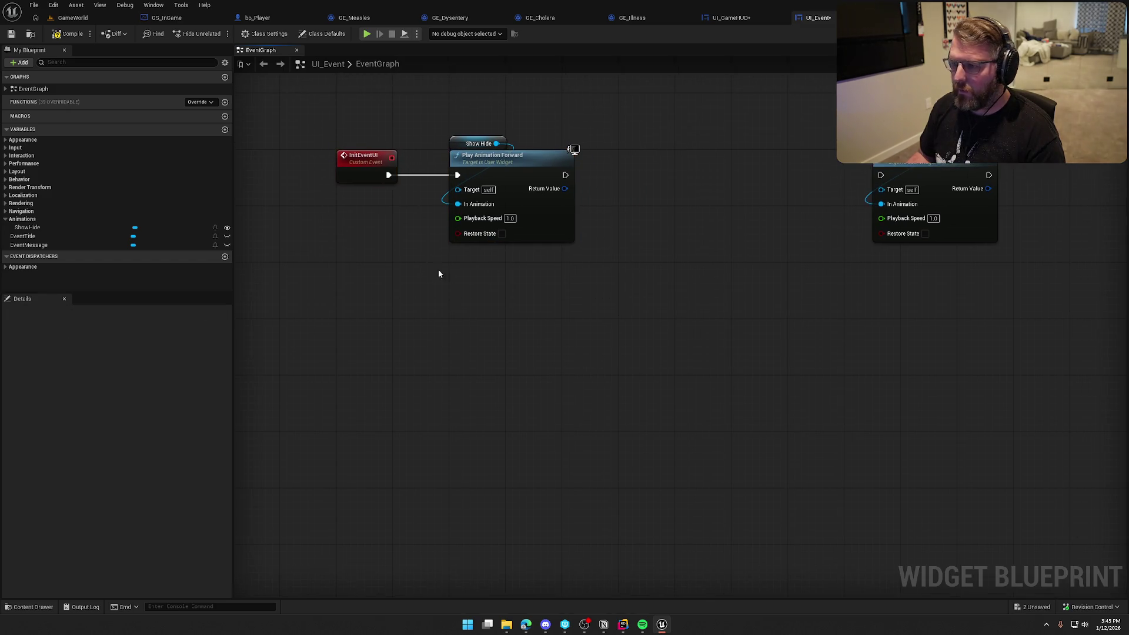
Insert a Delay after the forward animation and promote its Duration to an InitEventUI input.
left_click(667, 173)
mouse_move(565, 175)
left_mouse_down()
mouse_move(658, 179)
mouse_move(660, 163)
mouse_move(924, 169)
mouse_move(839, 169)
left_mouse_up()
left_click(708, 278)
mouse_move(697, 189)
left_mouse_down()
mouse_move(516, 251)
mouse_move(431, 189)
left_mouse_up()
left_click(432, 189)
left_click(509, 327)
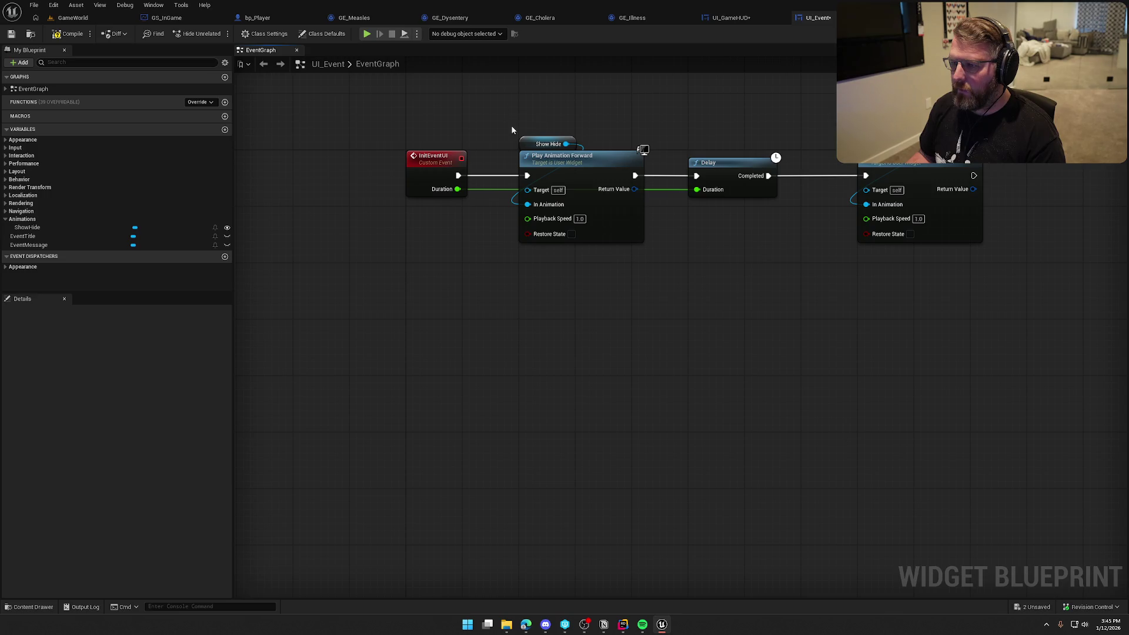
Shift the animation chain right and place Event Title and Event Message getters in the graph.
left_click_drag(550, 122, 904, 268)
left_click_drag(582, 163, 807, 163)
left_click(249, 252)
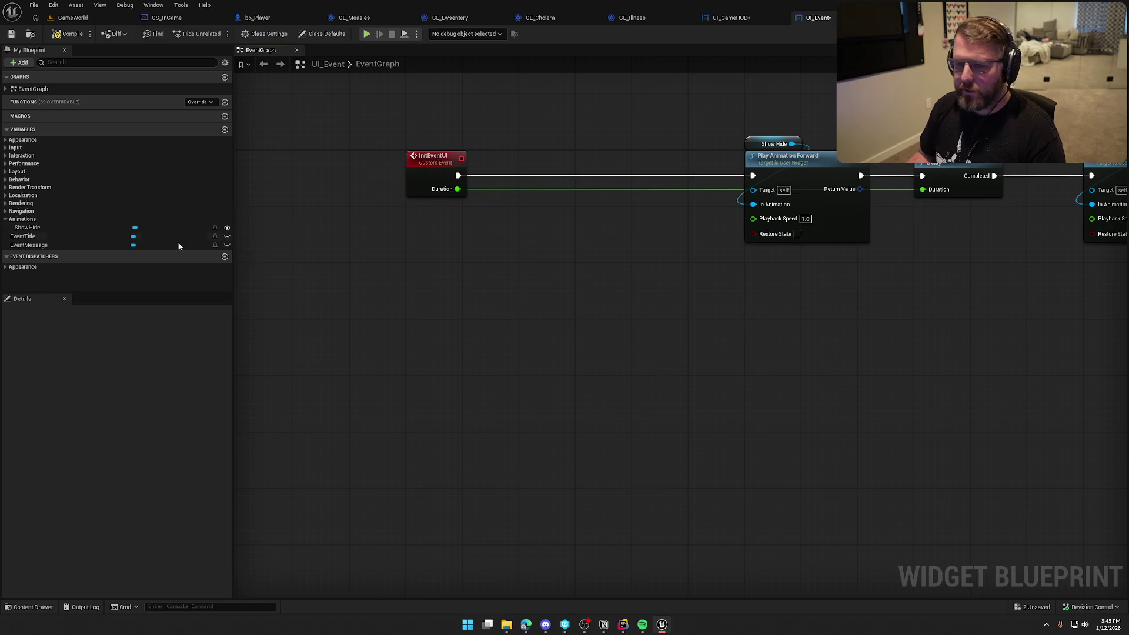
left_click_drag(23, 236, 393, 239)
mouse_move(28, 245)
left_mouse_down()
mouse_move(136, 262)
mouse_move(403, 271)
left_mouse_up()
left_click_drag(461, 236, 533, 238)
Insert SetText (Text) nodes for EventTitle and EventMessage into InitEventUI's execution chain.
type("settext")
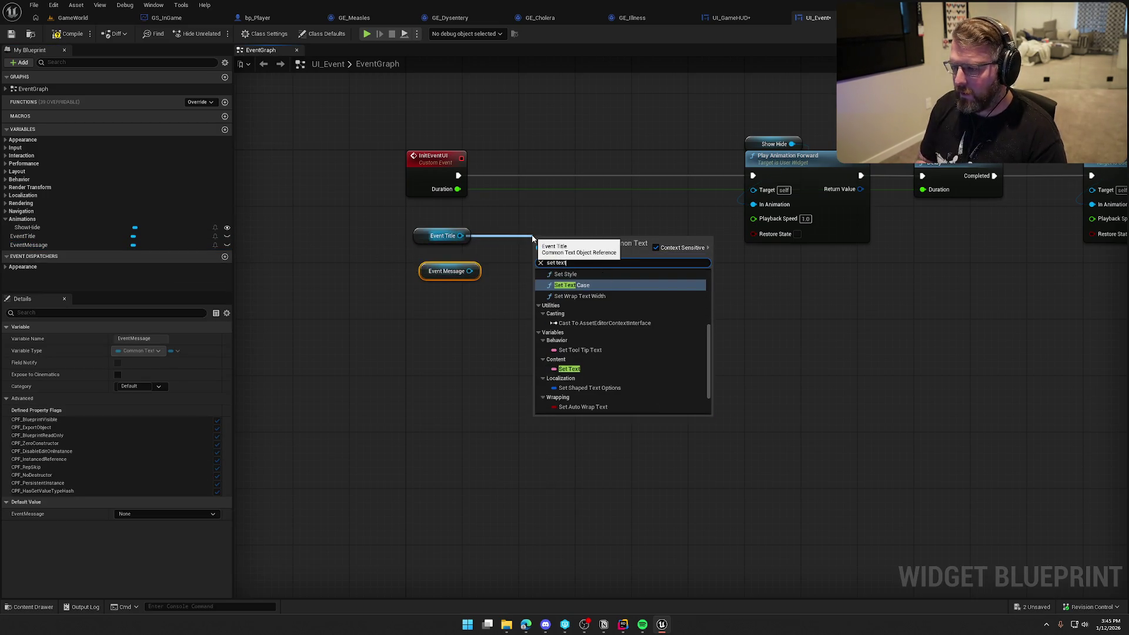
left_click(564, 405)
scroll(547, 415, "up", 1)
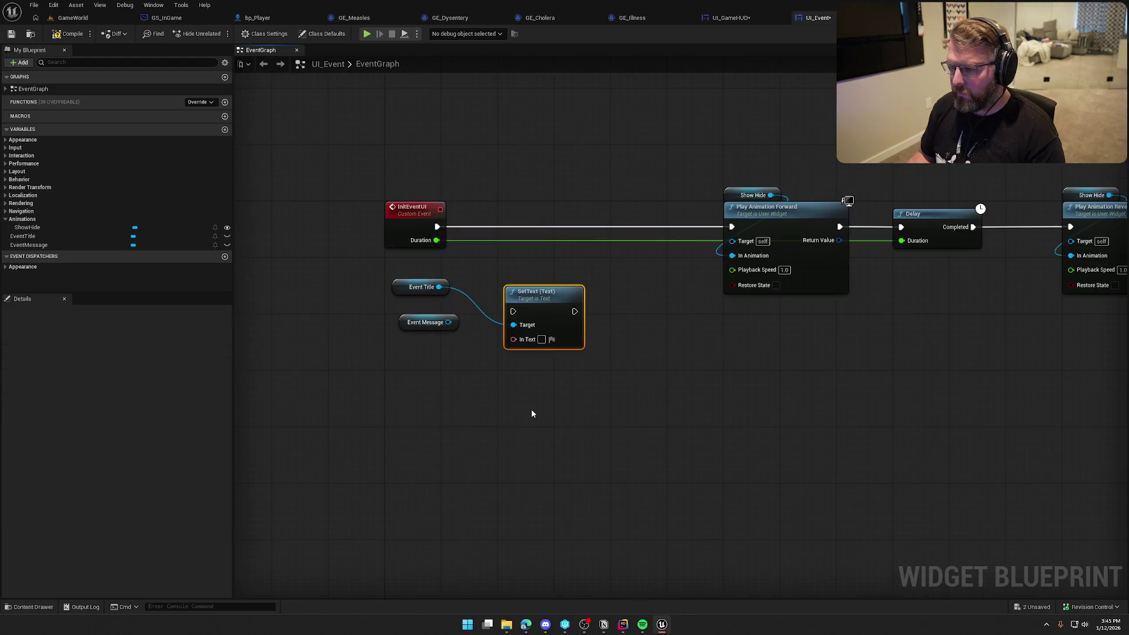
left_click_drag(536, 293, 536, 216)
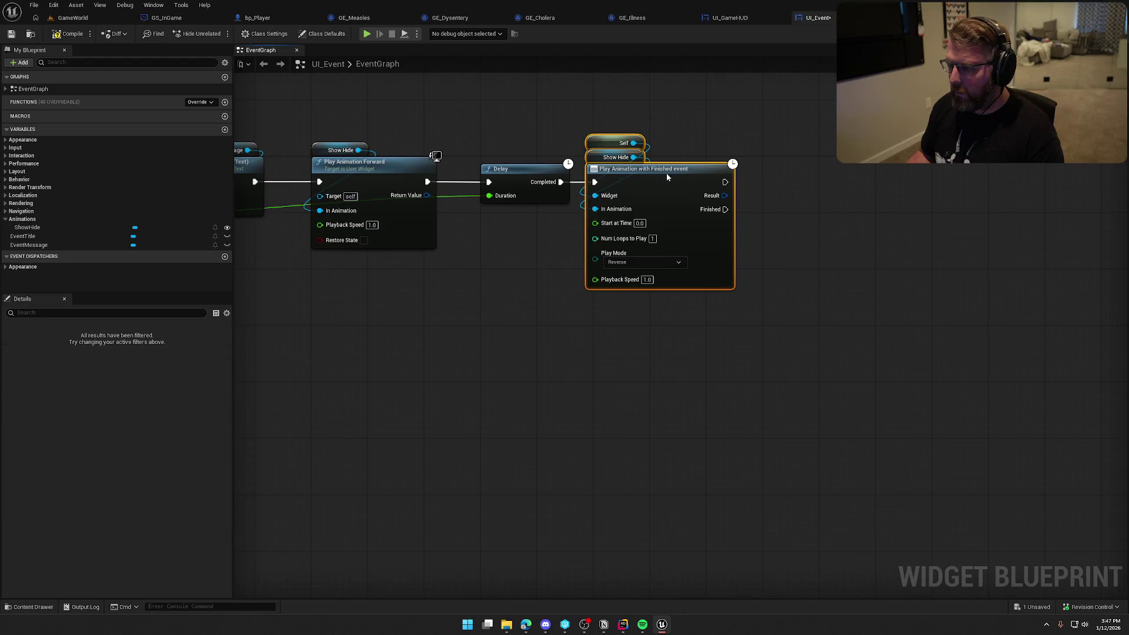
left_click_drag(649, 181, 656, 180)
Connect Remove from Parent to the animation's Finished pin and save UI_Event.
left_click_drag(732, 209, 783, 233)
type("des")
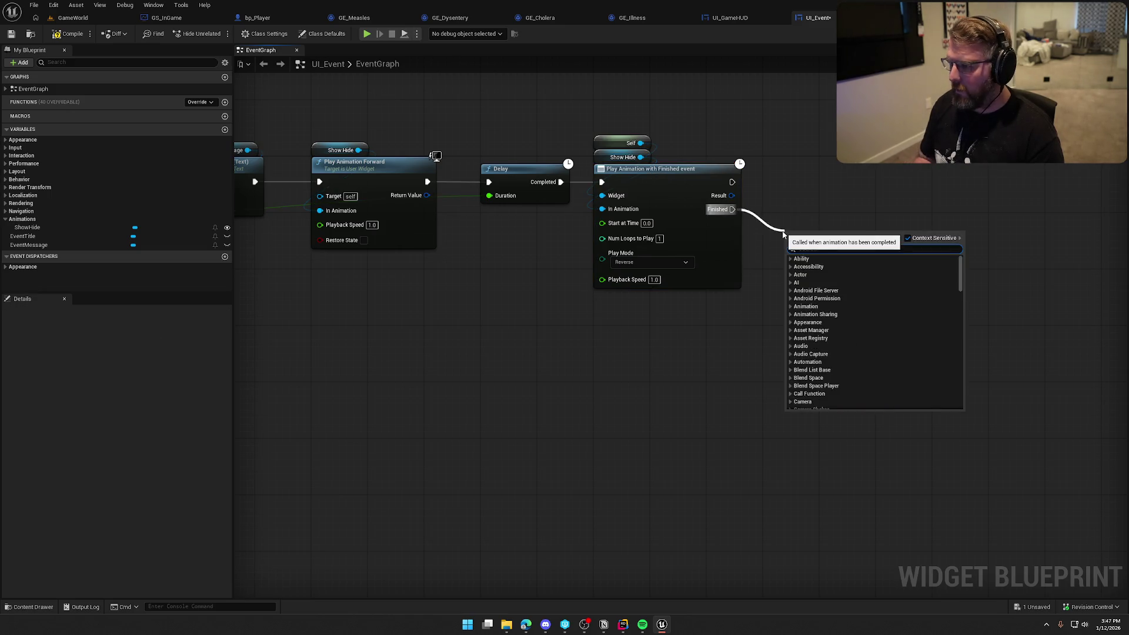
type("troy")
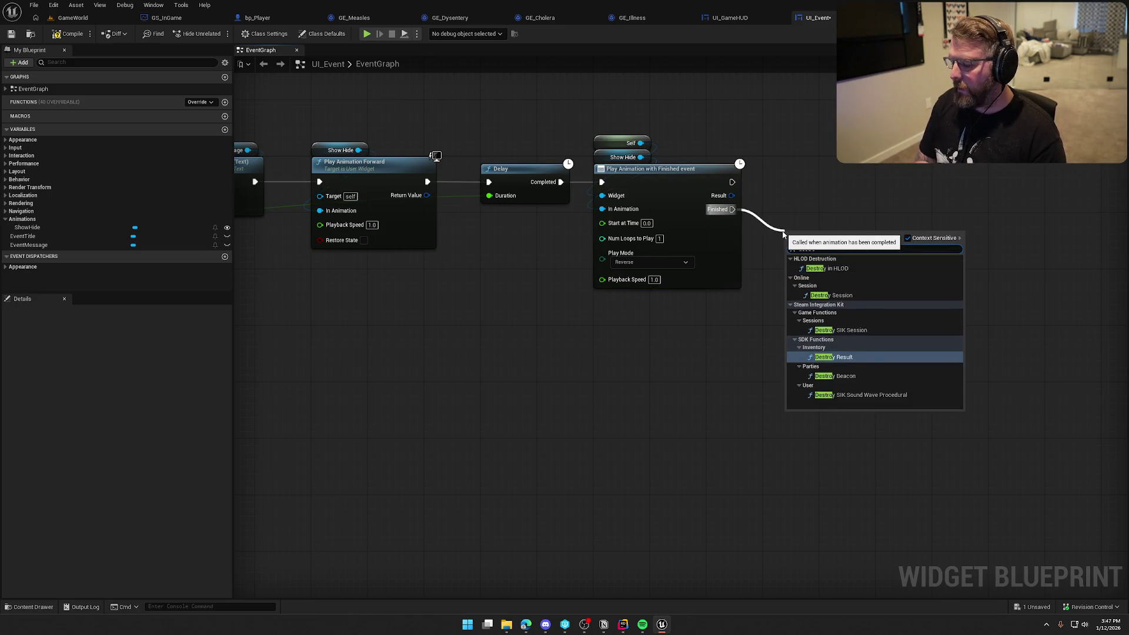
key("BackSpace")
key("BackSpace")
key("BackSpace")
type("remove from parent")
key("Return")
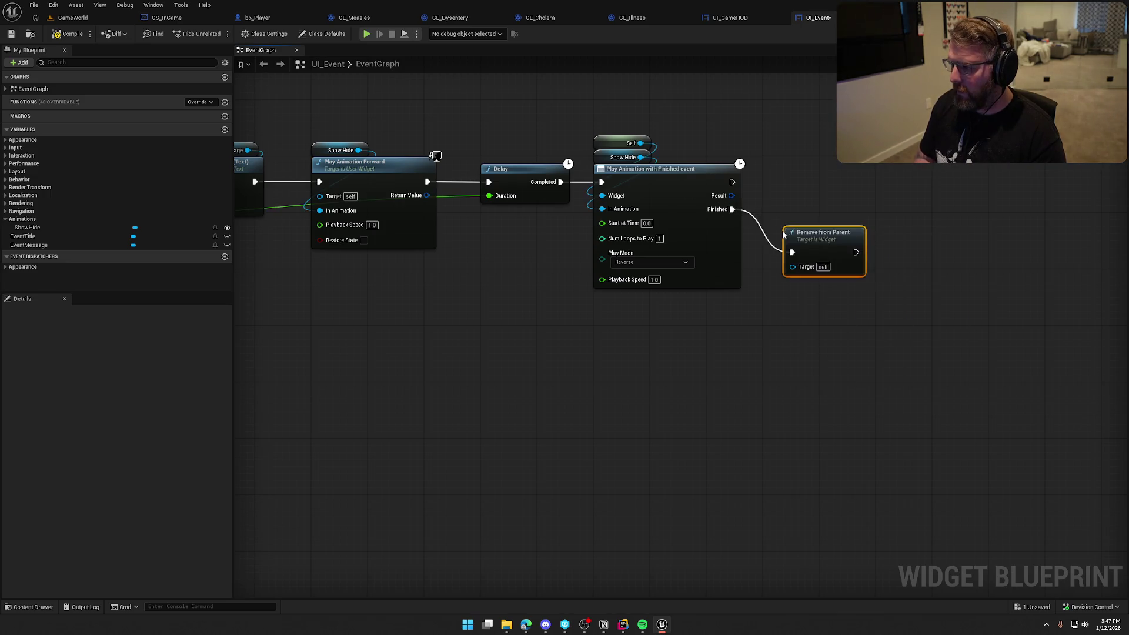
left_click_drag(813, 246, 794, 204)
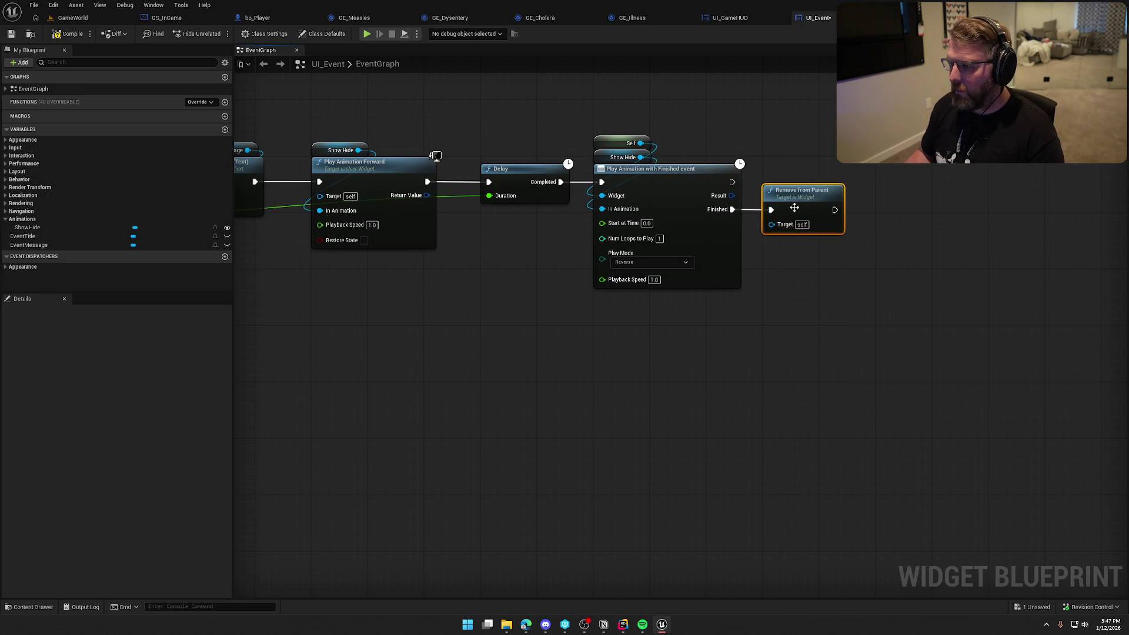
left_click(841, 325)
scroll(470, 241, "down", 1)
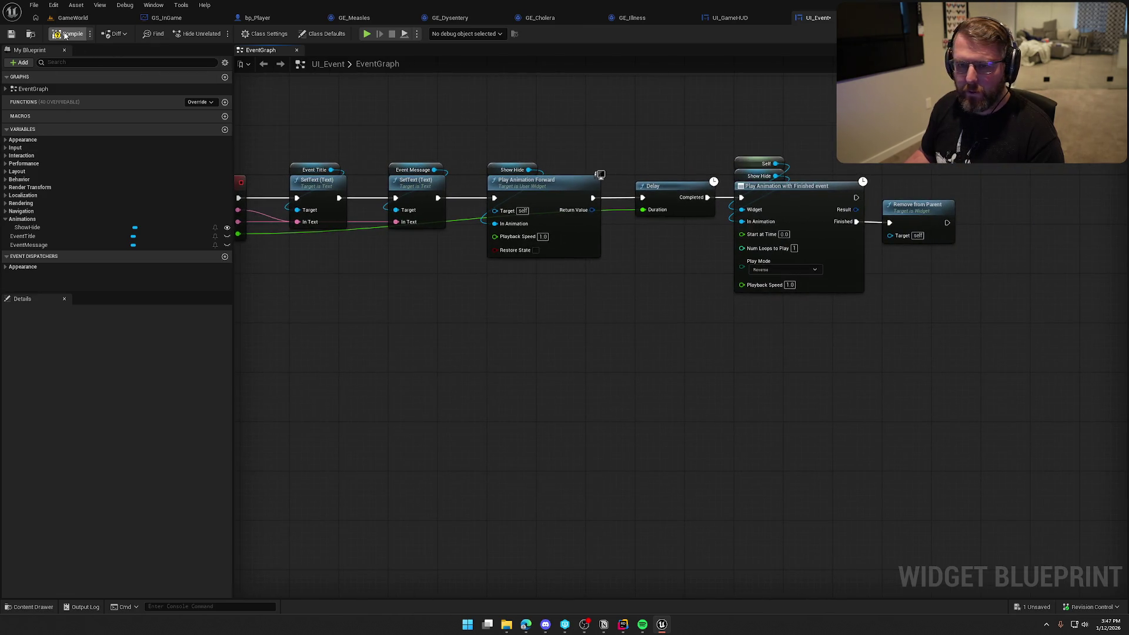
key("ctrl+s")
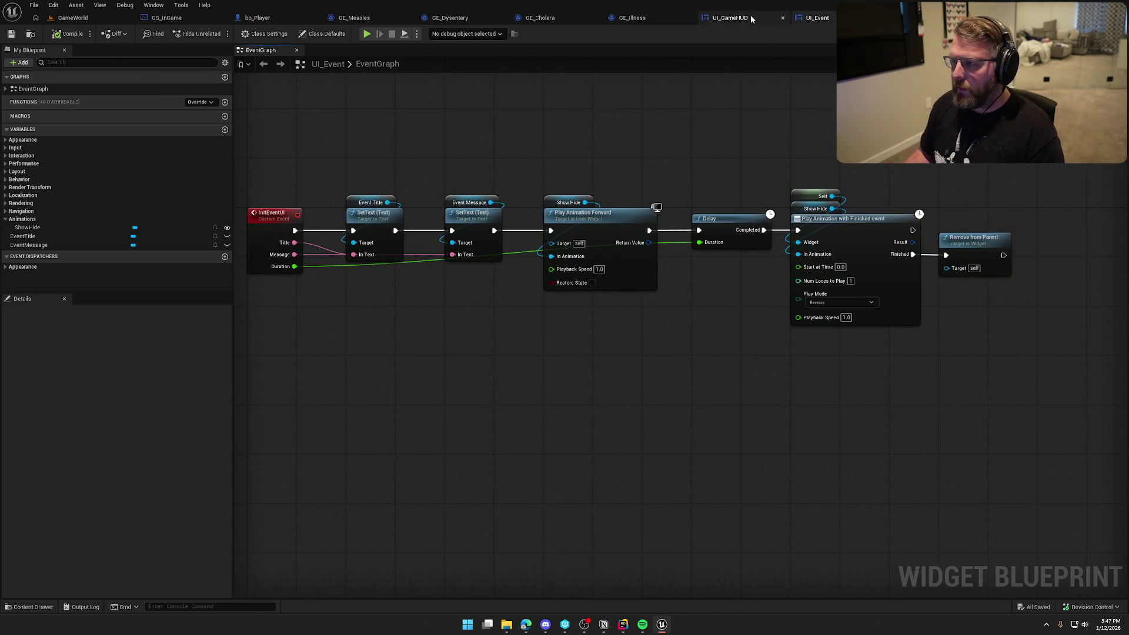
Play-test the game from the GameWorld level, then stop the session.
left_click(745, 19)
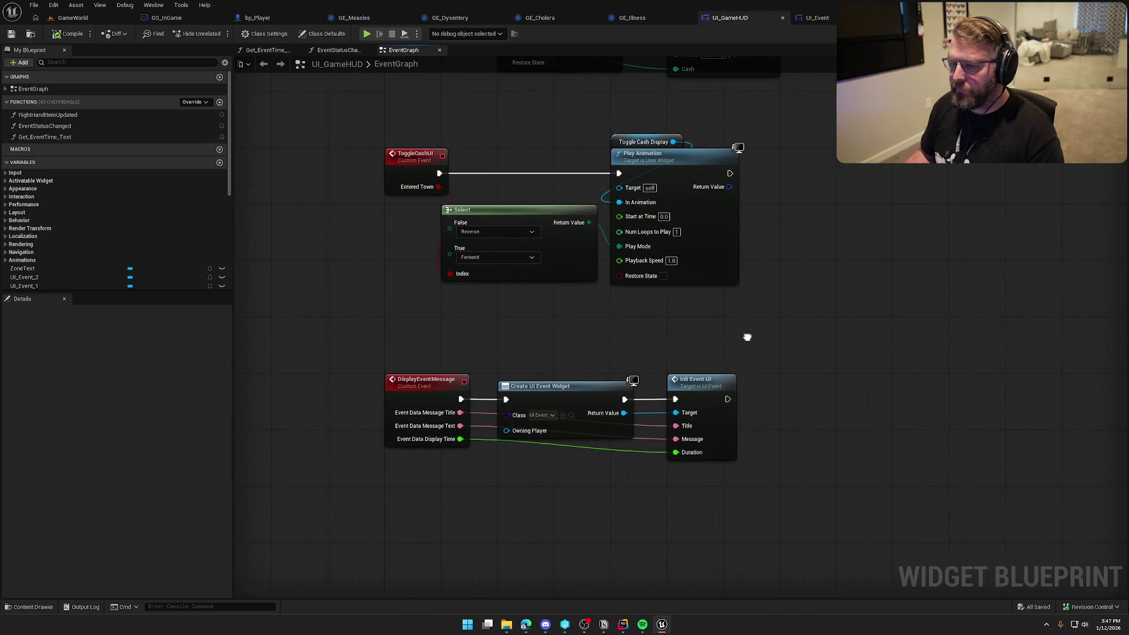
left_click(85, 19)
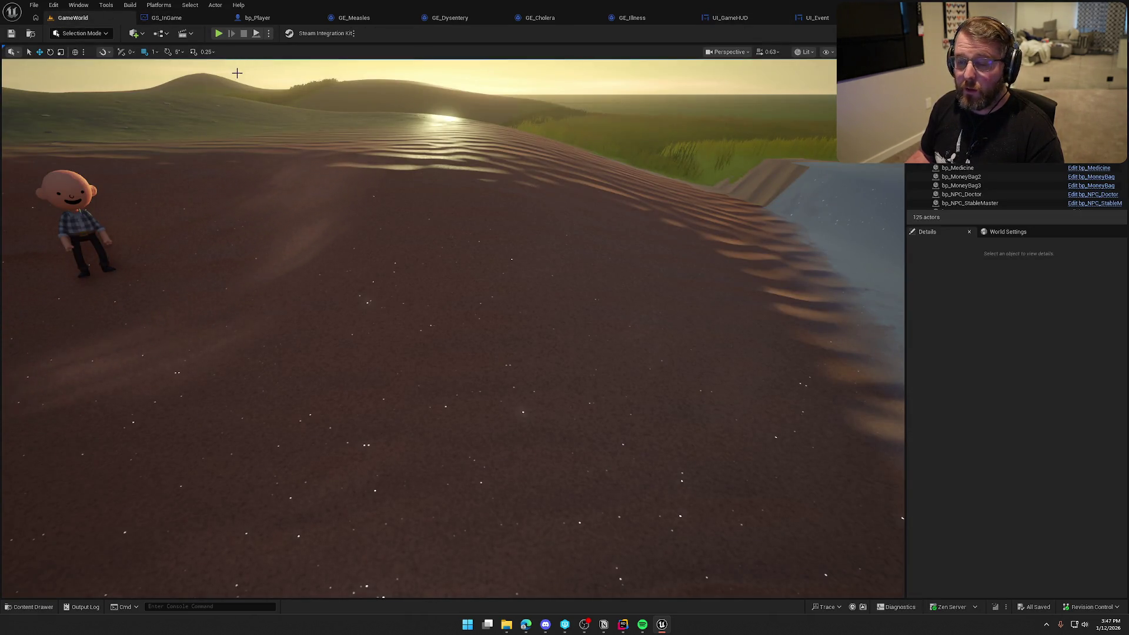
key("alt+p")
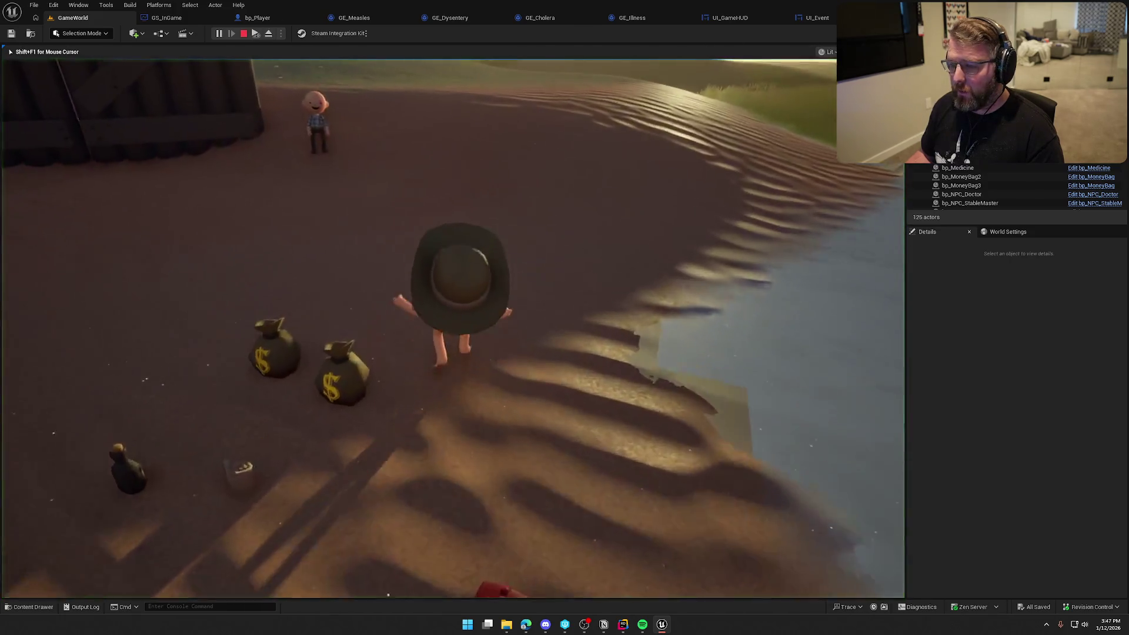
key("Escape")
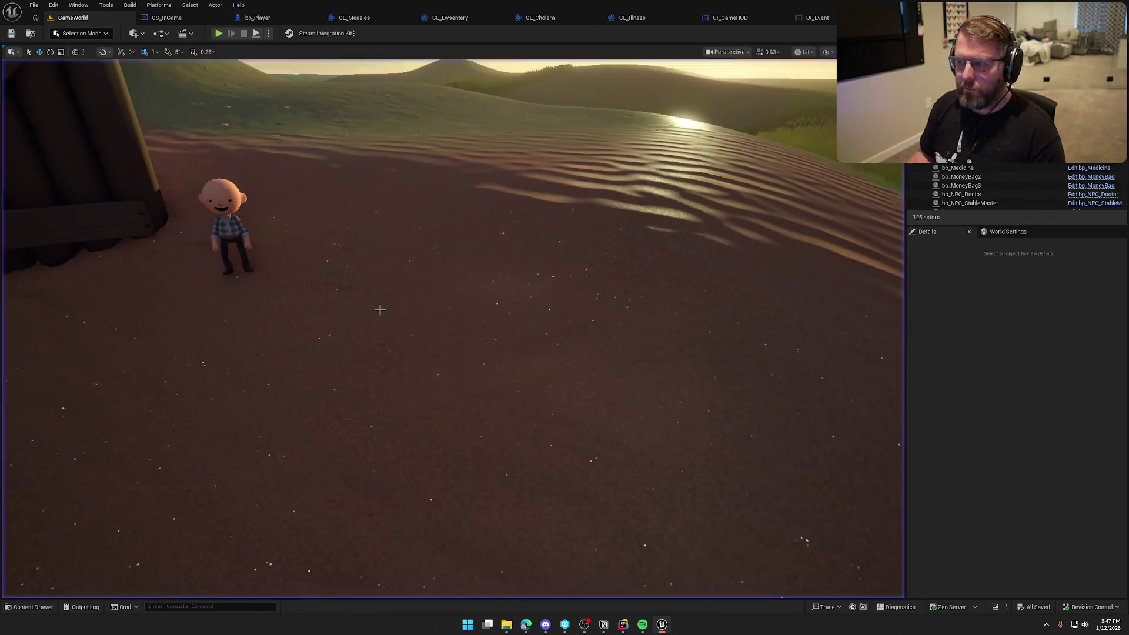
Open the UI_GameHUD Designer and select the first placeholder UI_Event widget.
left_click(729, 17)
left_click(1095, 33)
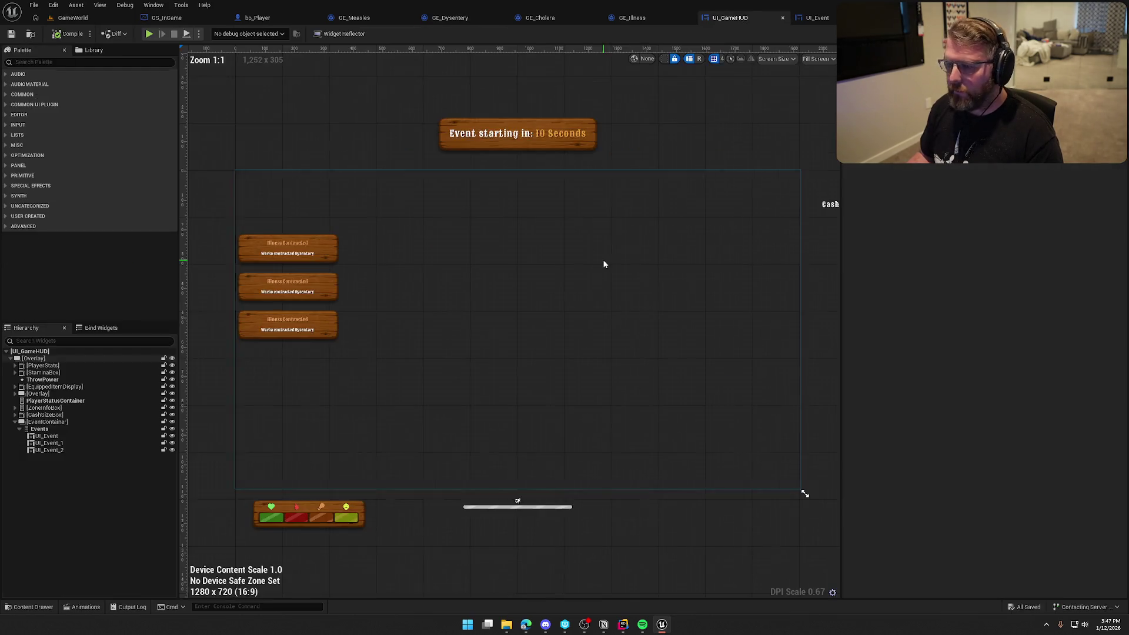
left_click(297, 250)
Delete all three placeholder UI_Event widgets and compile UI_GameHUD.
left_click(49, 450, "shift")
key("Delete")
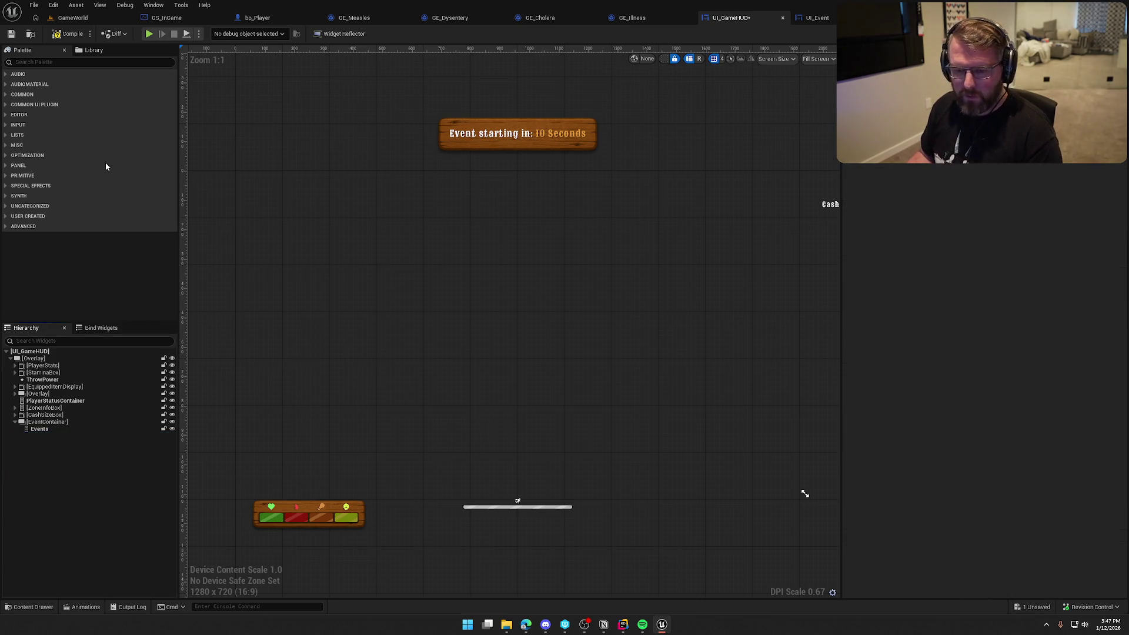
left_click(63, 33)
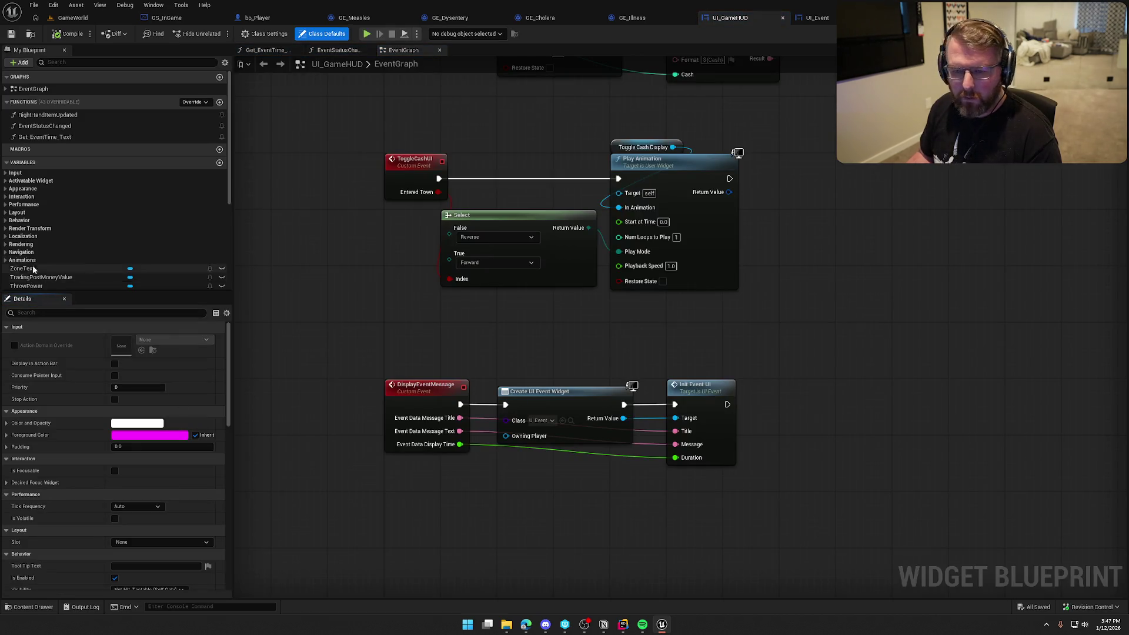
Move Init Event UI aside and place an Events getter in DisplayEventMessage.
scroll(54, 237, "down", 5)
scroll(54, 237, "down", 3)
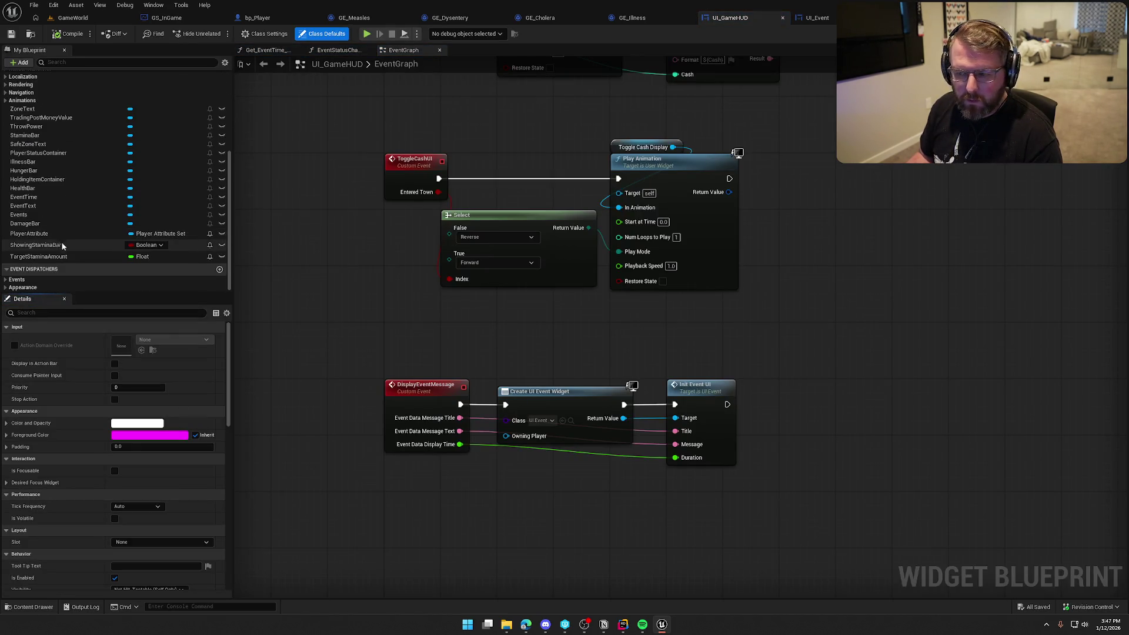
left_click_drag(710, 399, 881, 400)
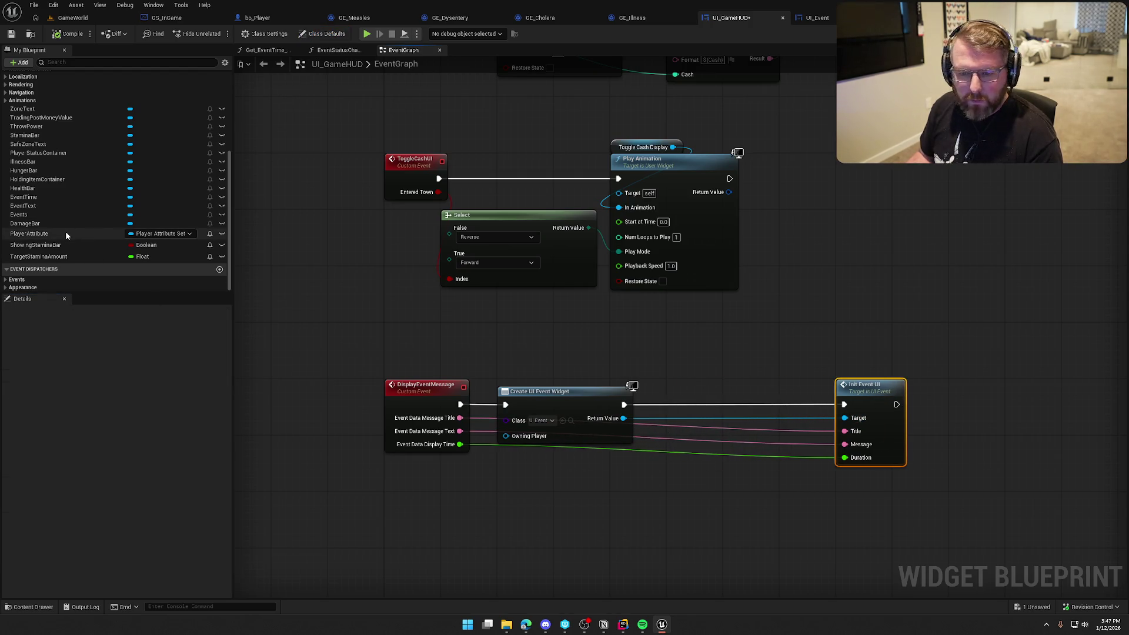
left_click(41, 214)
left_click_drag(41, 214, 659, 361)
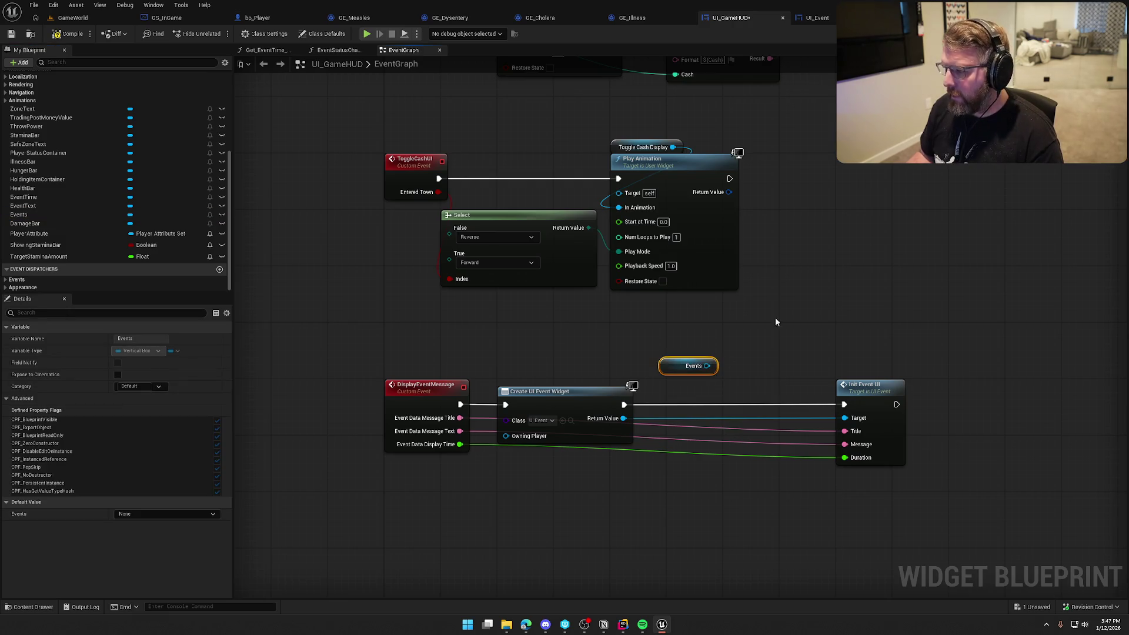
double_click(688, 365)
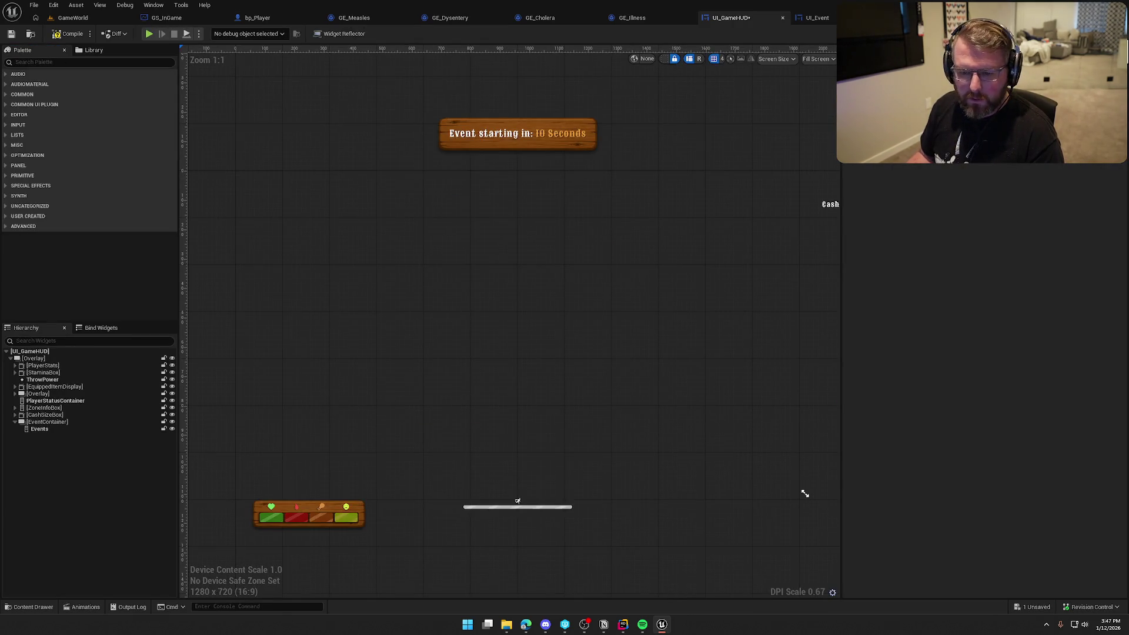
key("alt+Left")
Add the new event widget to Events with Add Child to Vertical Box before Init Event UI.
left_click_drag(706, 366, 768, 352)
type("add")
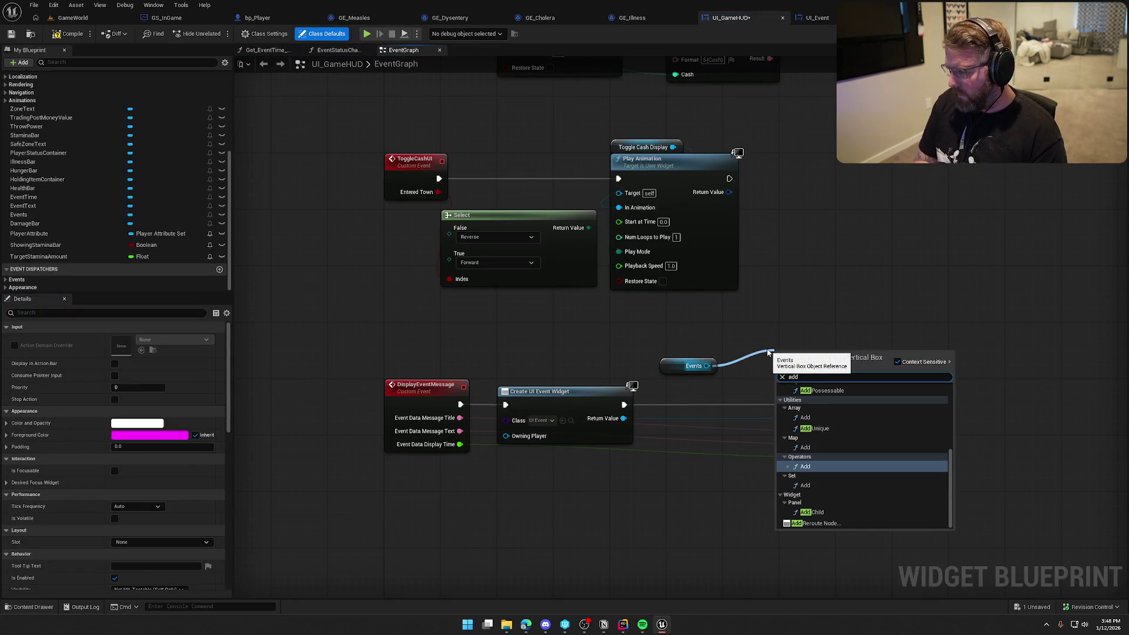
type(" to")
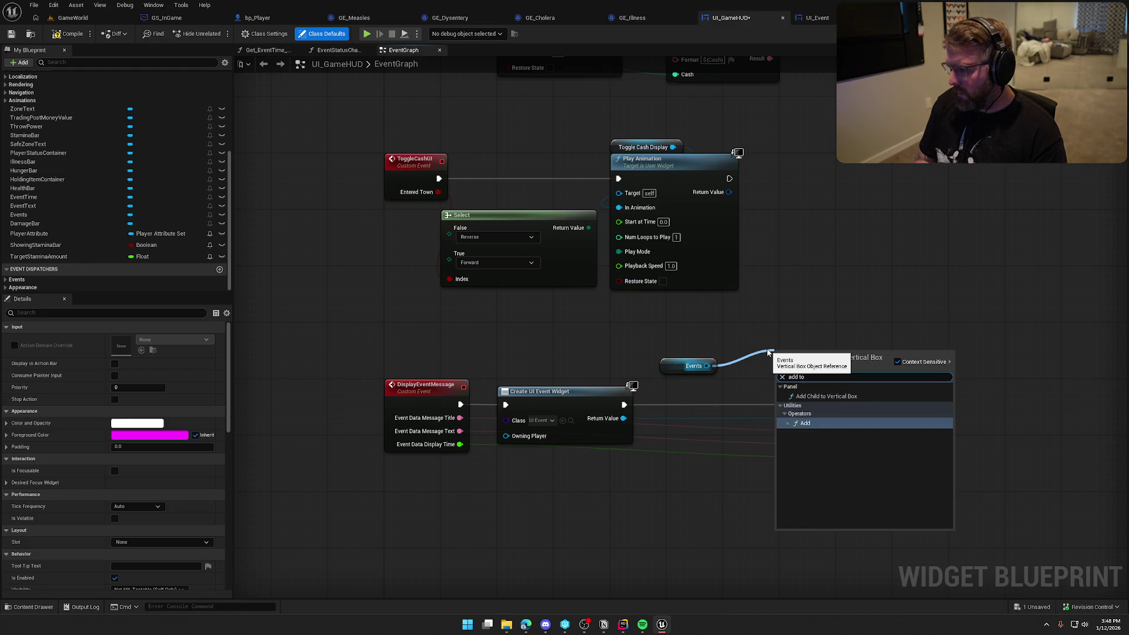
left_click(821, 397)
mouse_move(781, 396)
left_mouse_down()
mouse_move(647, 432)
mouse_move(623, 418)
left_mouse_up()
mouse_move(778, 368)
left_mouse_down()
mouse_move(626, 405)
mouse_move(709, 400)
mouse_move(781, 369)
mouse_move(725, 391)
mouse_move(859, 418)
mouse_move(809, 396)
left_mouse_up()
left_click(641, 374)
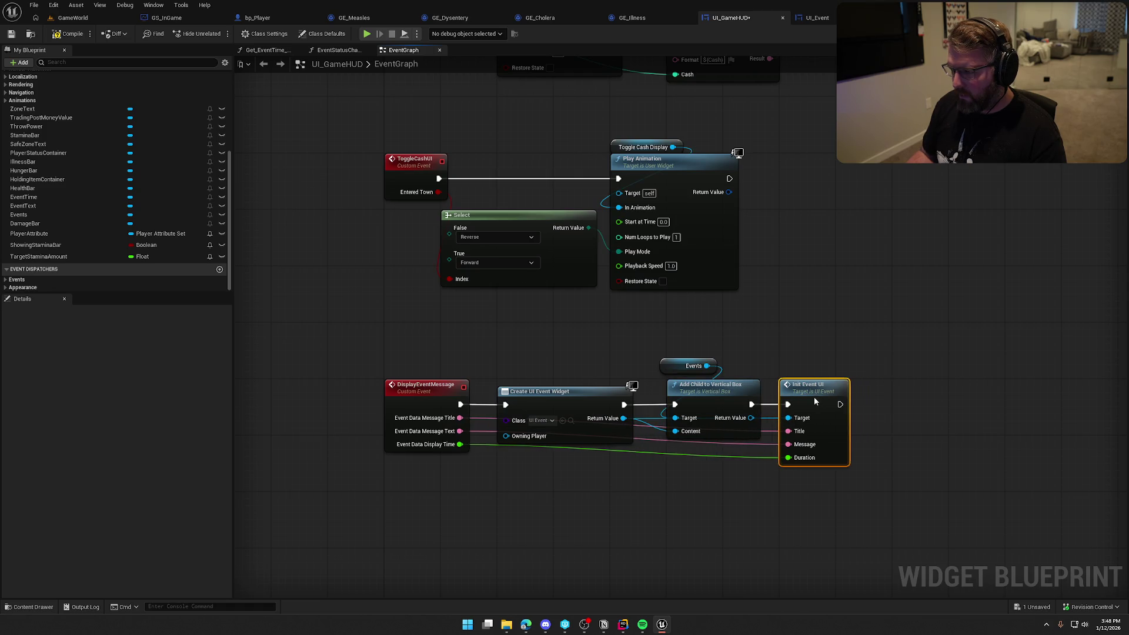
left_click_drag(674, 368, 680, 375)
left_click(699, 341)
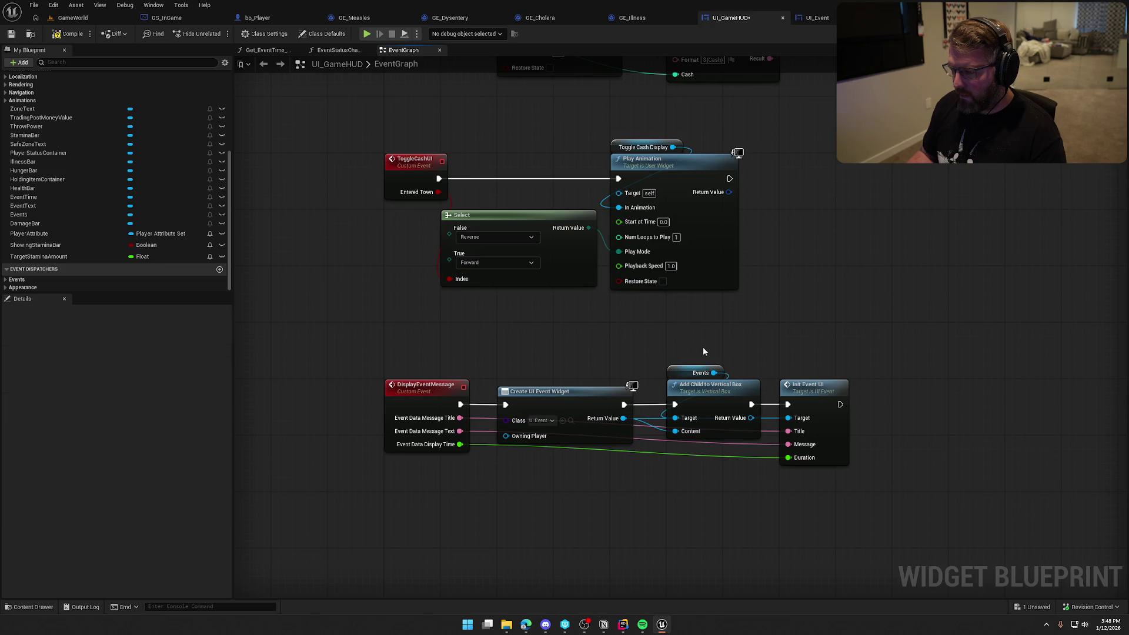
left_click(70, 18)
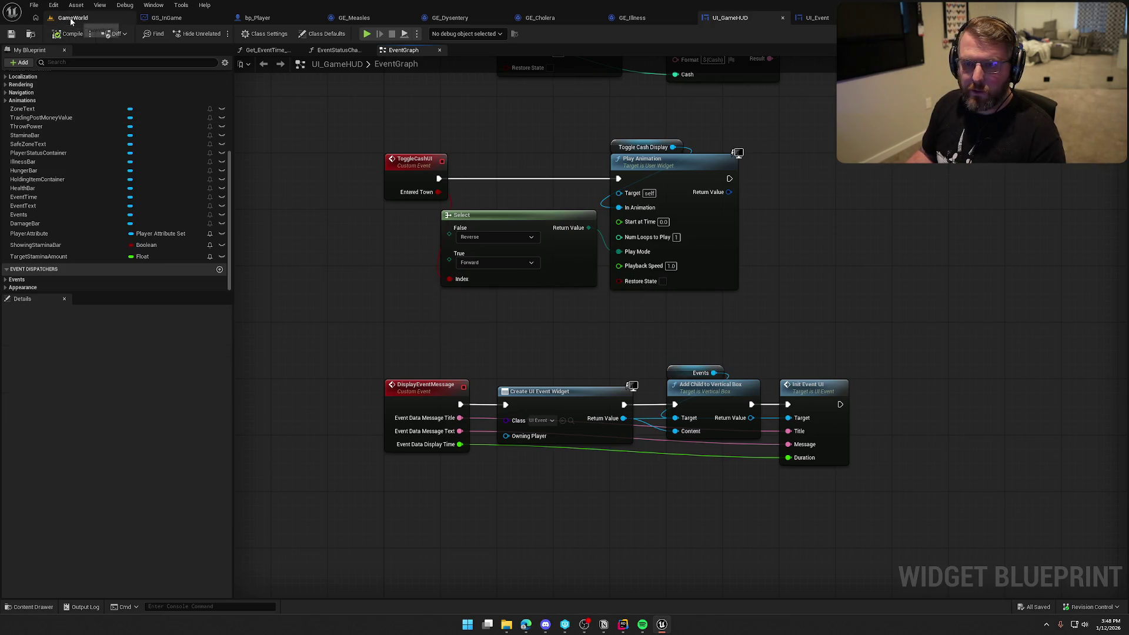
Play-test with the gameplay debugger, running the character out of the safe zone.
key("alt+p")
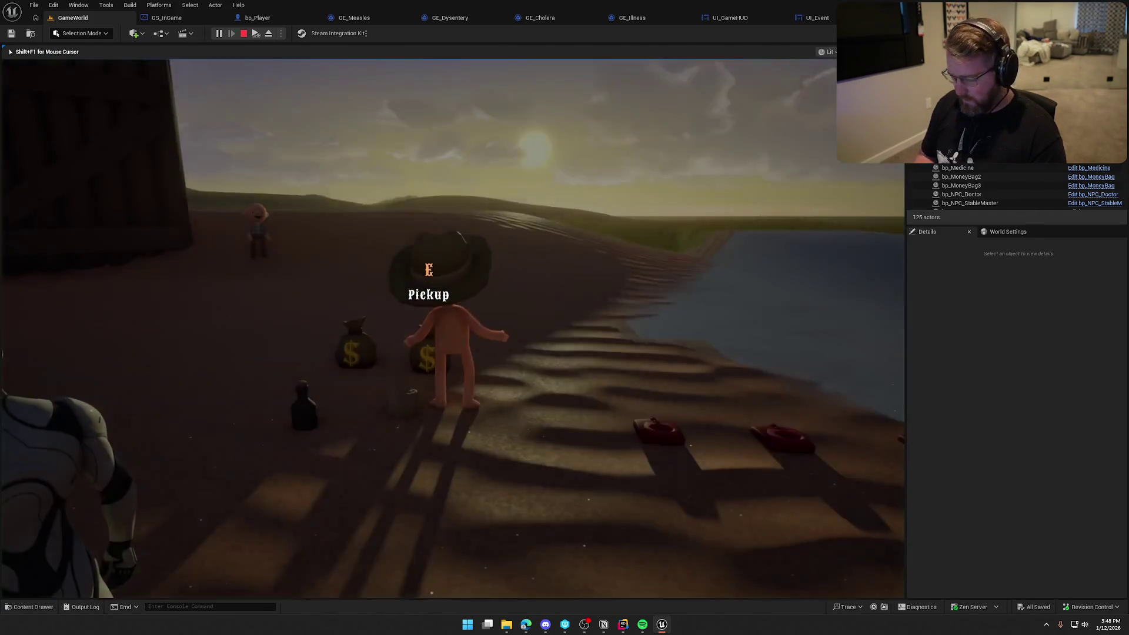
key("apostrophe")
key("shift+w")
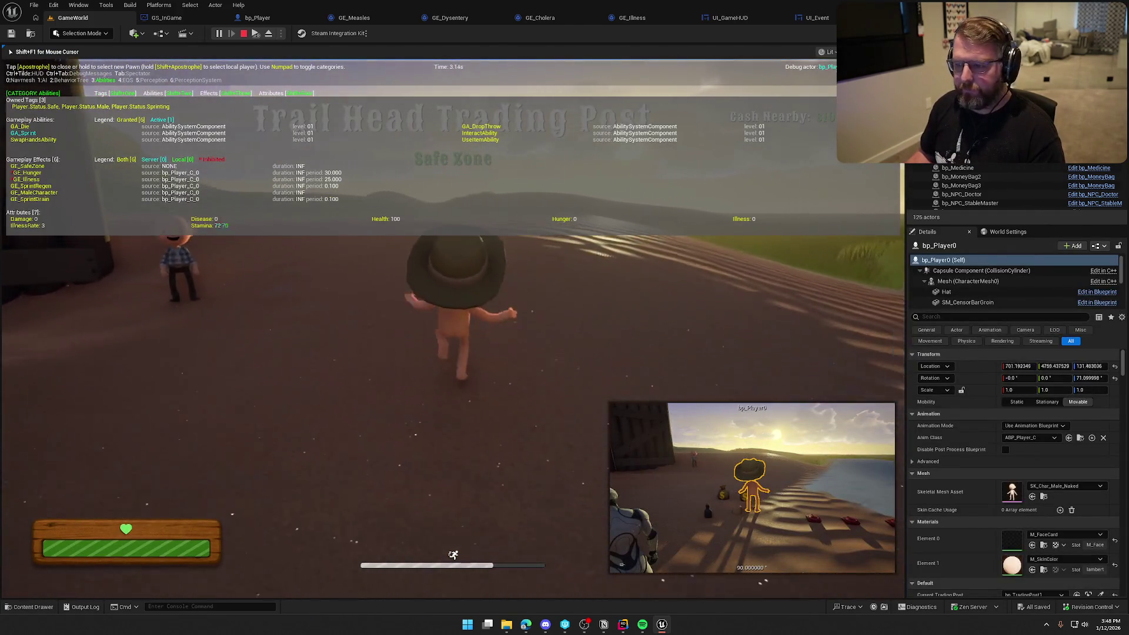
key("shift+w")
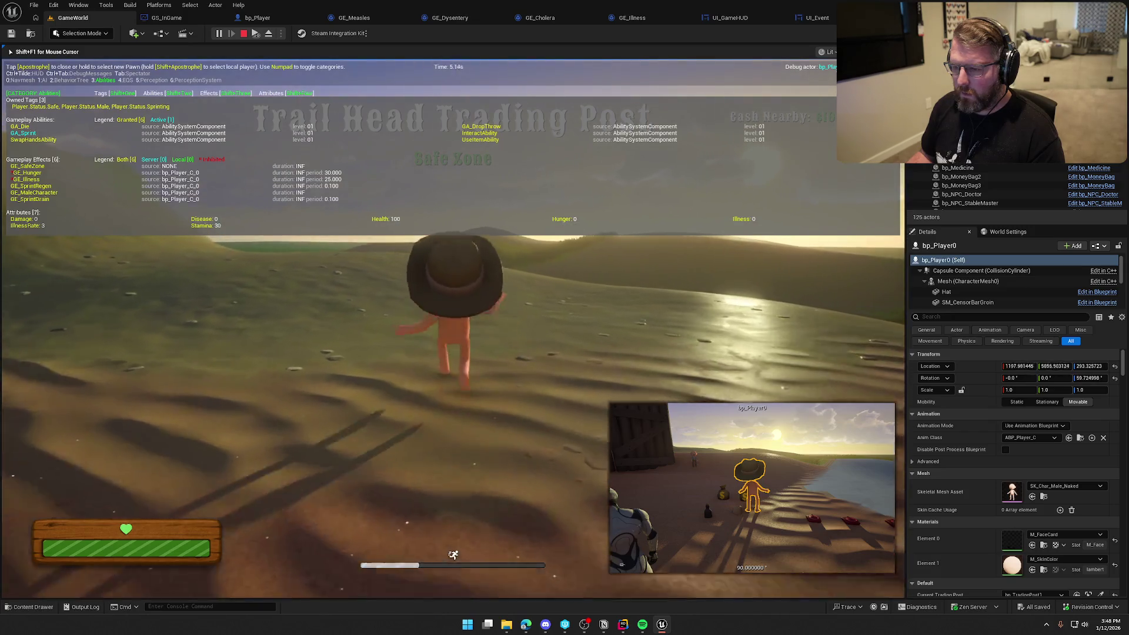
key("w")
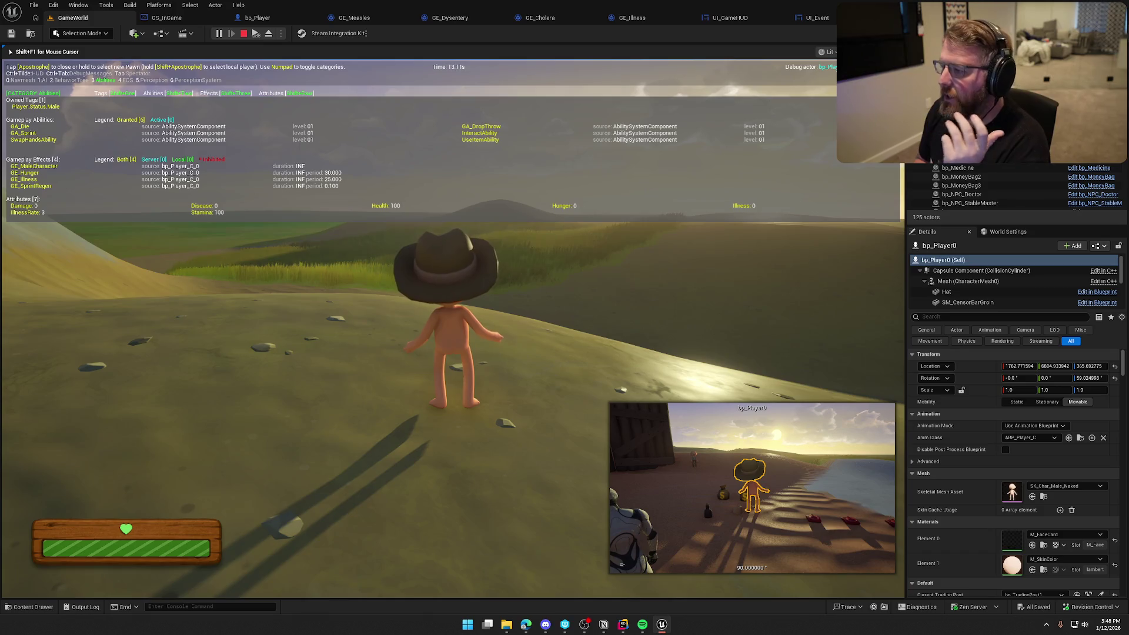
key("Escape")
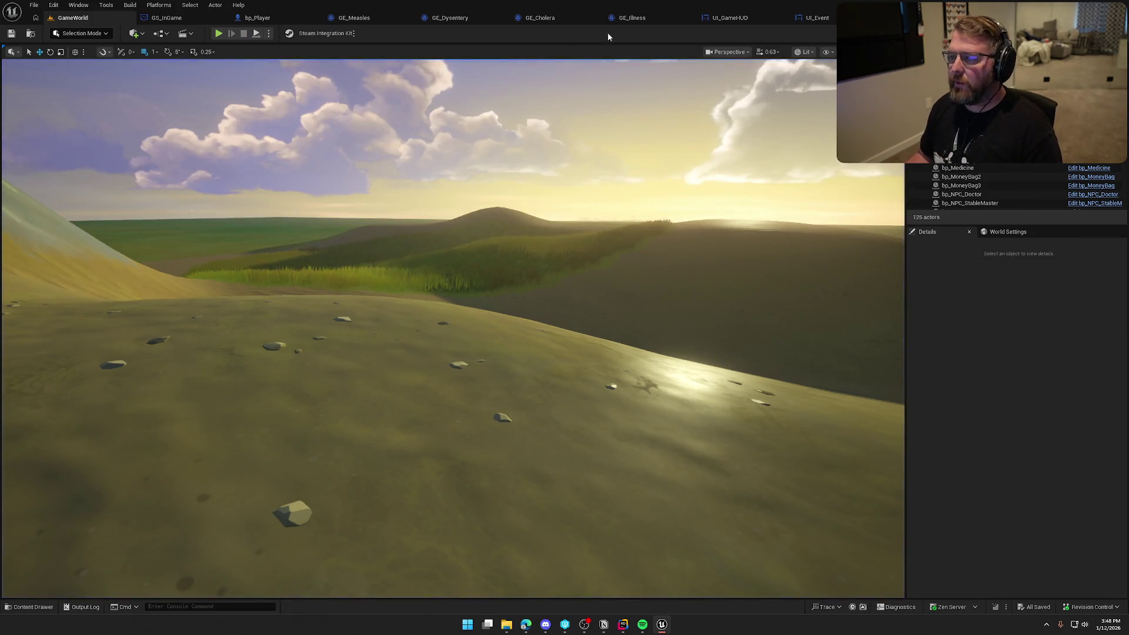
Set the GE_Illness Period to 5.0 and save the effect.
left_click(629, 18)
left_click(476, 115)
key("Return")
key("ctrl+s")
left_click(76, 19)
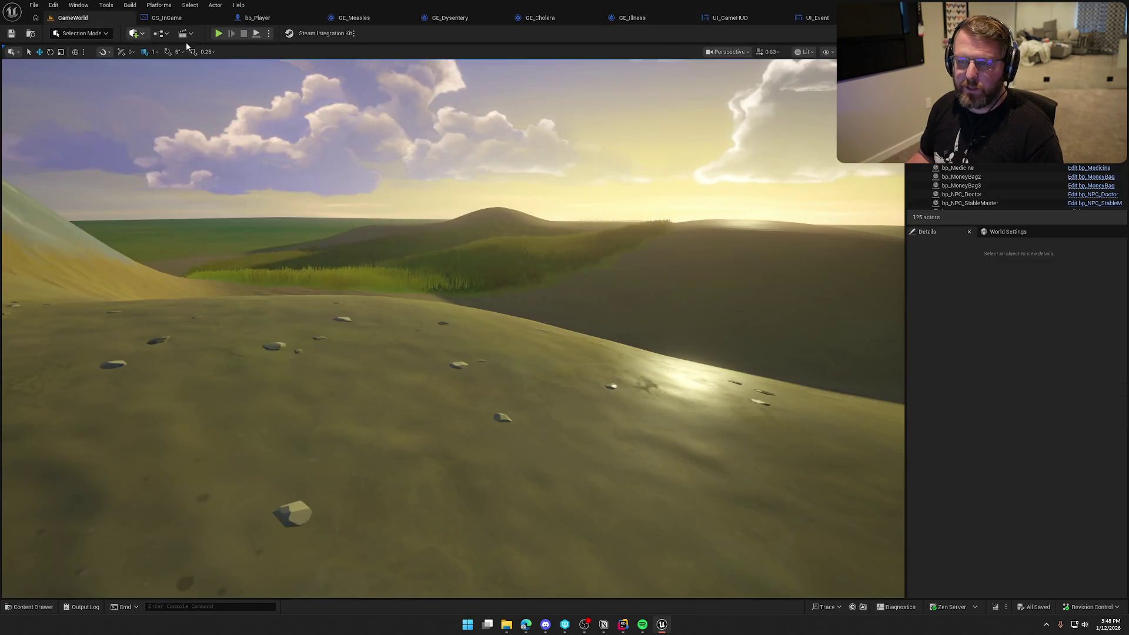
Play again, leaving the safe zone until the Illness Contracted message appears on the HUD.
left_click(218, 33)
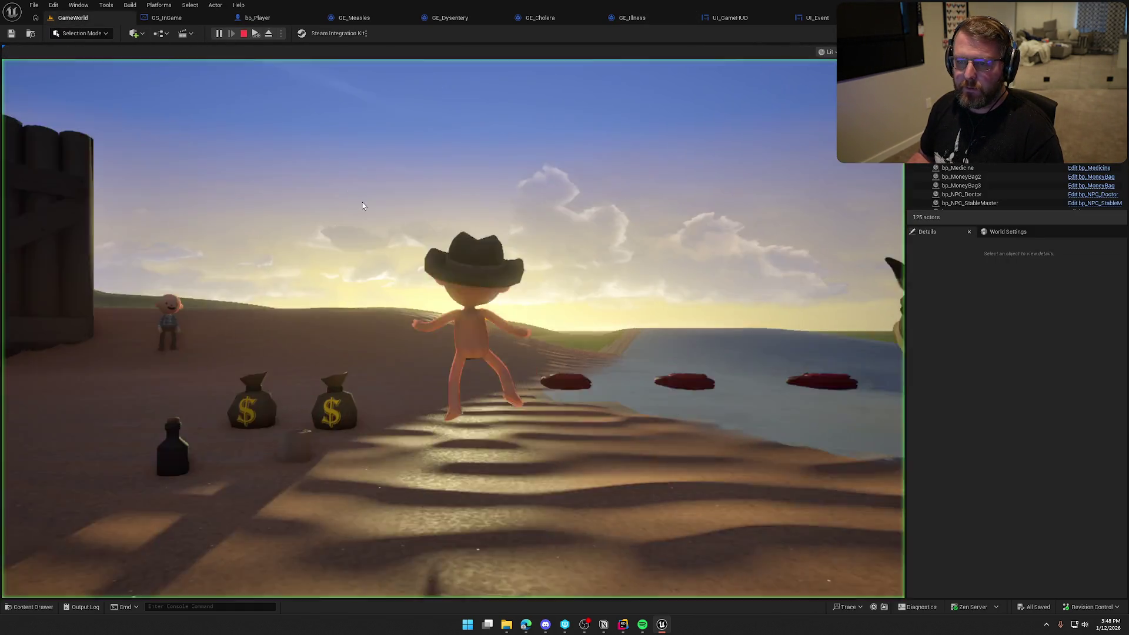
key("apostrophe")
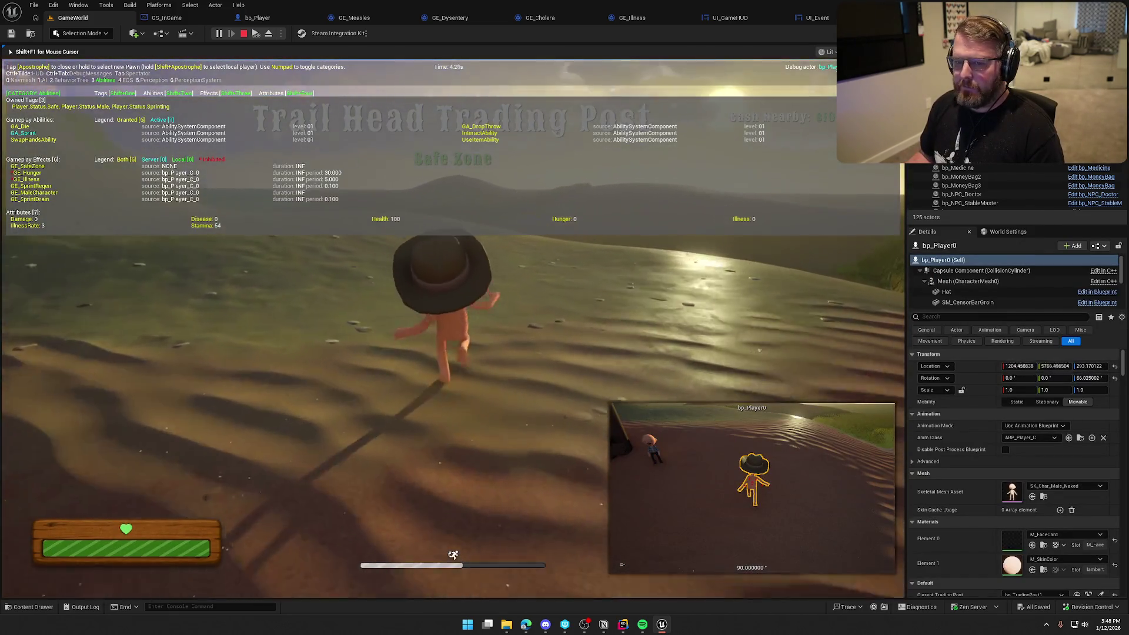
key("w")
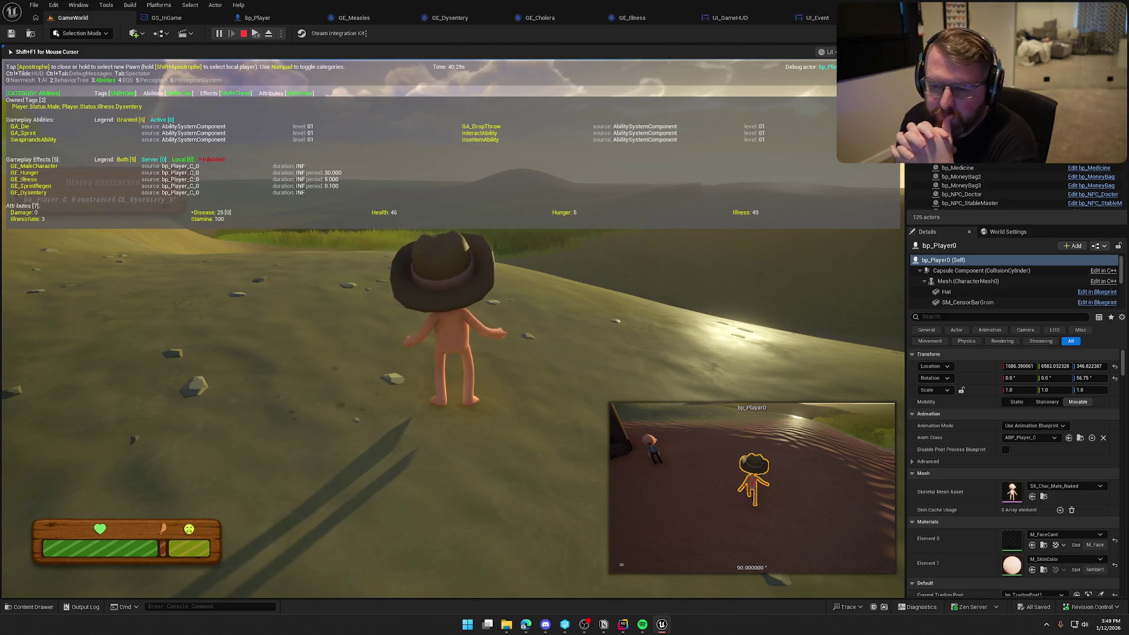
key("apostrophe")
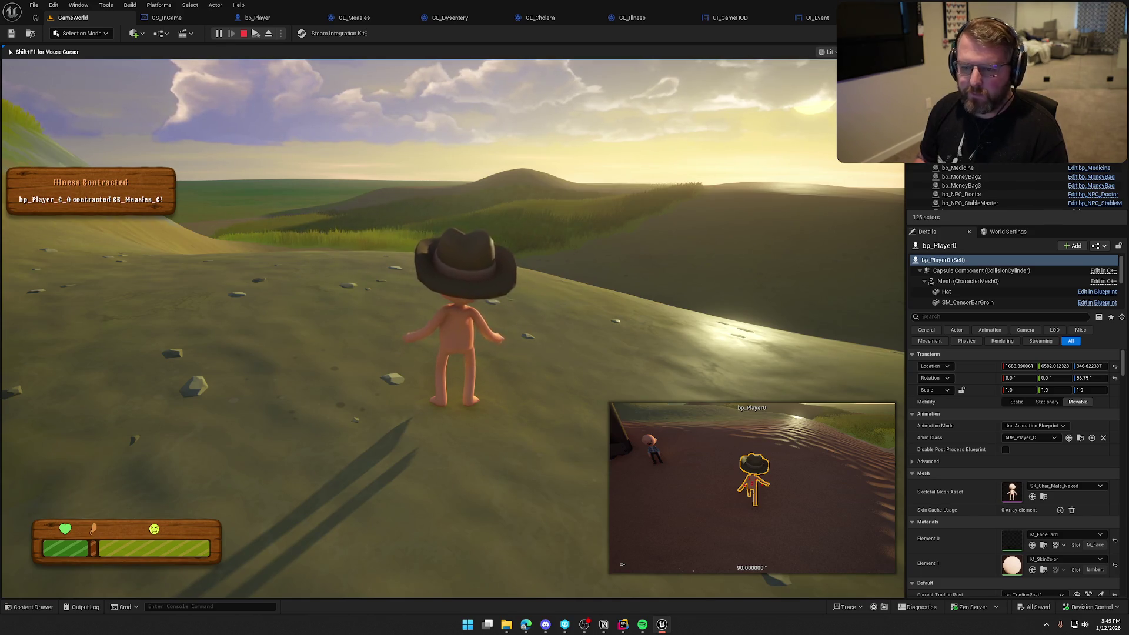
key("Escape")
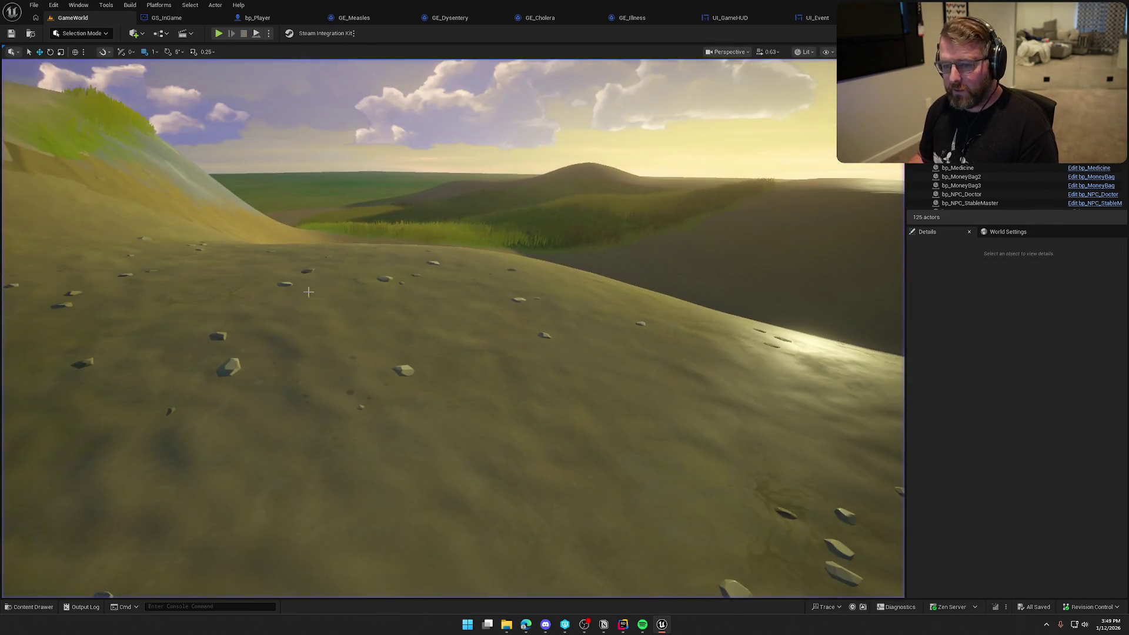
left_click(625, 630)
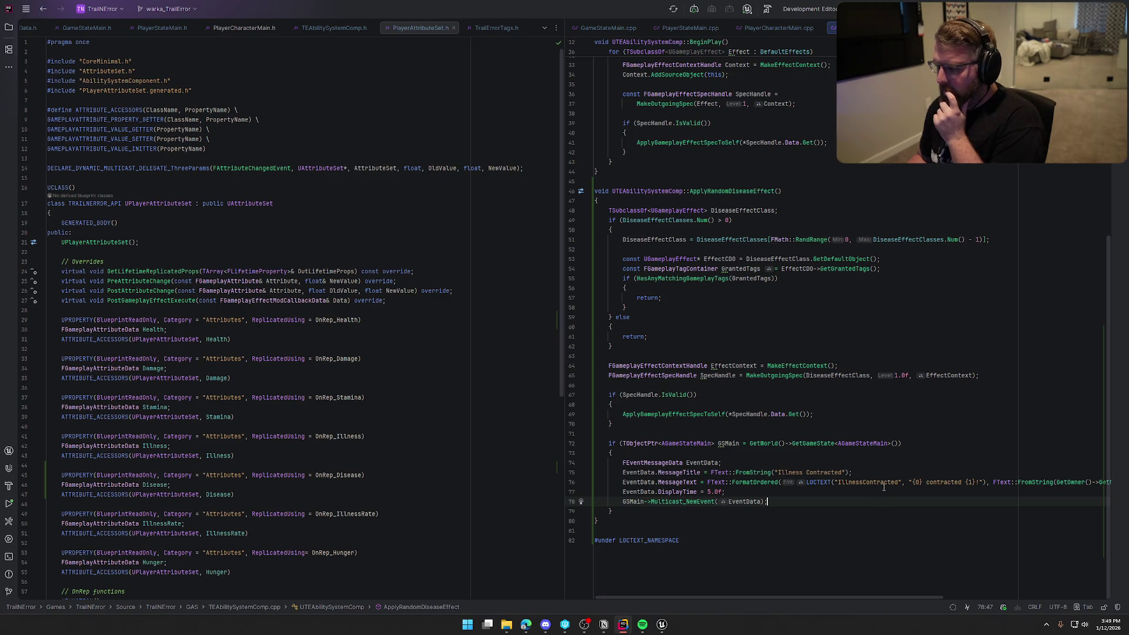
Browse Rider's View, Build and Run menus, then open Settings with Ctrl+Alt+S.
mouse_move(900, 597)
left_mouse_down()
mouse_move(1086, 586)
mouse_move(780, 308)
left_mouse_up()
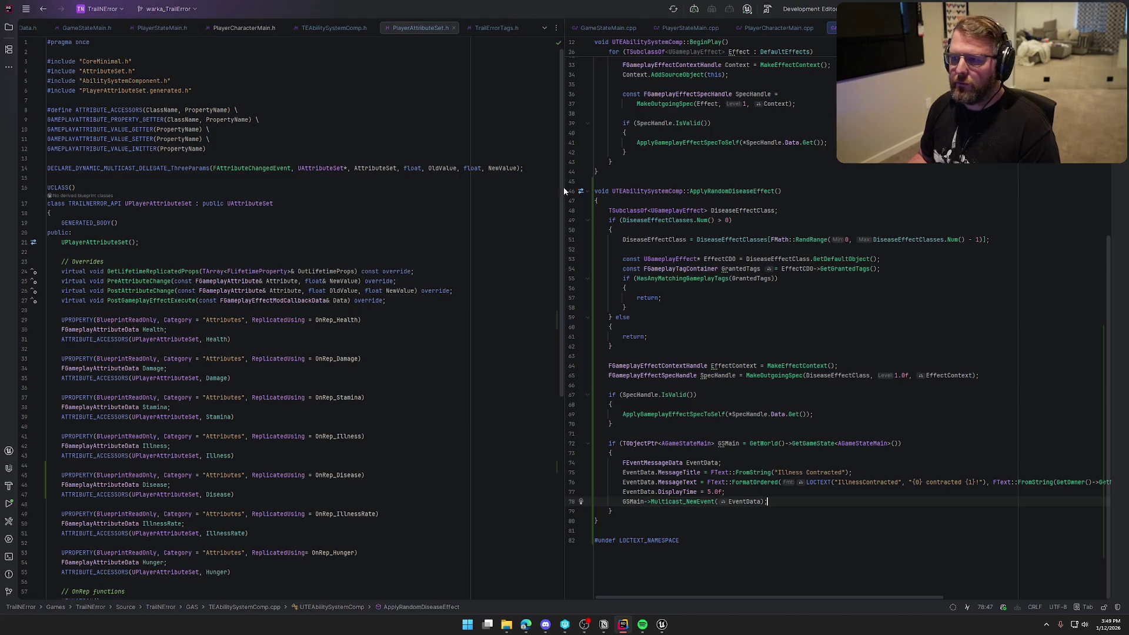
left_click(26, 9)
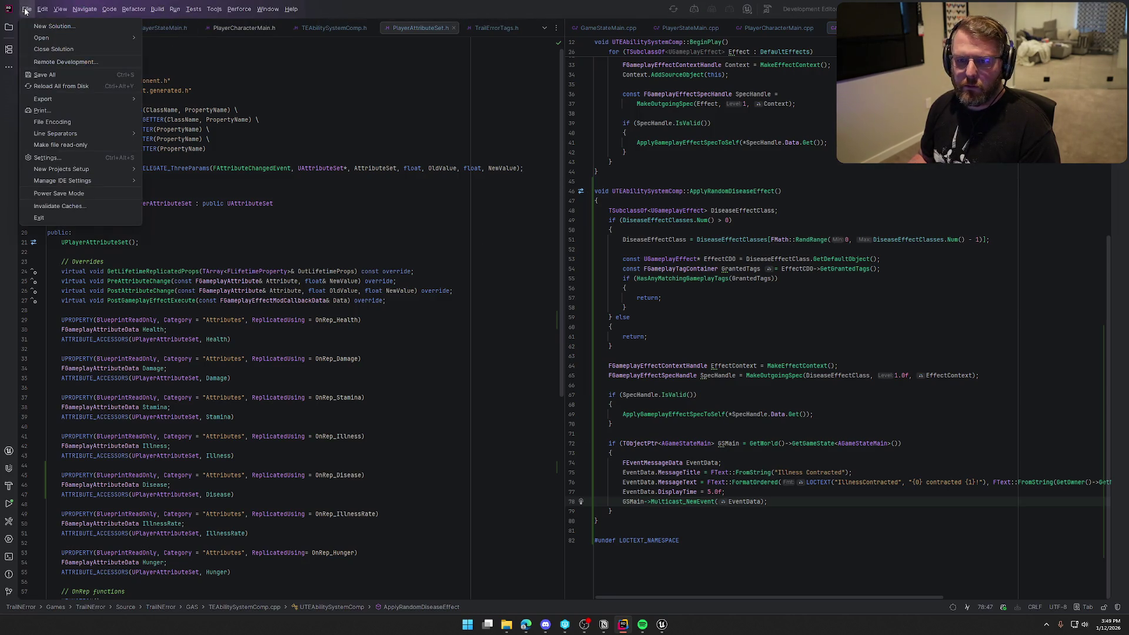
left_click(60, 9)
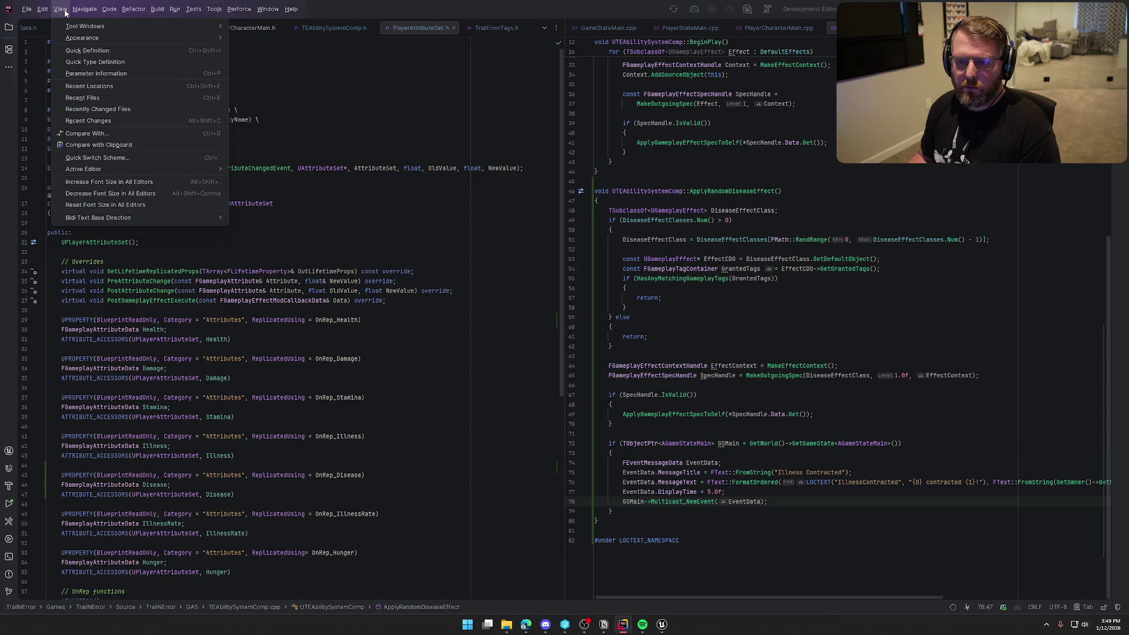
left_click(64, 10)
left_click(150, 11)
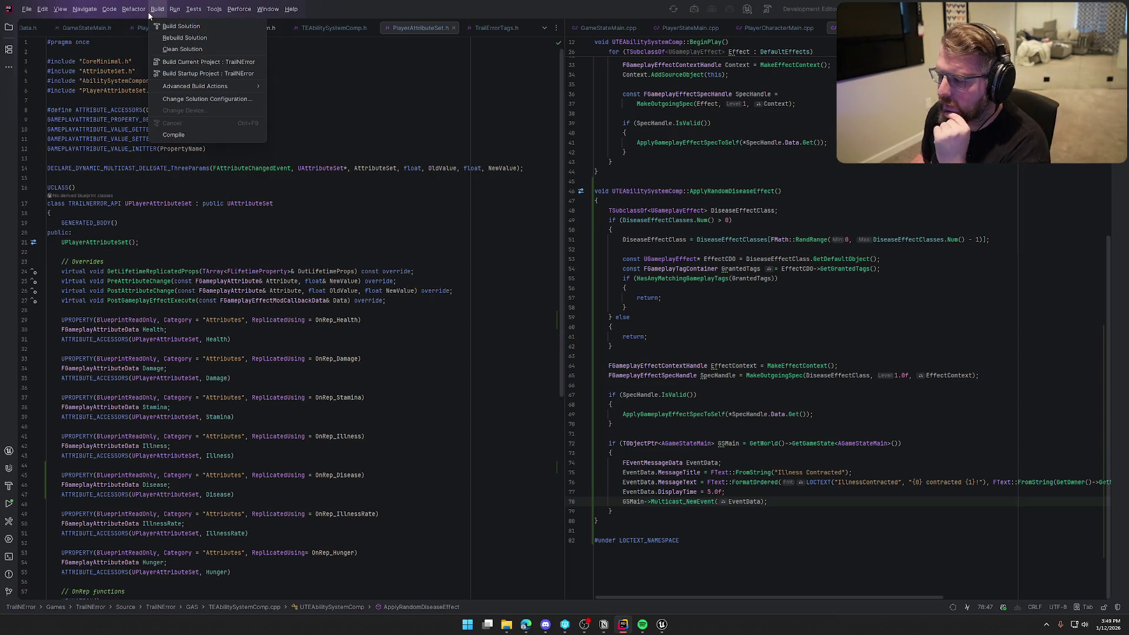
left_click(155, 9)
left_click(175, 9)
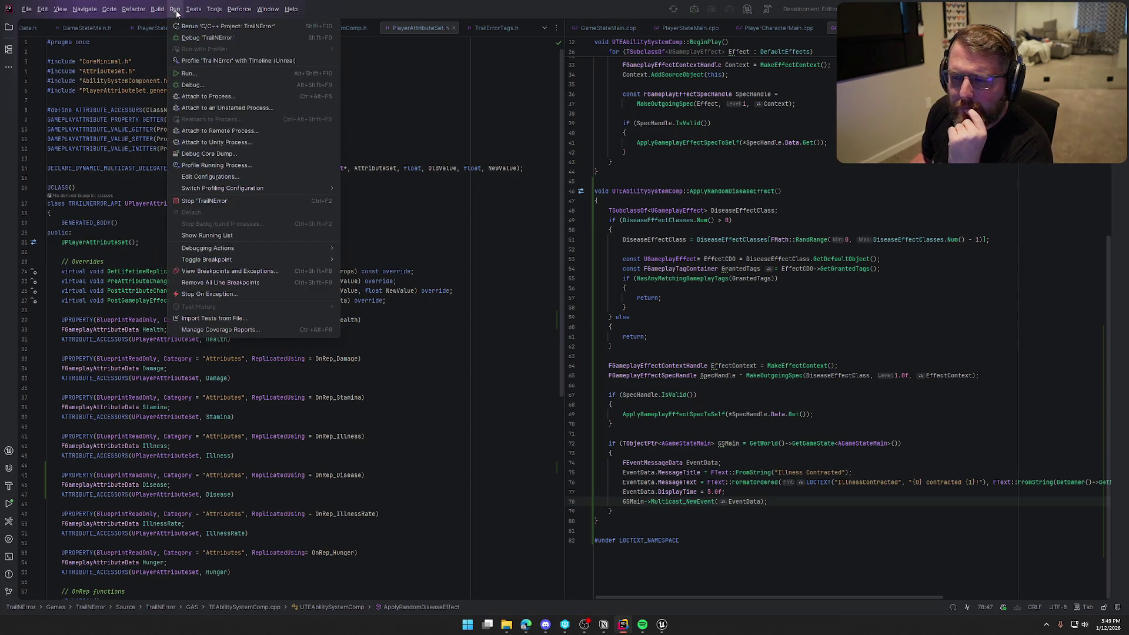
mouse_move(60, 10)
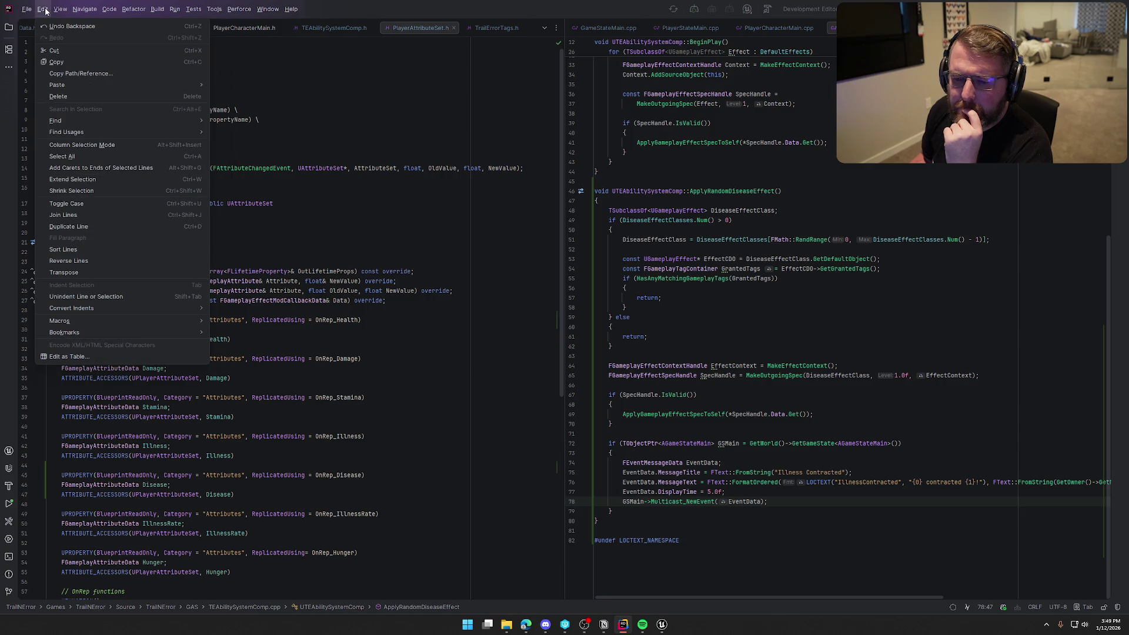
mouse_move(111, 14)
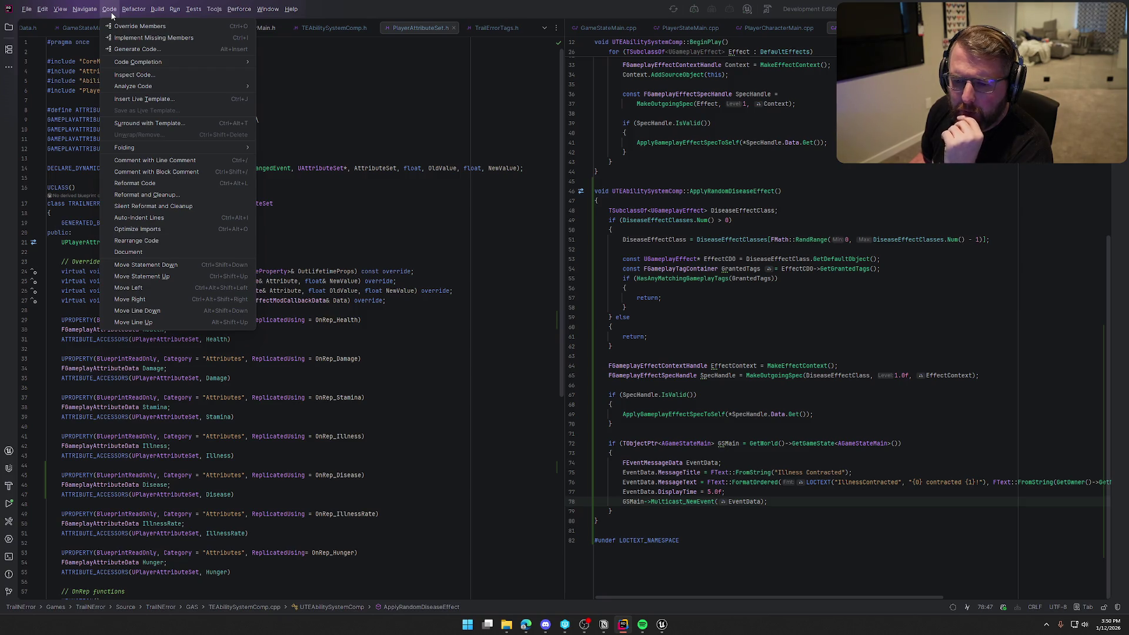
mouse_move(160, 15)
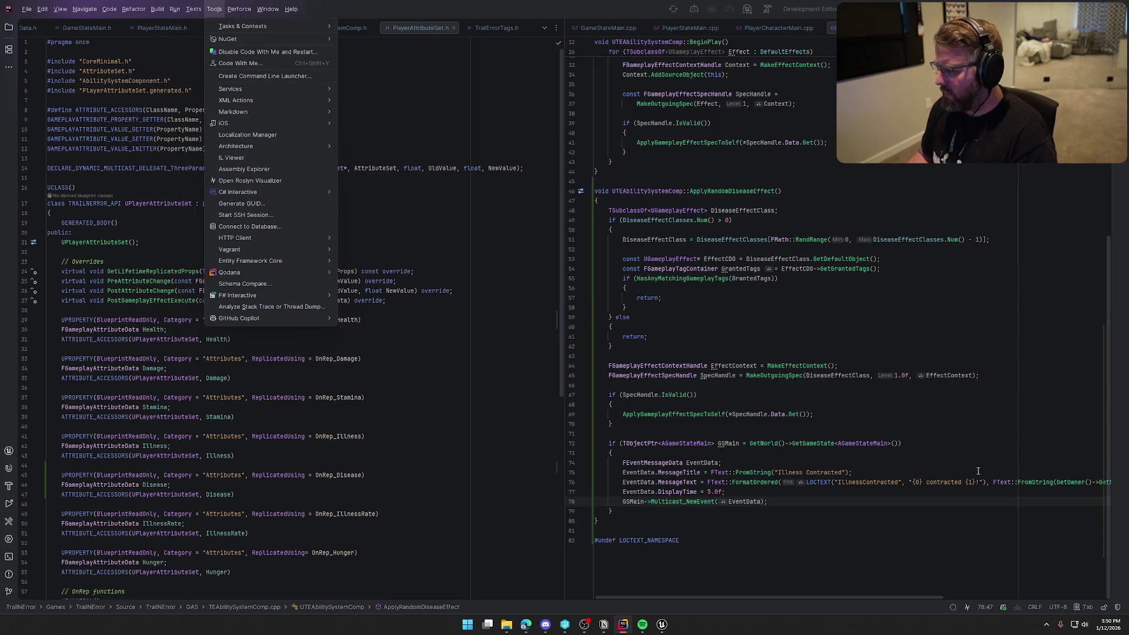
left_click(868, 472)
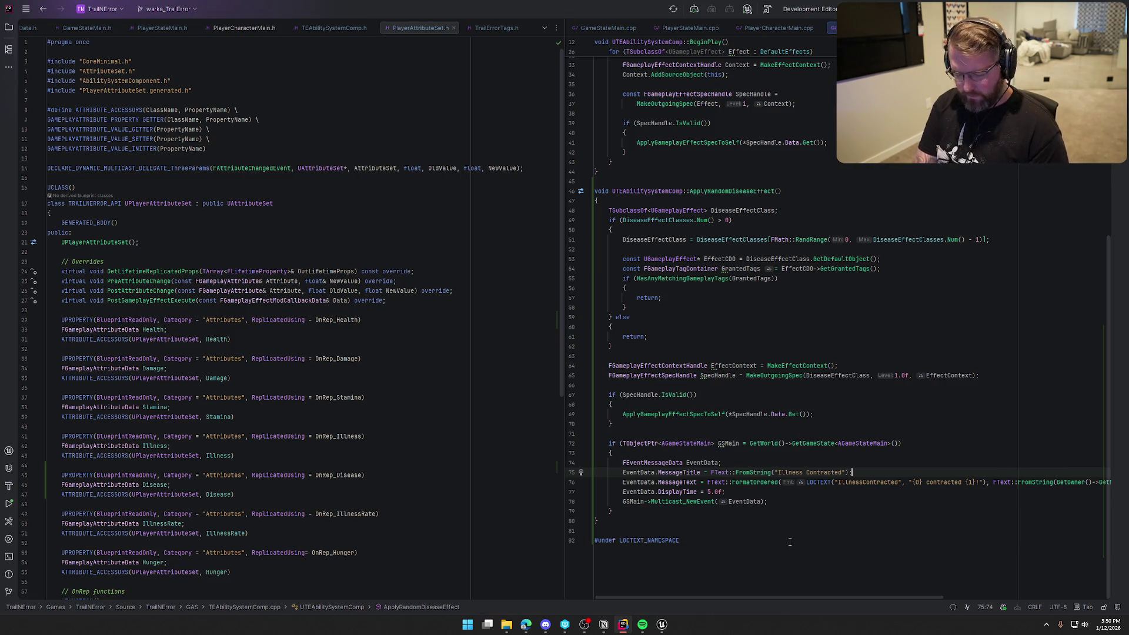
key("ctrl+alt+s")
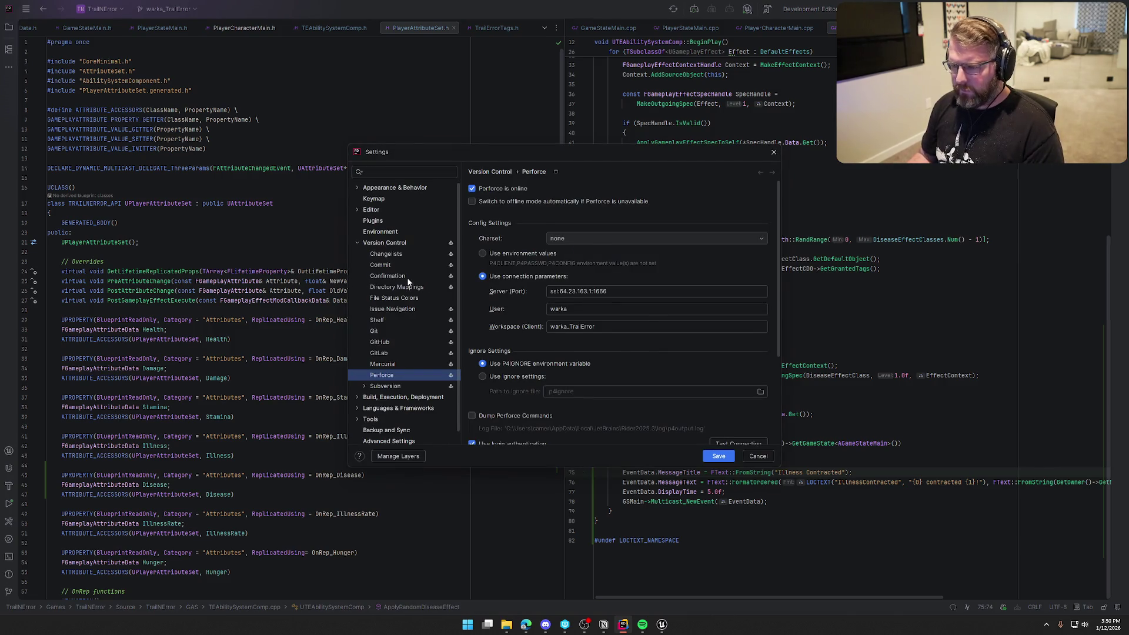
Collapse the Version Control settings and search Settings for 'soft wrap'.
left_click(407, 279)
double_click(381, 243)
left_click(384, 174)
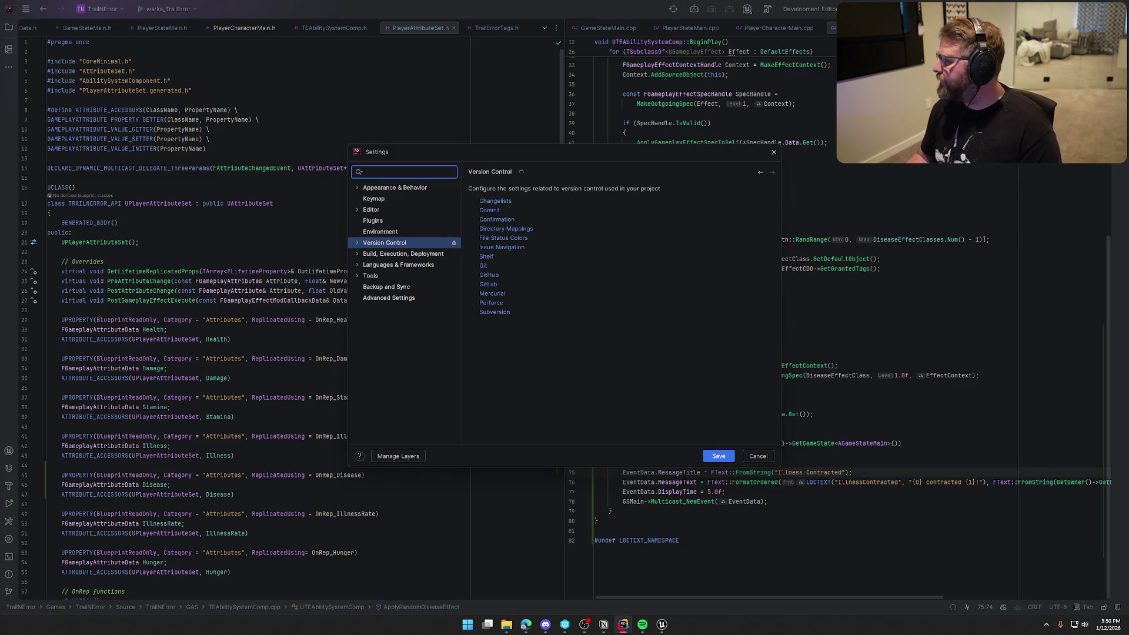
key("alt+Tab")
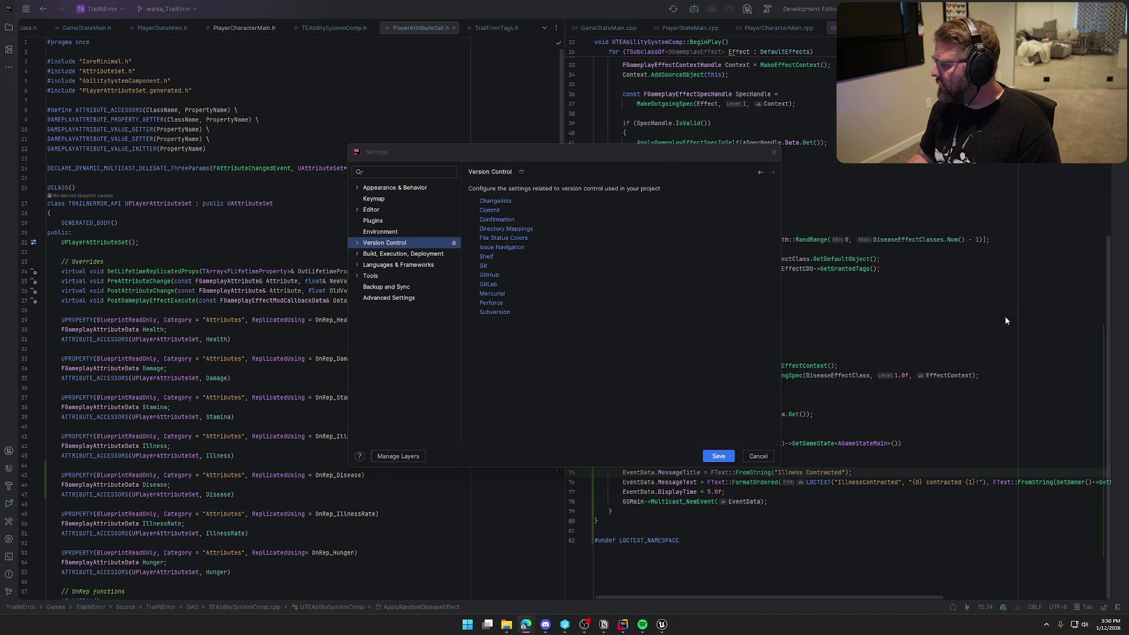
left_click(406, 172)
type("sof")
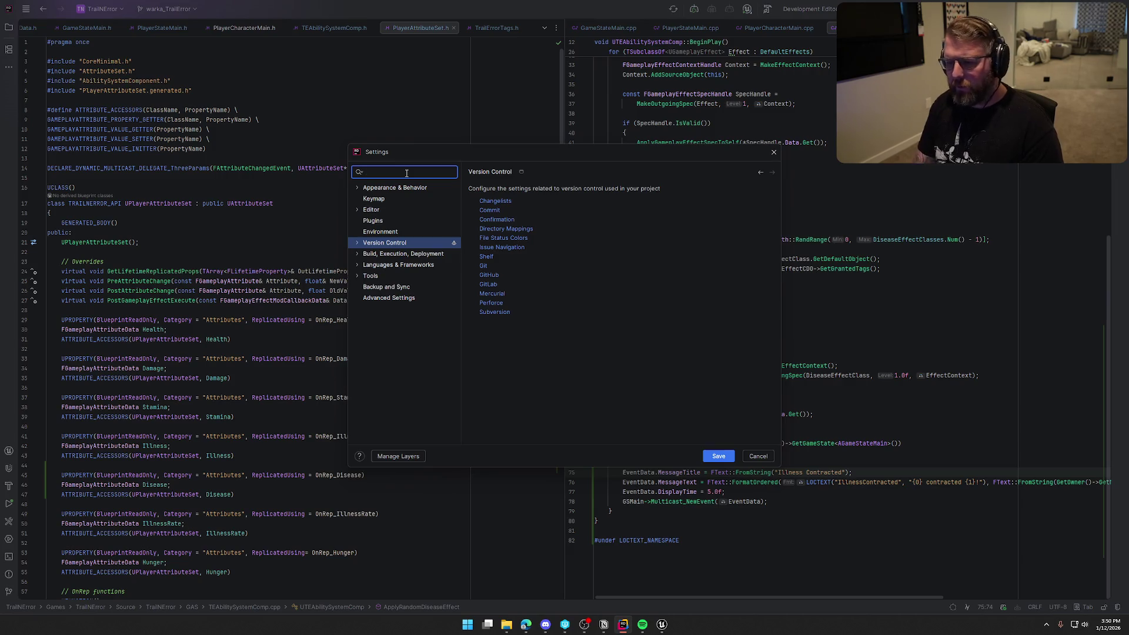
type("t wrap")
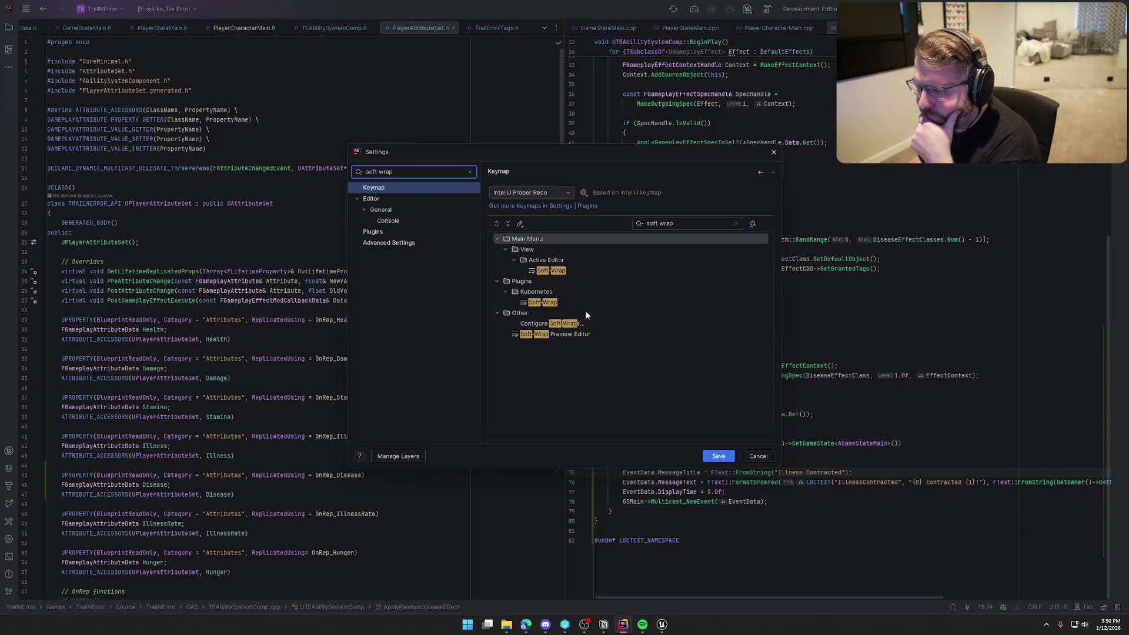
Inspect the Keymap Soft Wrap shortcut options, then cancel Settings and open the action search.
left_click(555, 272)
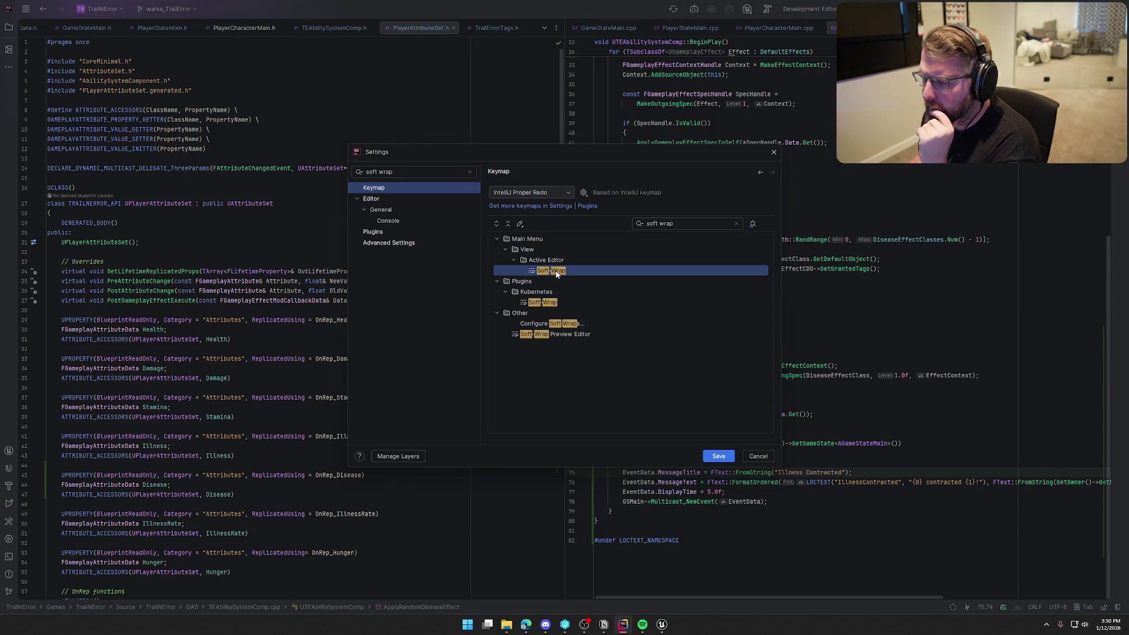
double_click(586, 271)
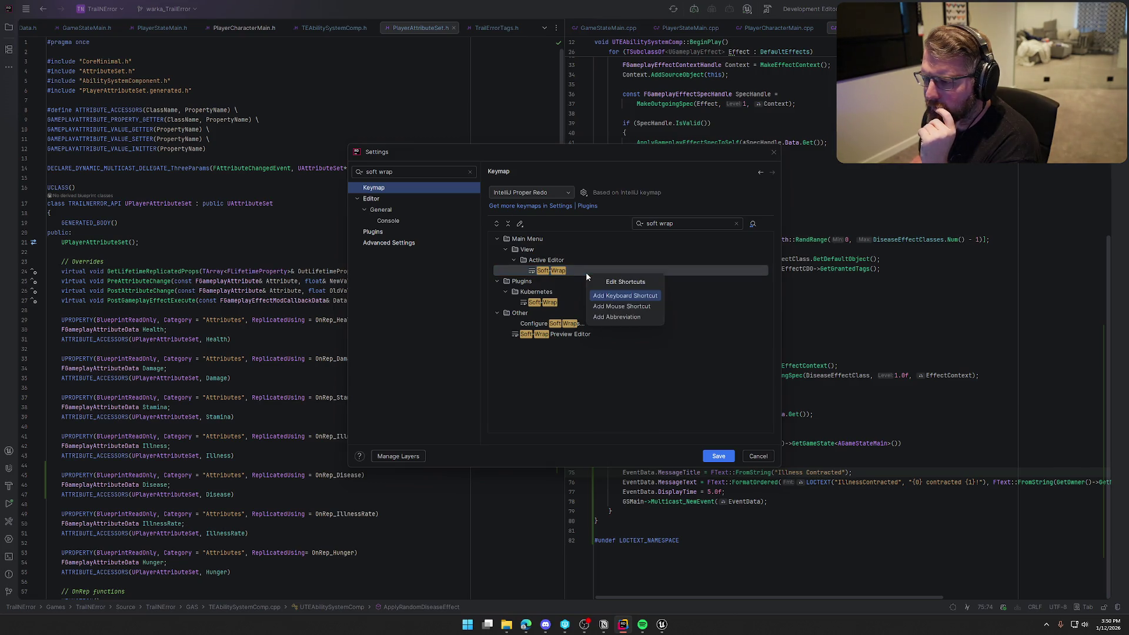
left_click(560, 274)
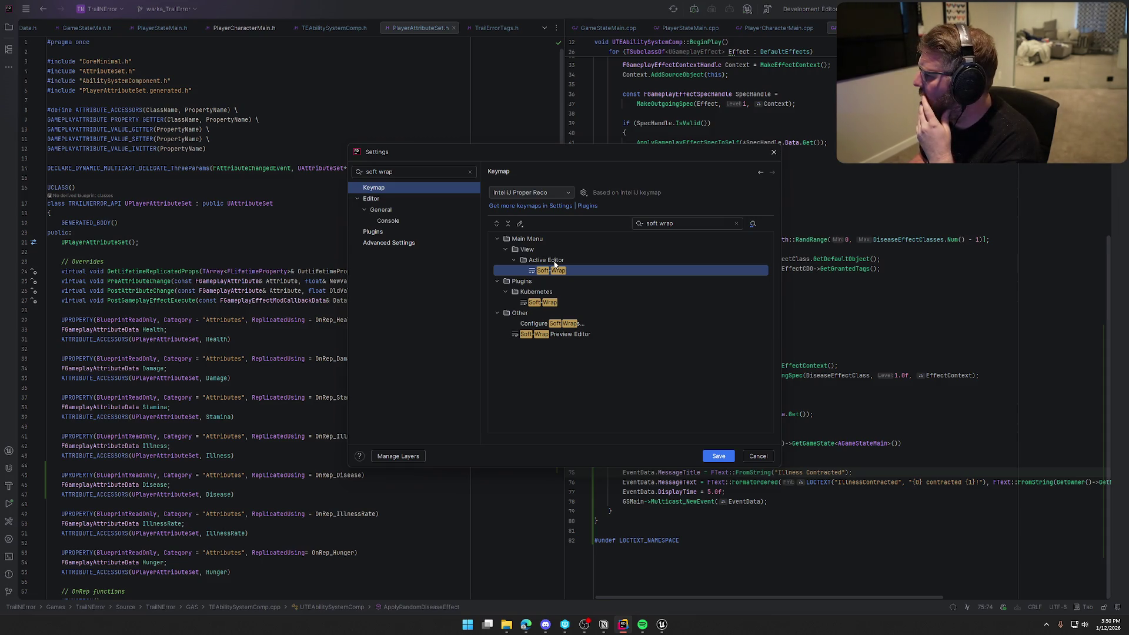
left_click(774, 153)
key("Down")
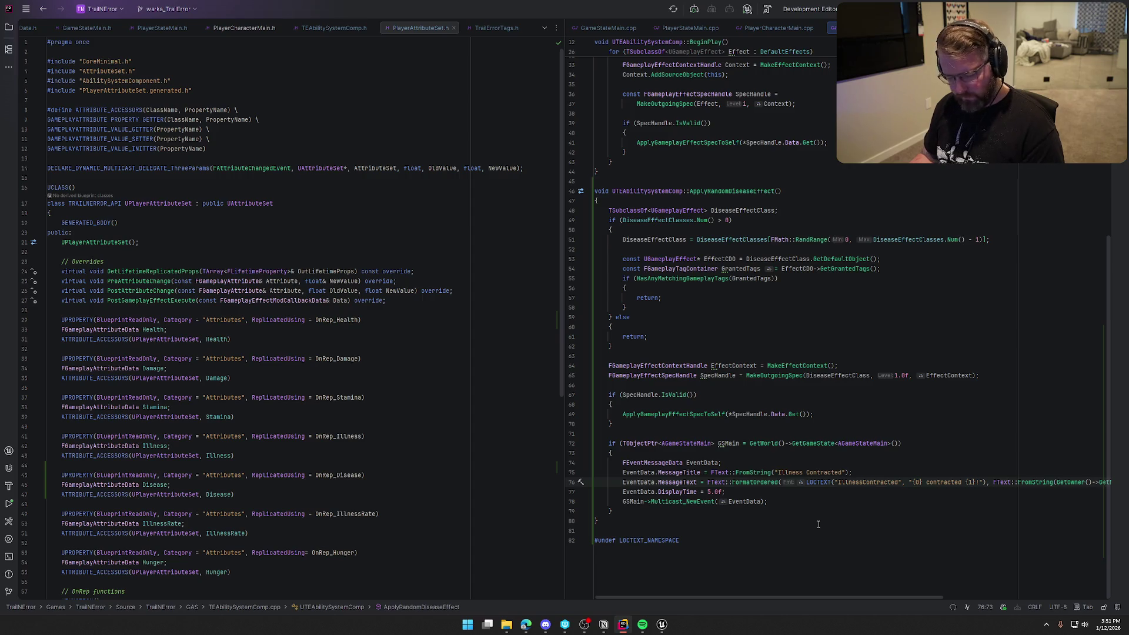
key("ctrl+shift+a")
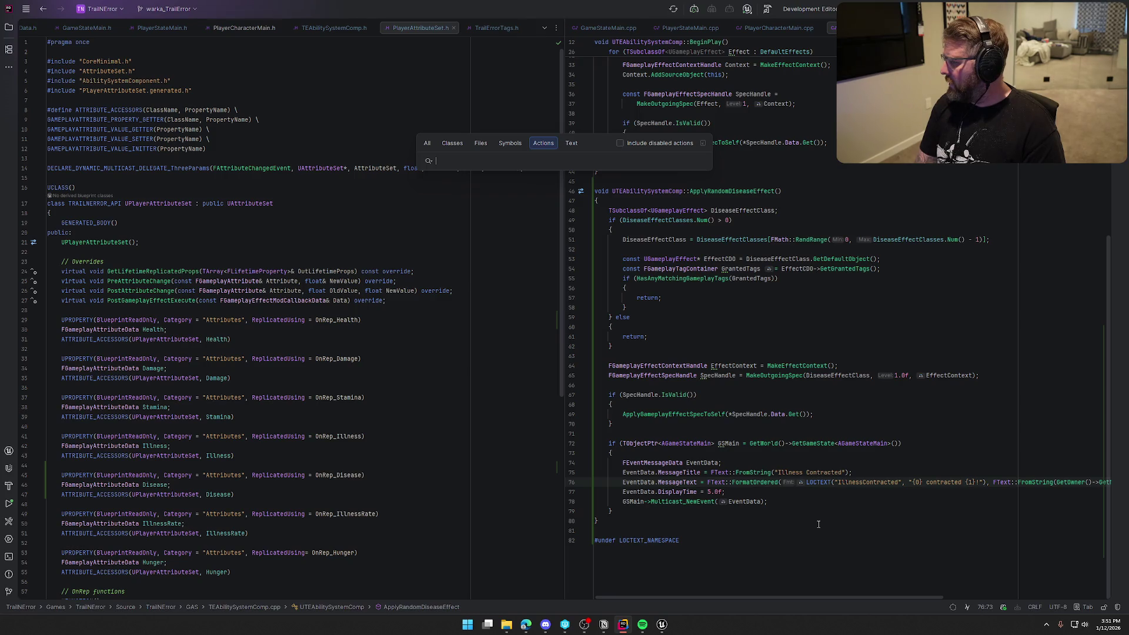
Enable 'Only show soft-wrap indicators for the current line' in Editor > General and save.
type("soft-wrap")
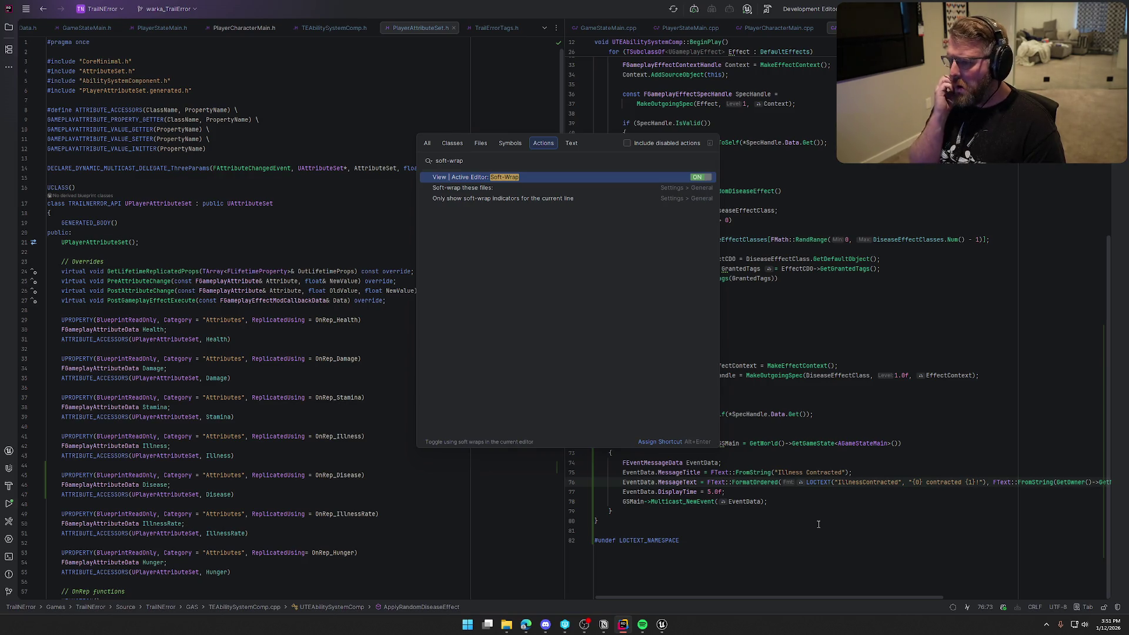
left_click(481, 188)
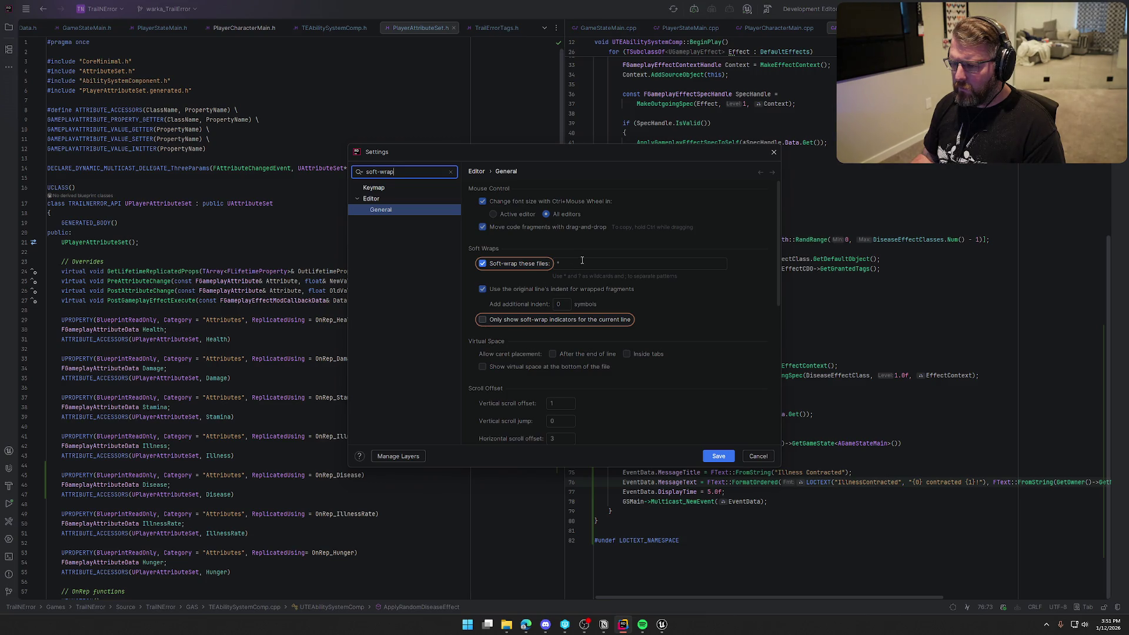
left_click(482, 319)
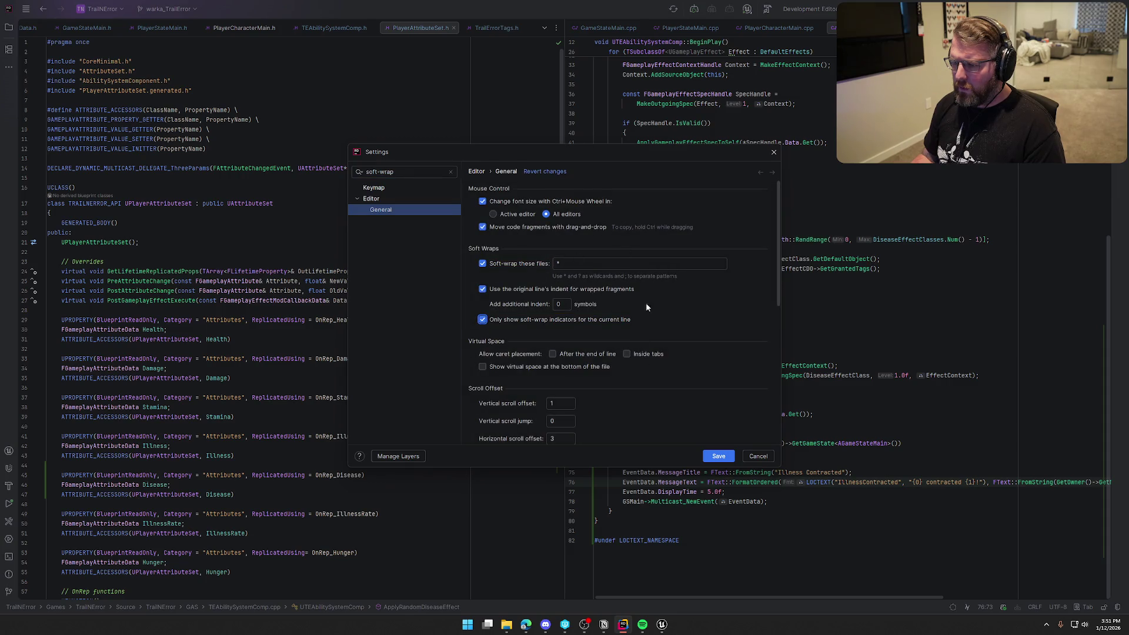
left_click(718, 456)
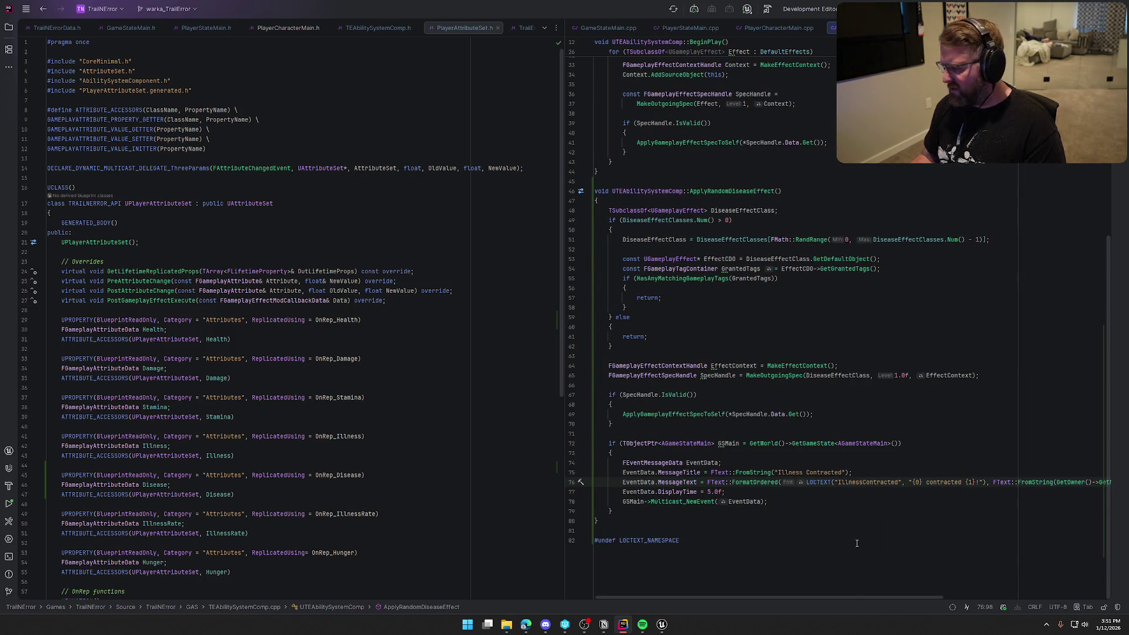
Delete GetName() after GetOwner()-> on line 76.
left_click_drag(874, 597, 1038, 597)
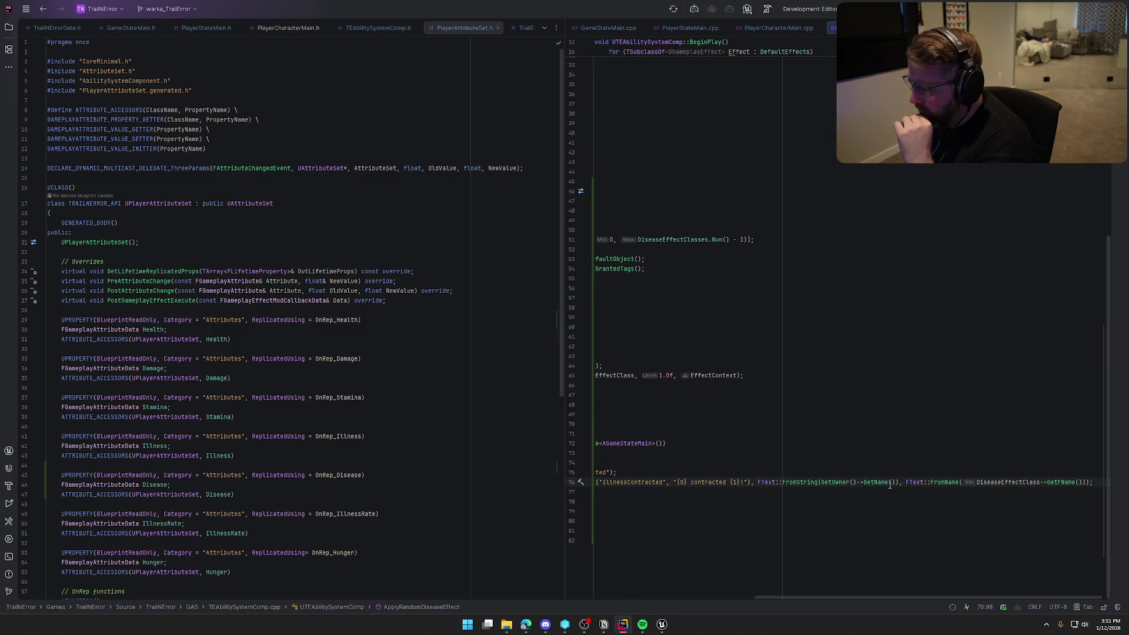
key("End")
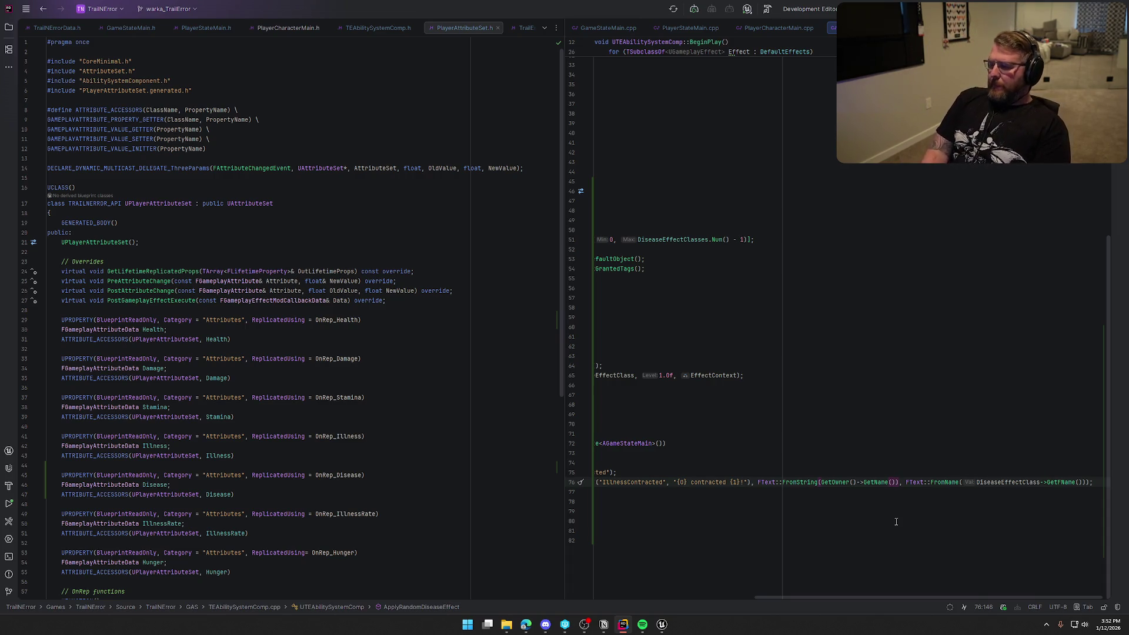
key("BackSpace")
key("BackSpace")
key("BackSpace")
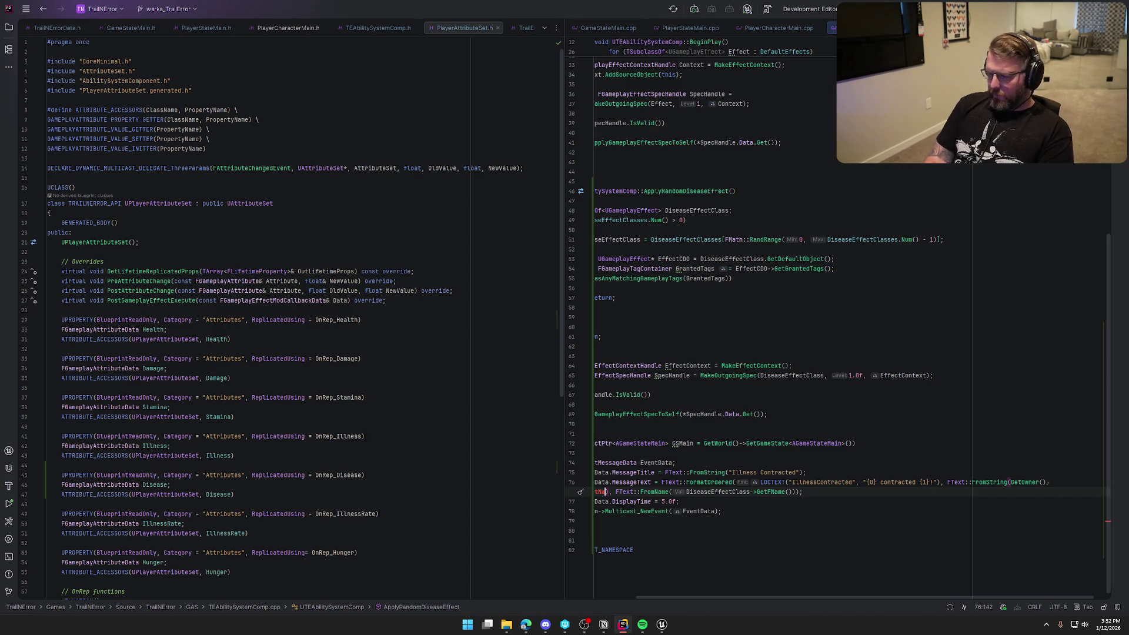
left_click_drag(743, 596, 701, 596)
key("BackSpace")
key("BackSpace")
type("tPlayer")
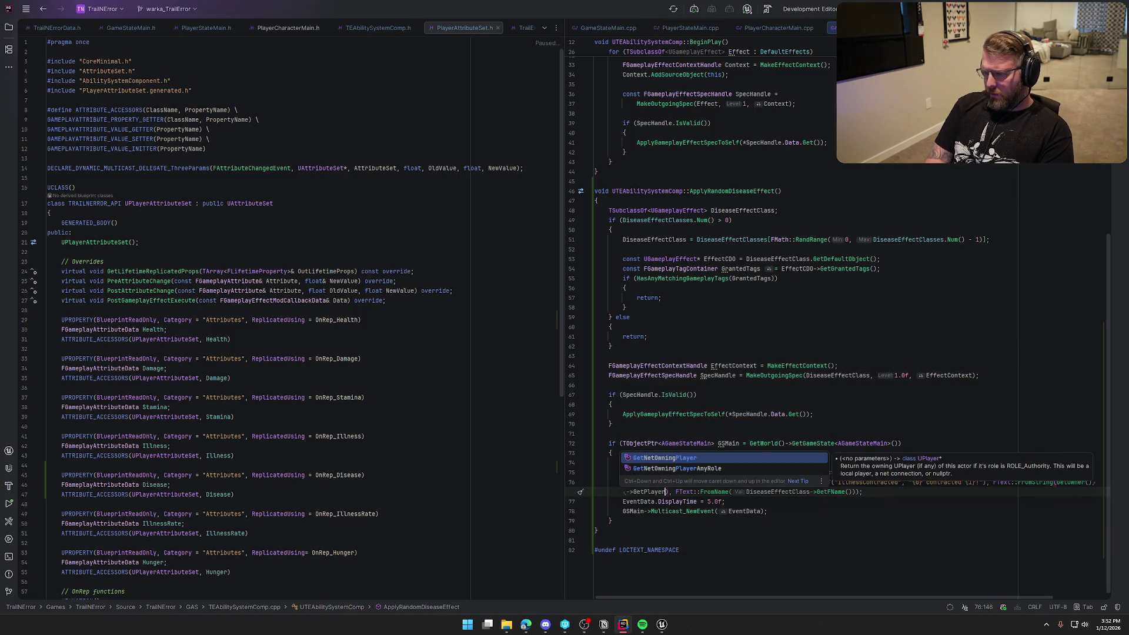
key("BackSpace")
key("BackSpace")
key("BackSpace")
type("Playe")
key("BackSpace")
key("BackSpace")
key("BackSpace")
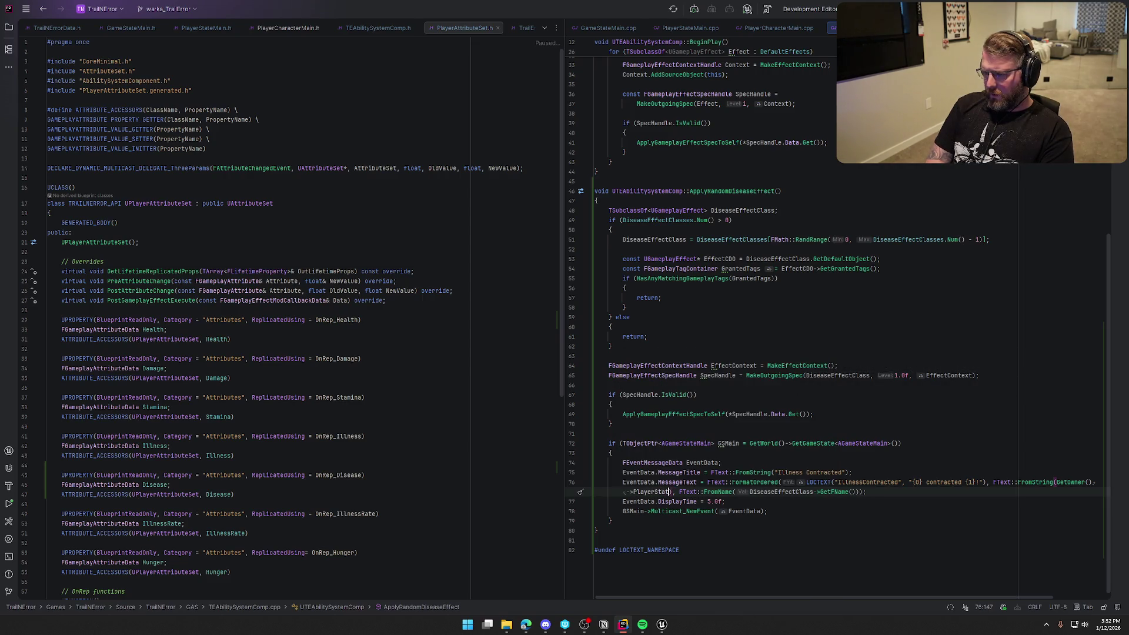
key("BackSpace")
key("BackSpace")
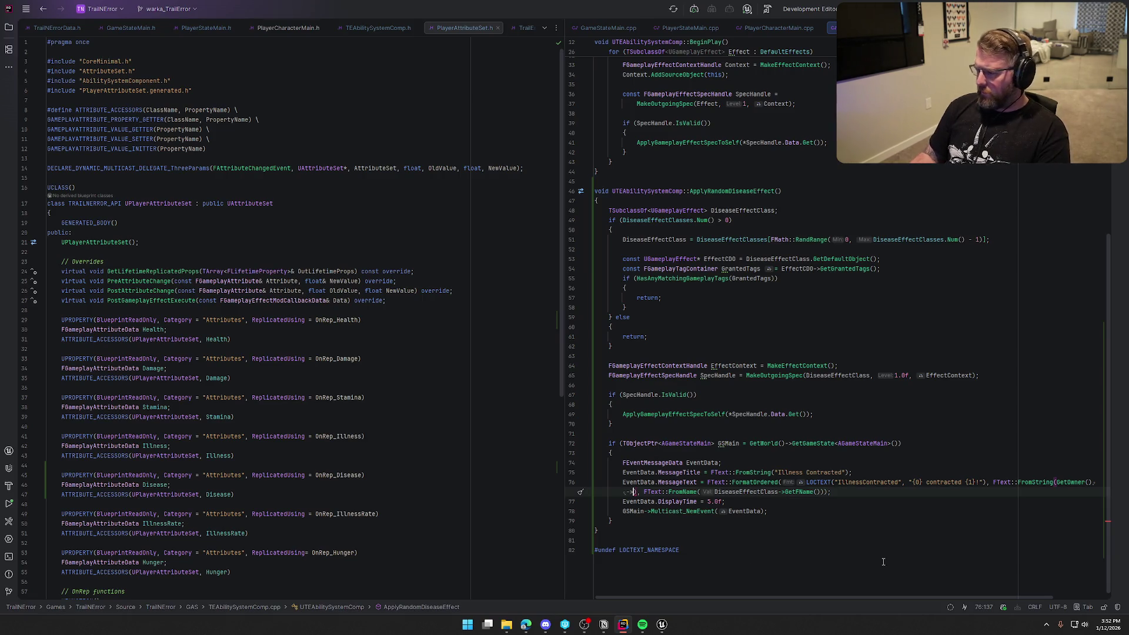
Add a blank line after the opening brace on line 73.
mouse_move(1075, 481)
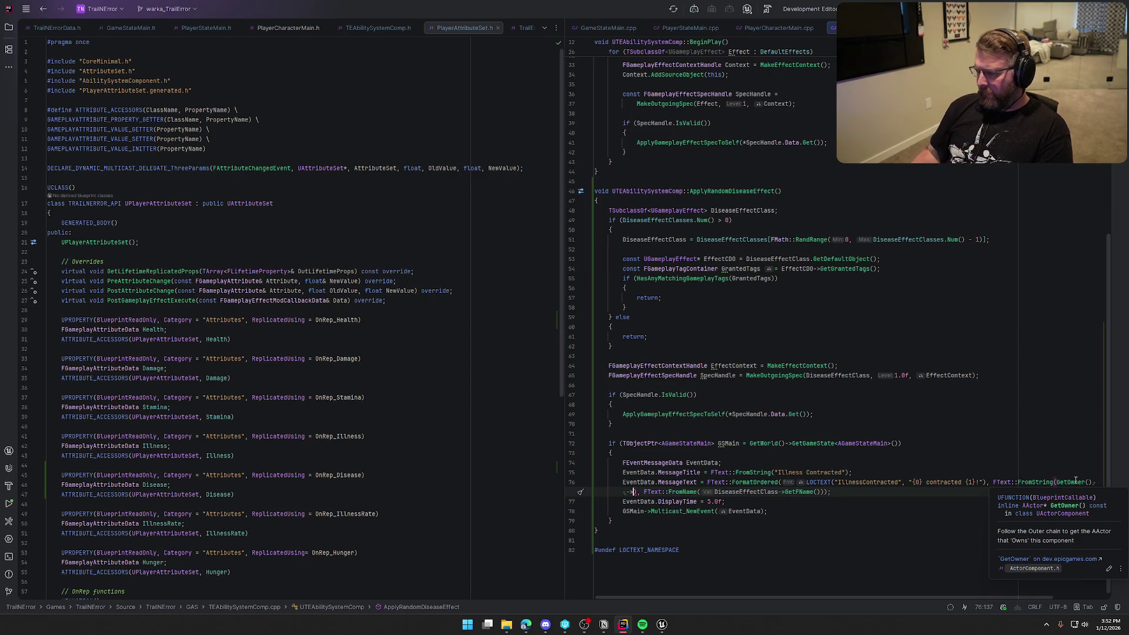
left_click(715, 453)
key("Return")
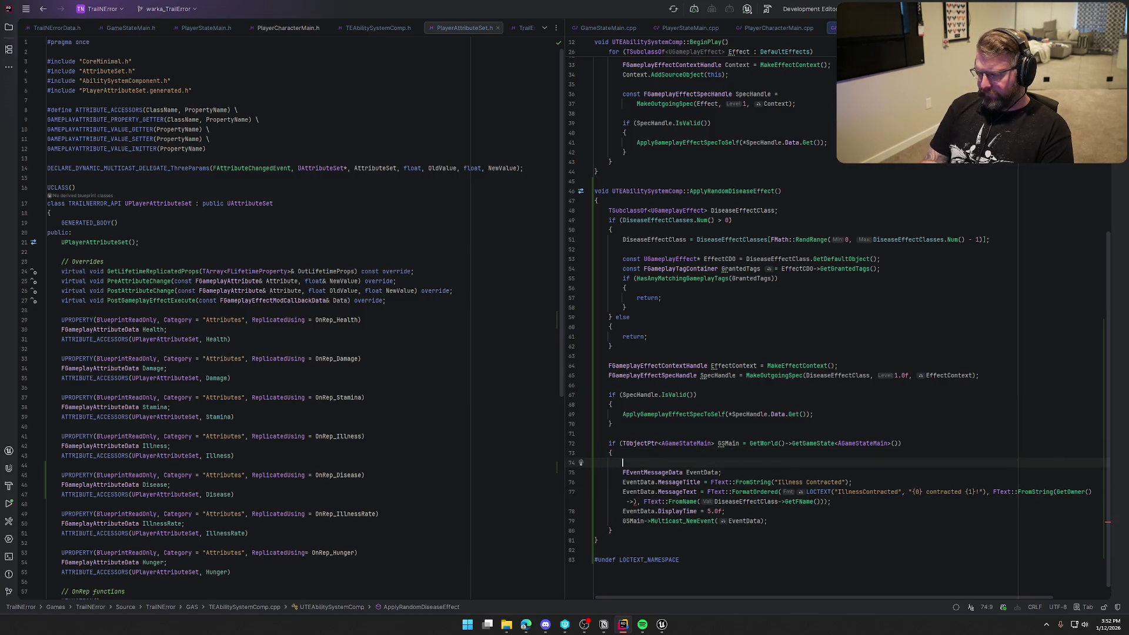
Declare a TObjectPtr<APlayerCharacterMain> PlayerChar cast from GetOwner().
type("TObjectPtr<>")
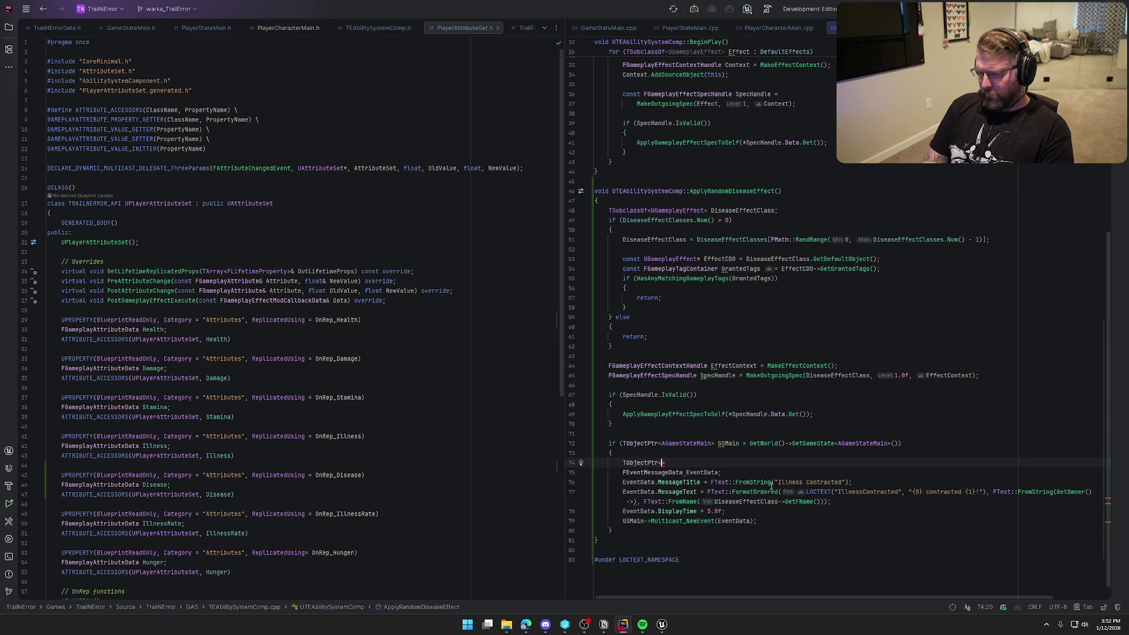
type("APlayerChar")
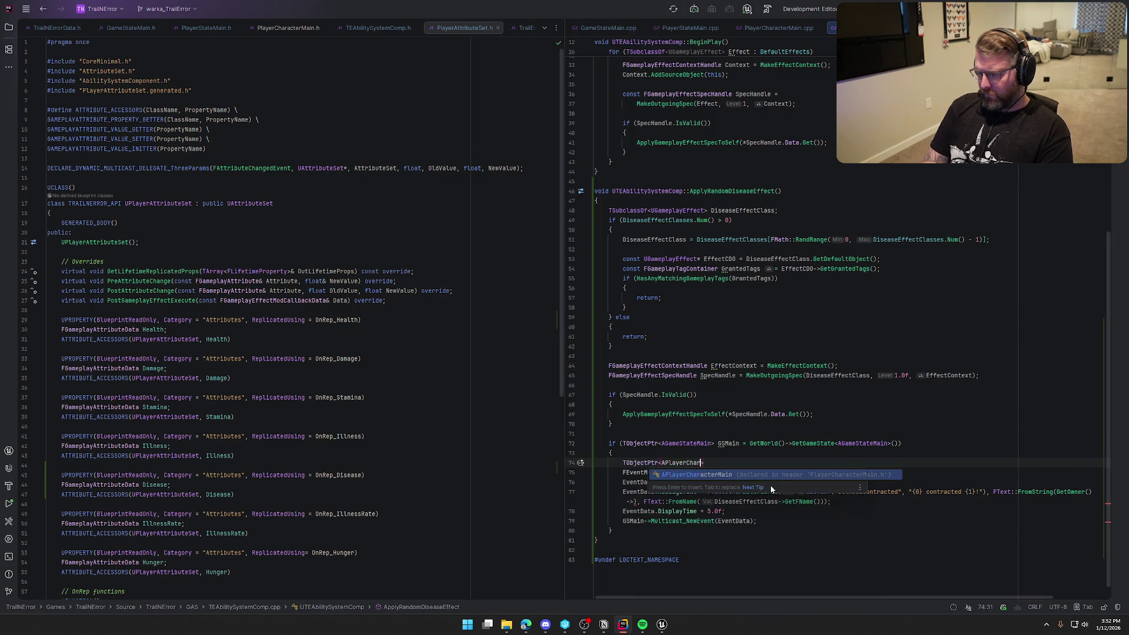
key("Return")
type(">")
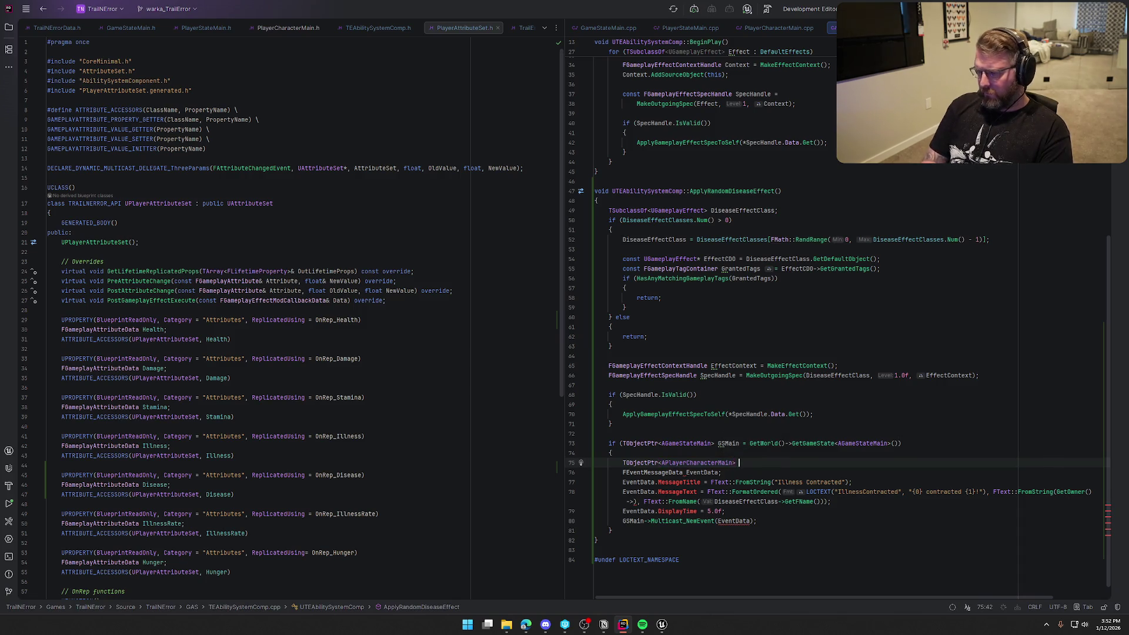
key("Tab")
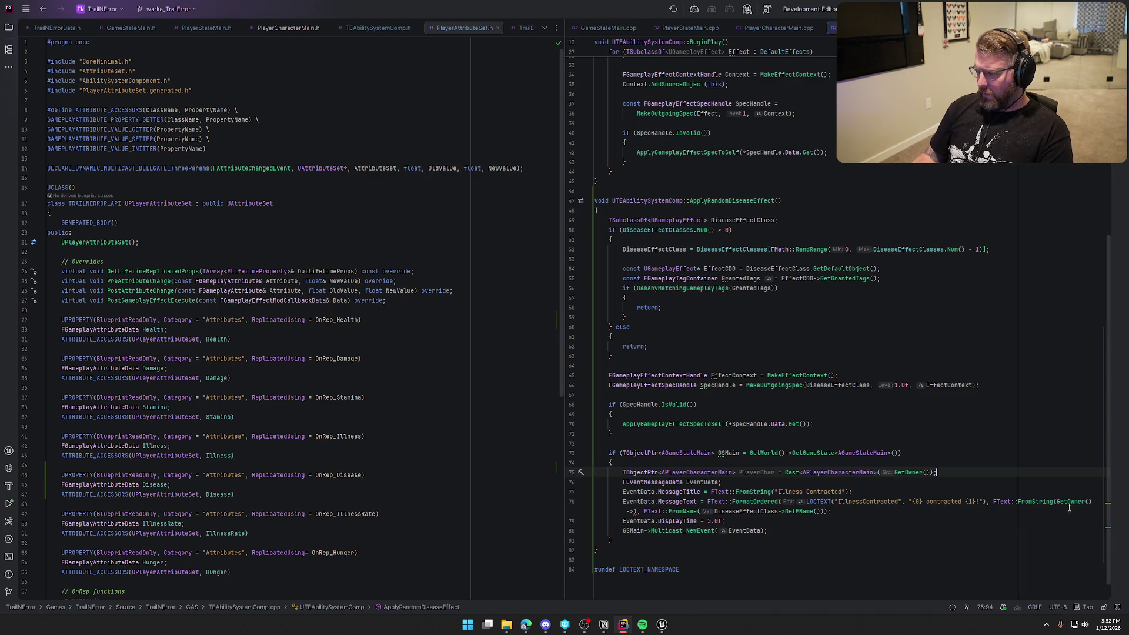
Pass PlayerChar->GetPlayerState()->GetPlayerName() to the message, then open DiseaseEffectClasses' declaration.
left_click_drag(1056, 501, 638, 511)
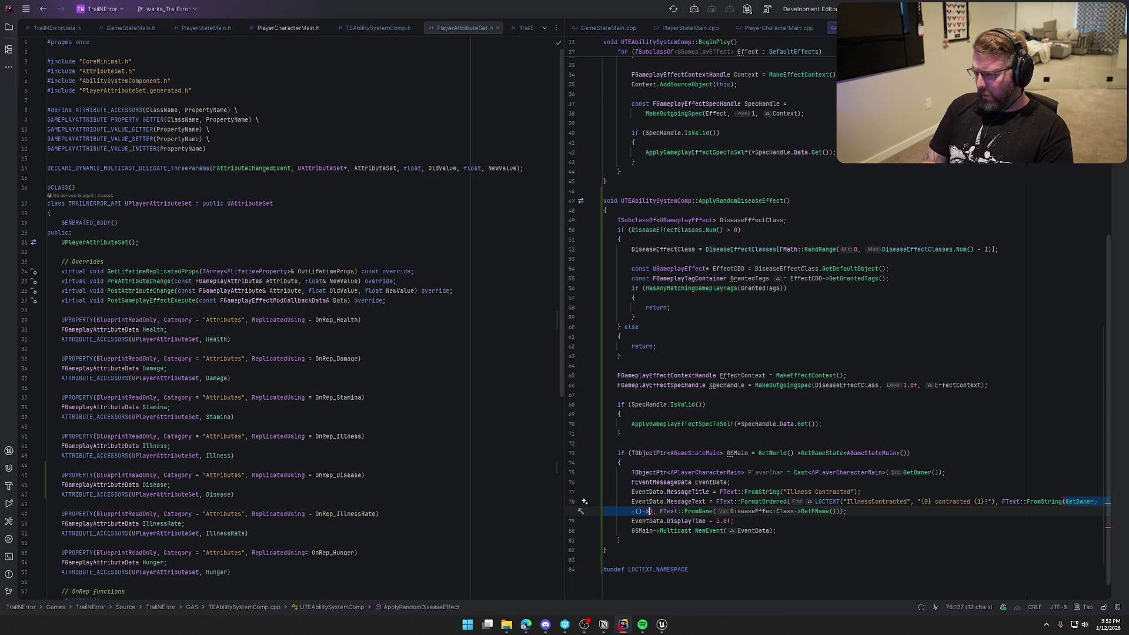
type("PlayerChar")
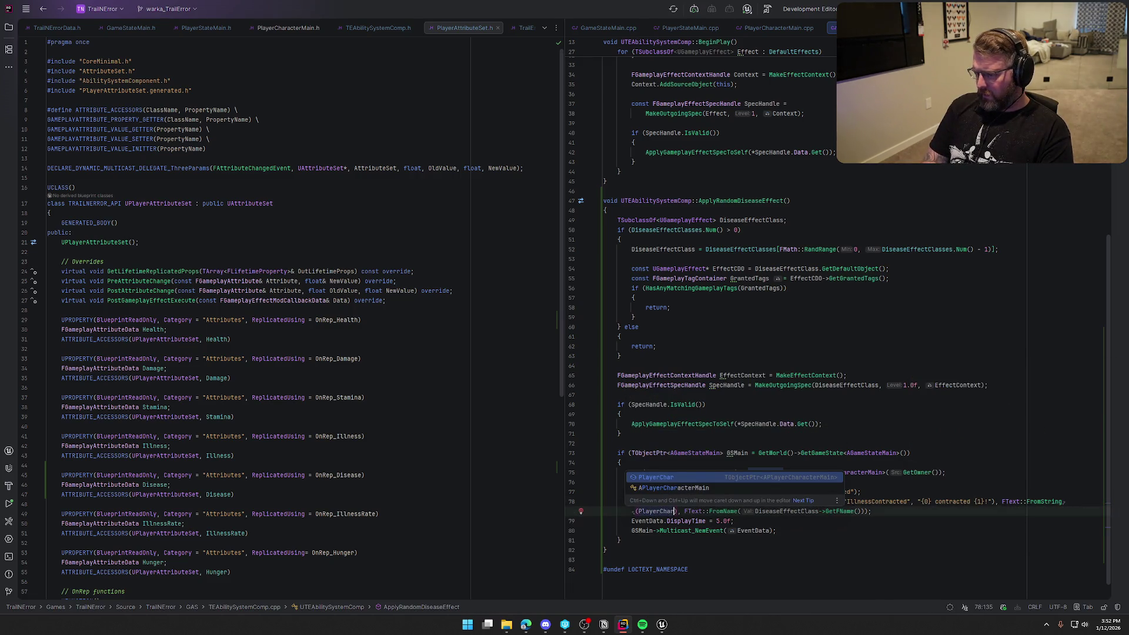
type("->")
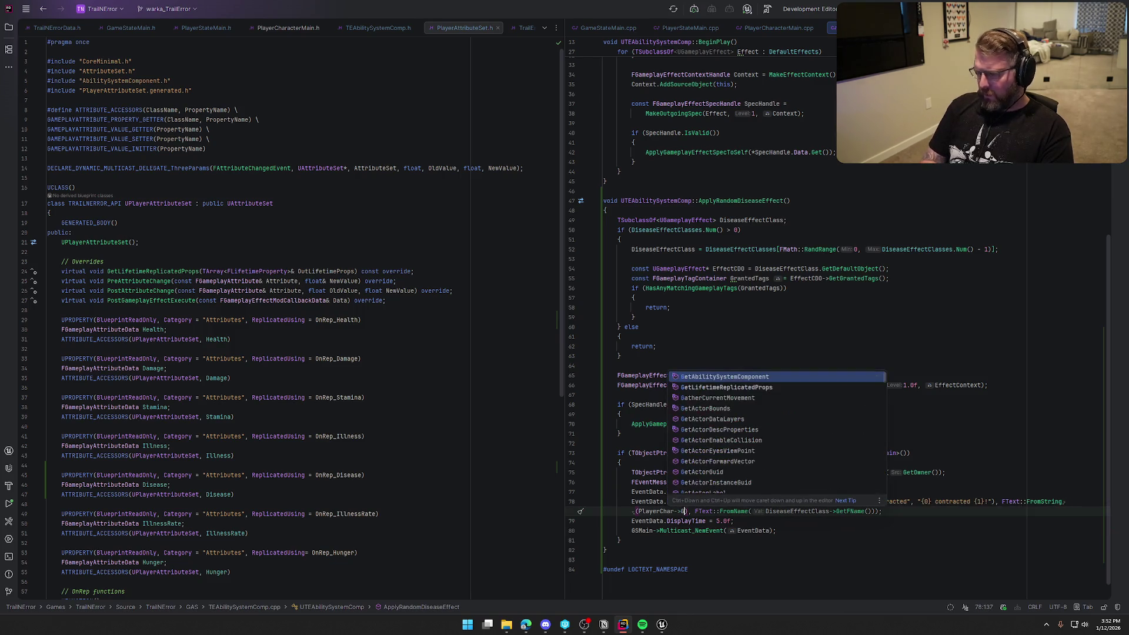
type("PlayerState")
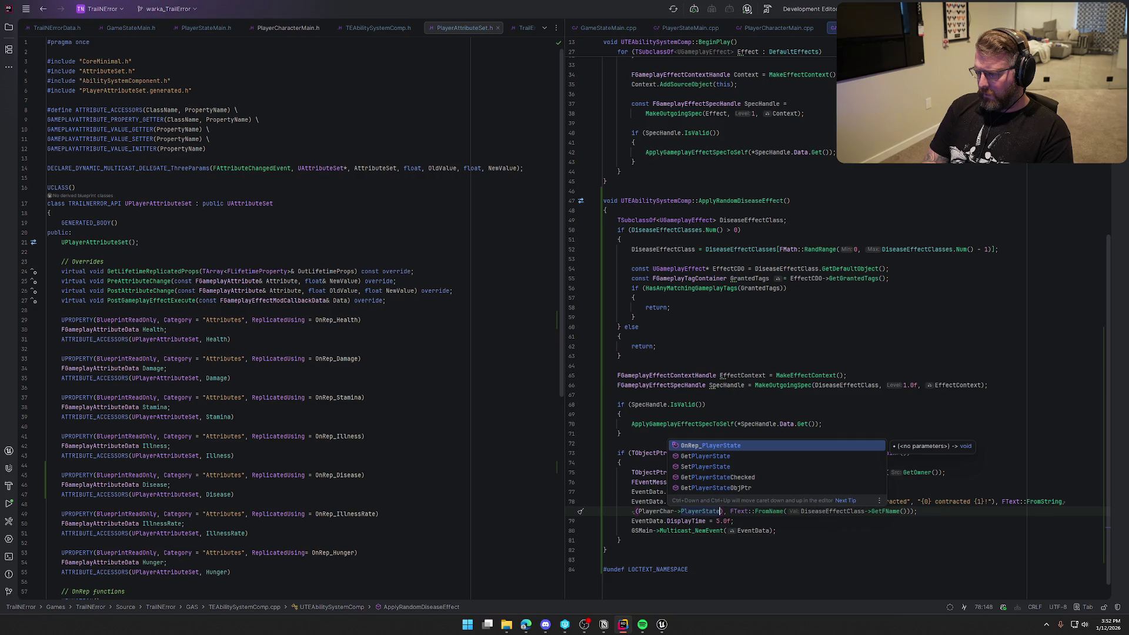
key("Down")
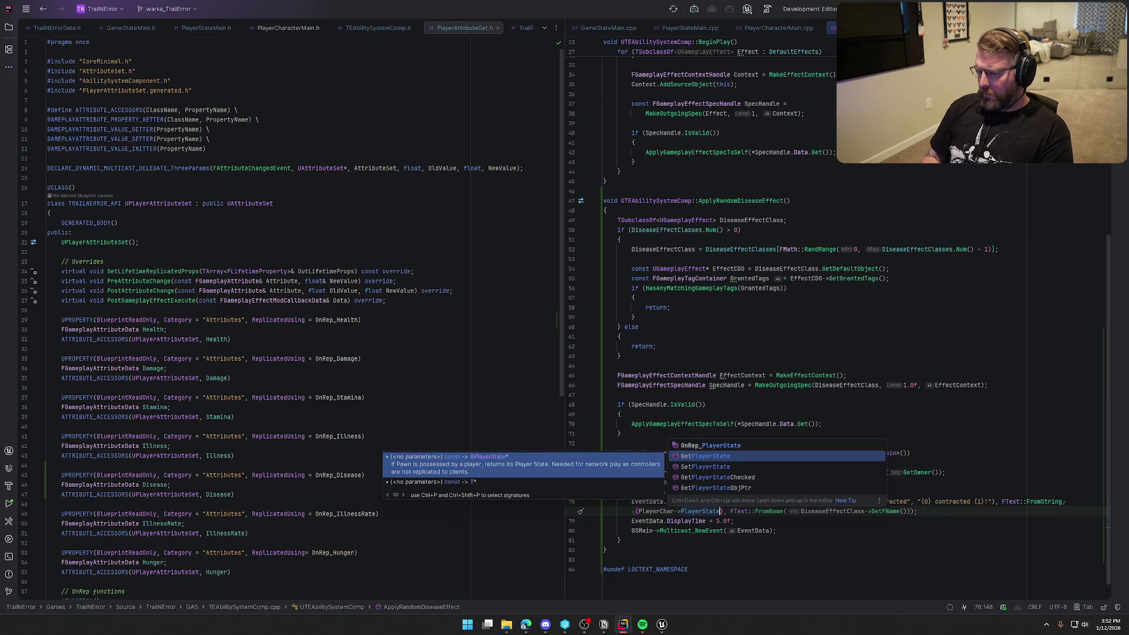
key("Return")
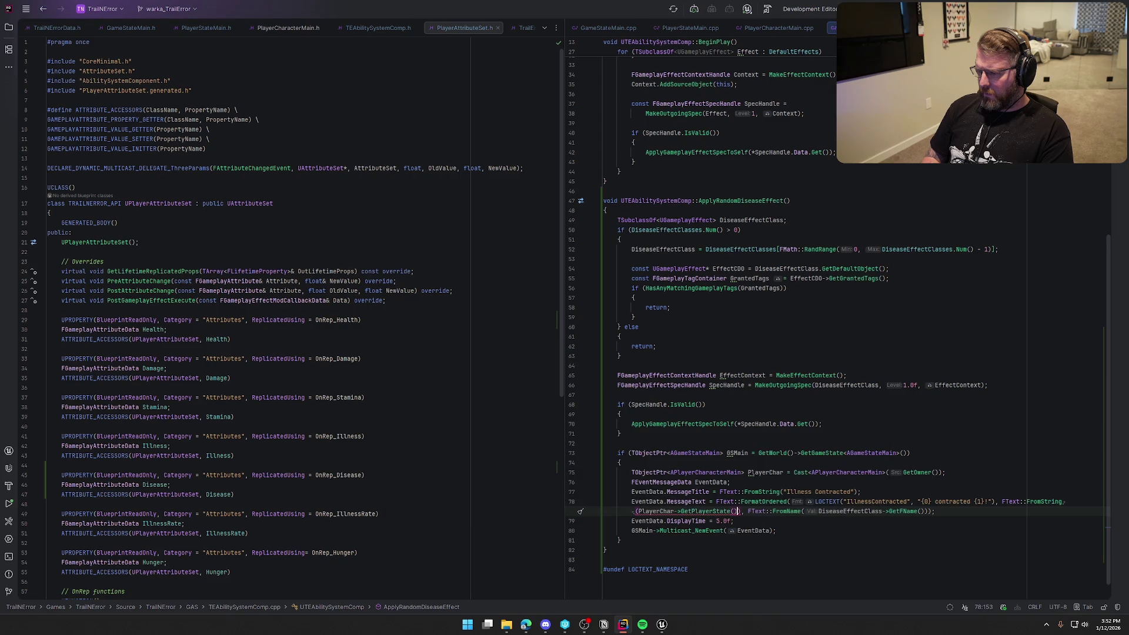
type("->")
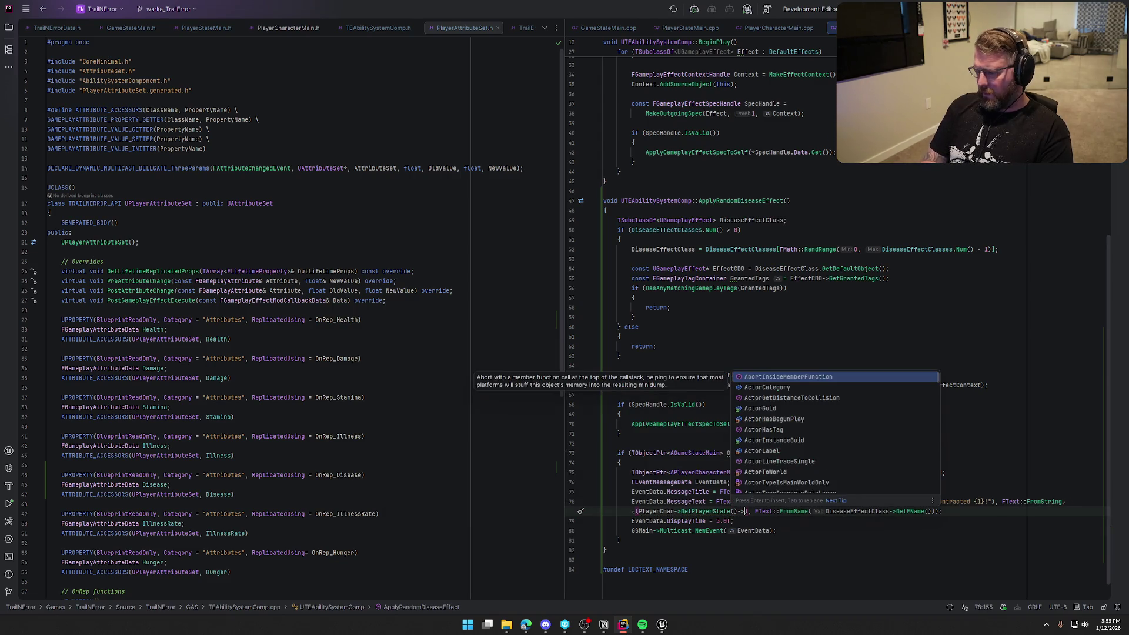
type("PlayerNam")
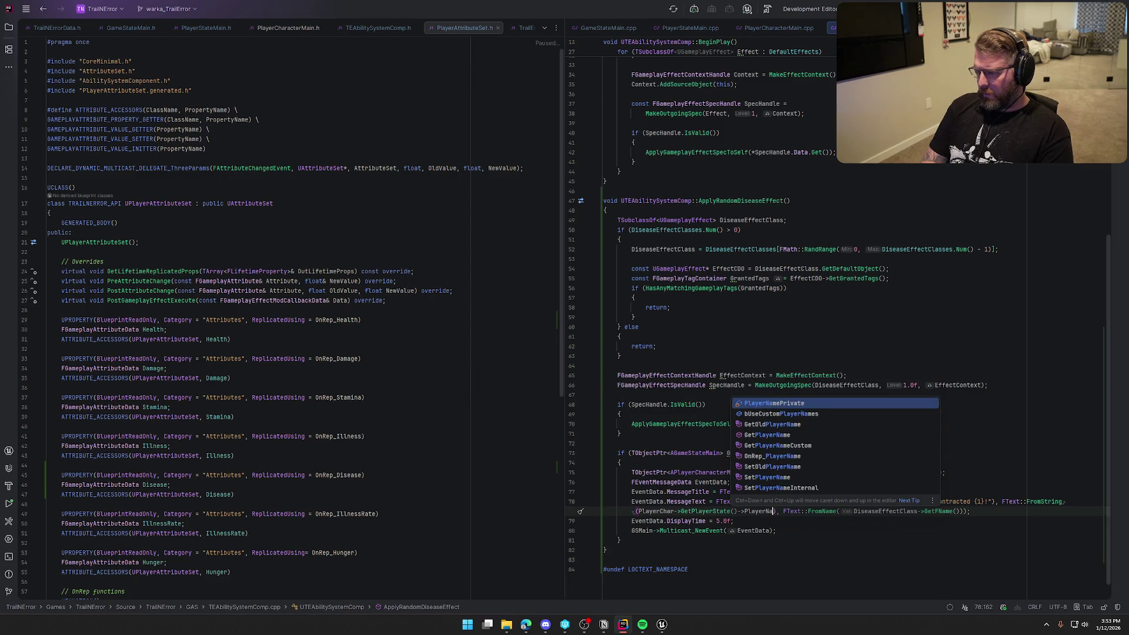
key("Down")
key("Down")
key("Down")
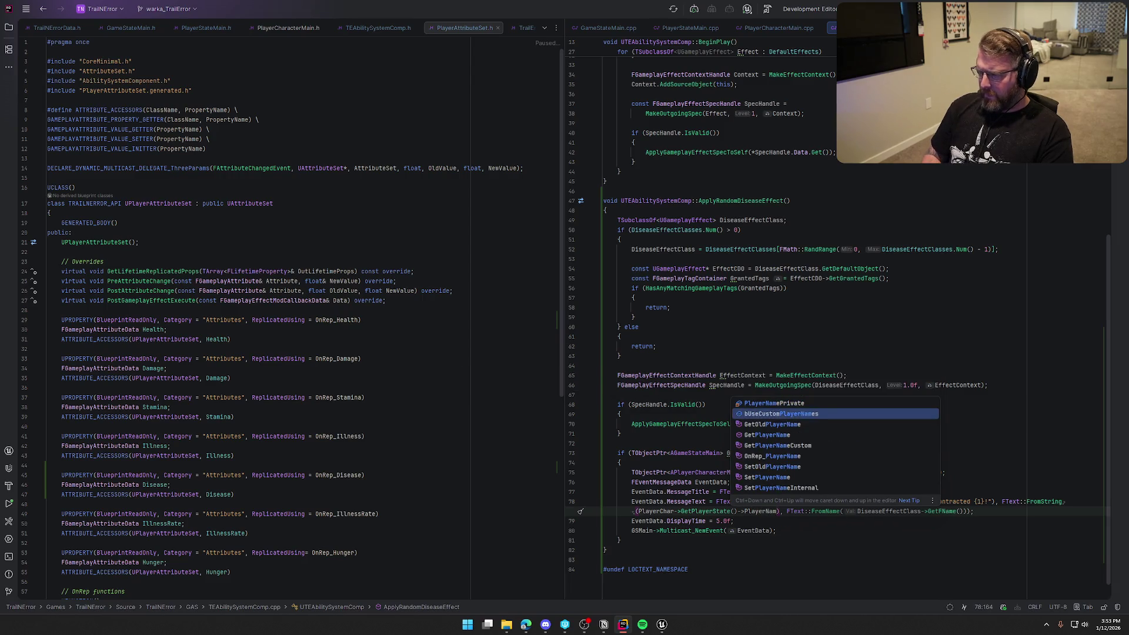
key("Return")
type(")")
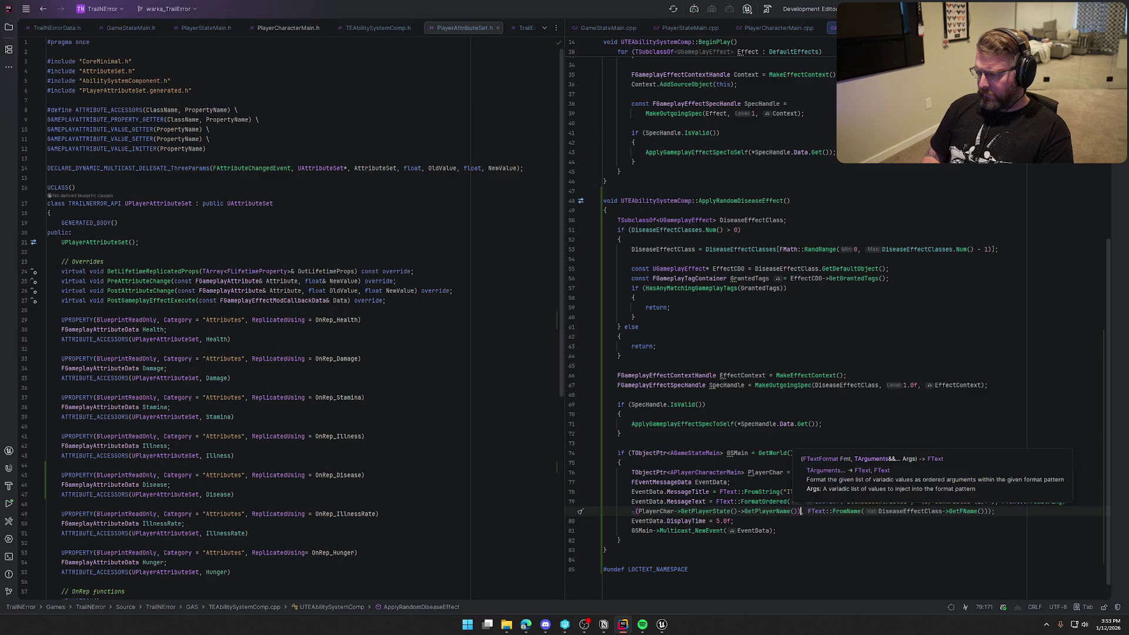
key("Escape")
type(",")
key("Right")
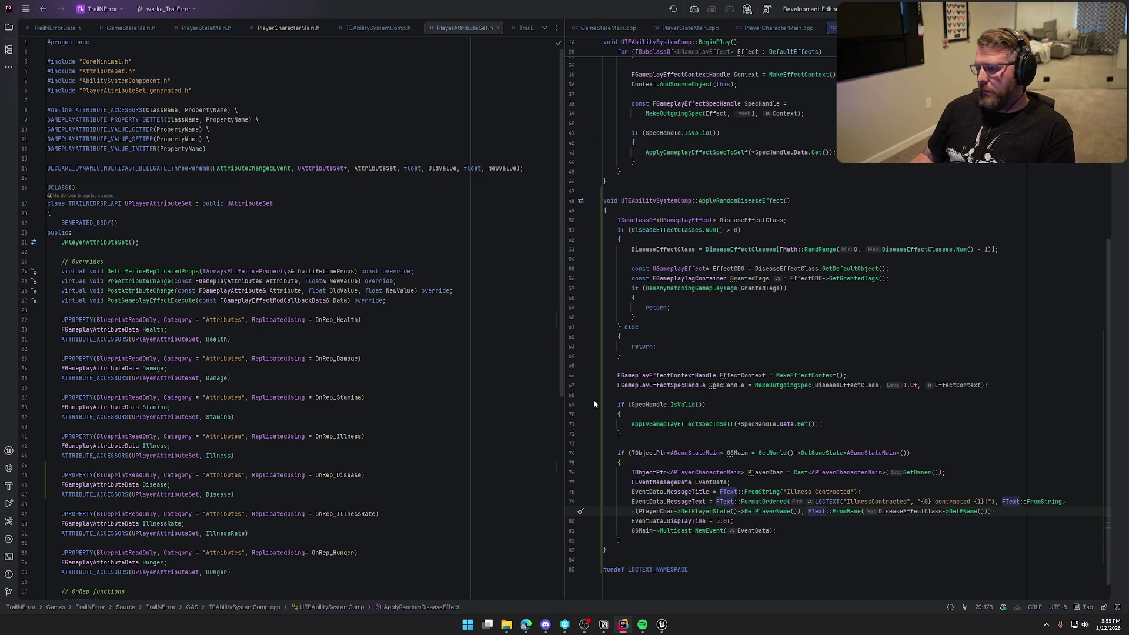
left_click(661, 231, "ctrl")
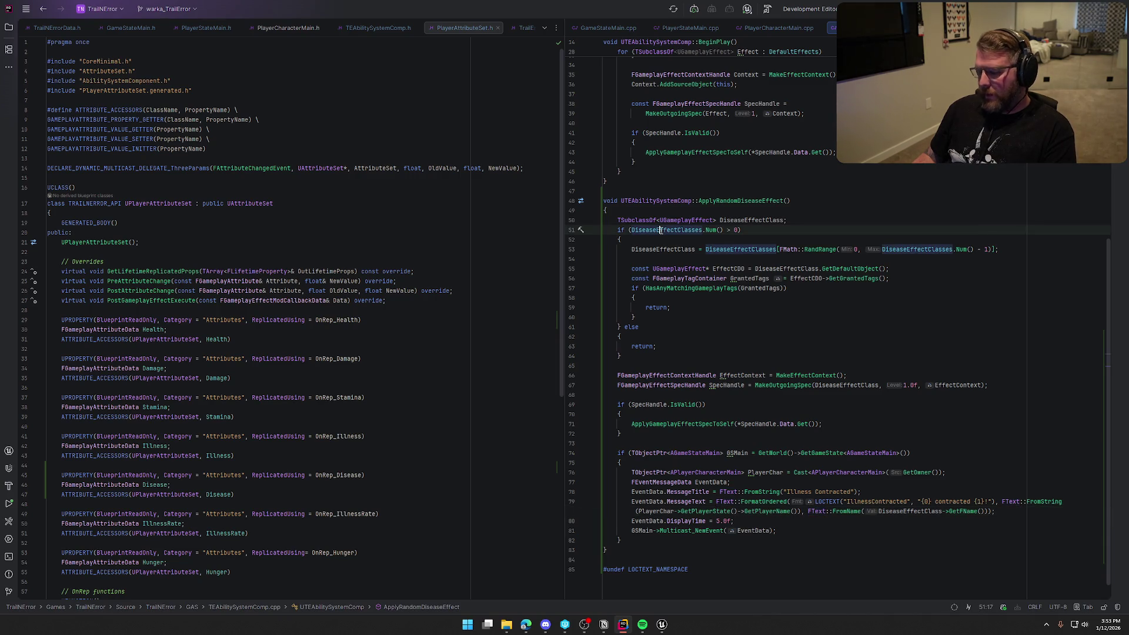
left_click(86, 312)
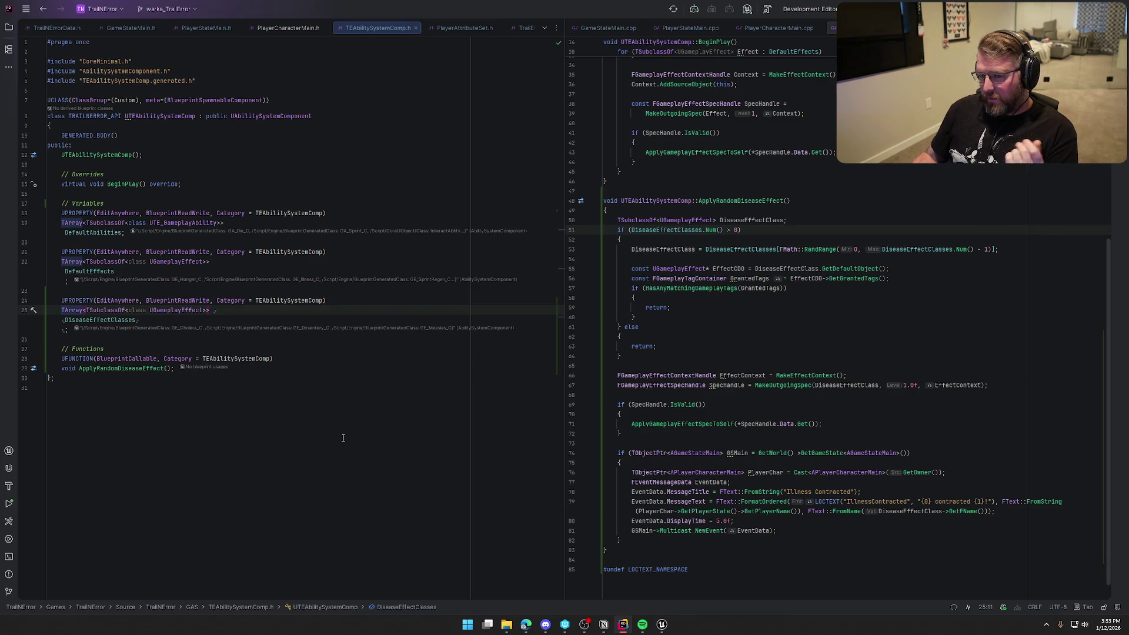
Change DiseaseEffectClasses from TArray to TMap with an FString key.
key("BackSpace")
key("BackSpace")
key("BackSpace")
type("Map")
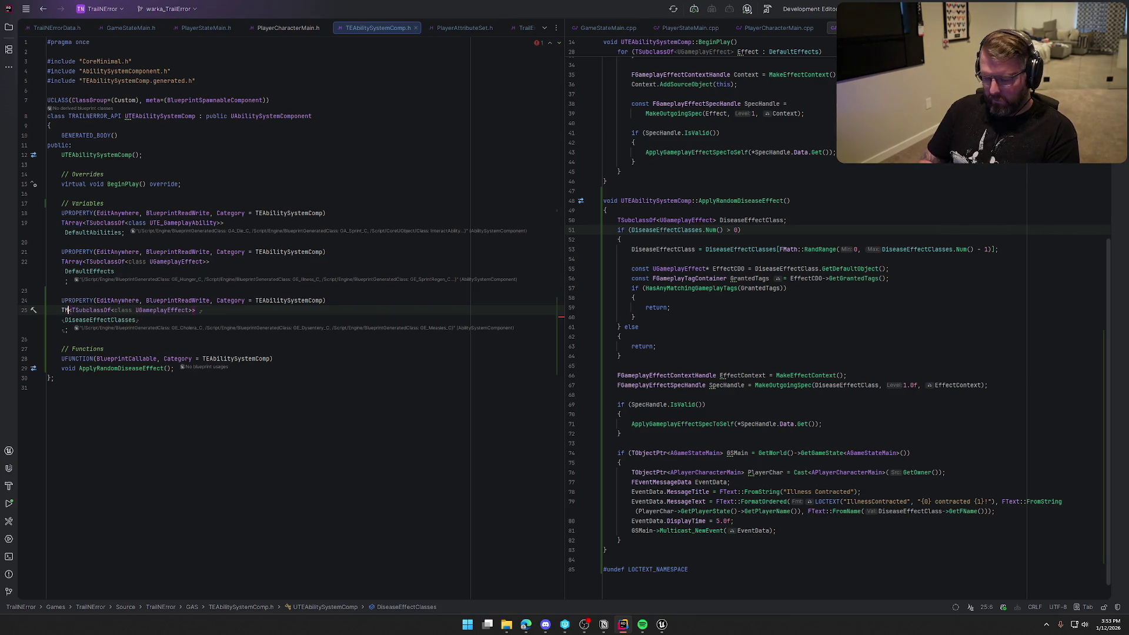
key("Return")
type("FText,")
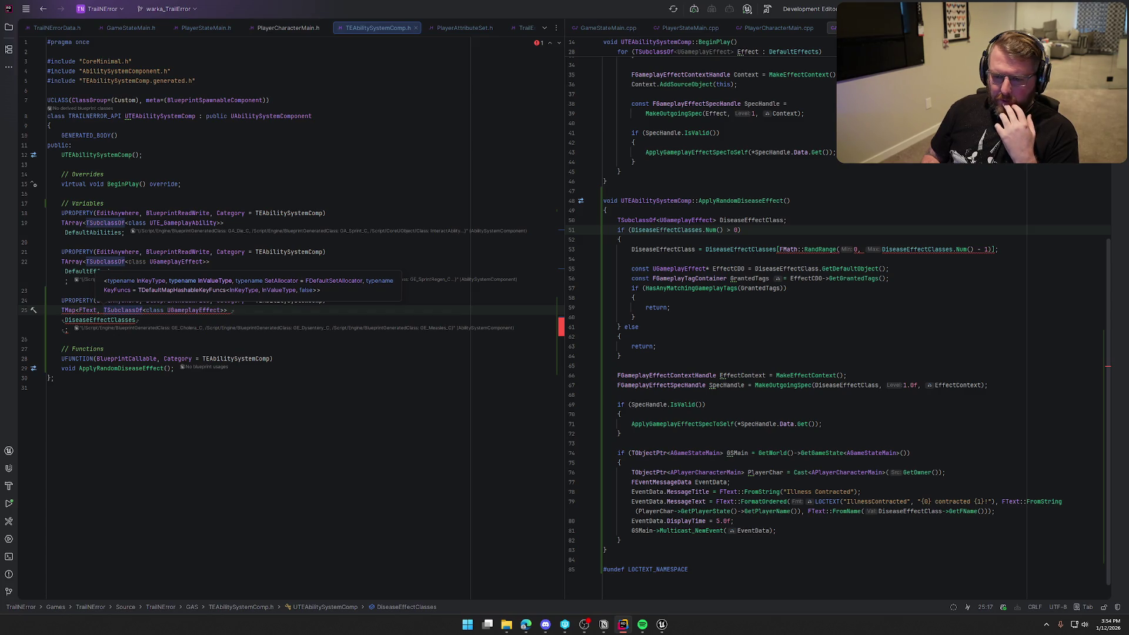
key("BackSpace")
key("BackSpace")
key("BackSpace")
type("int32")
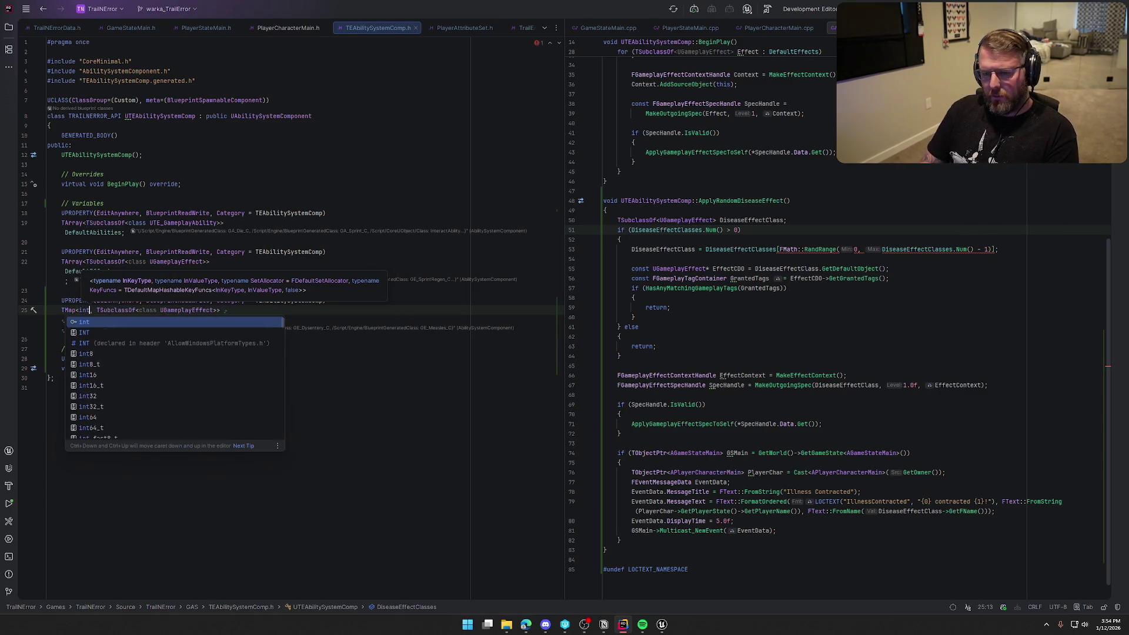
key("Escape")
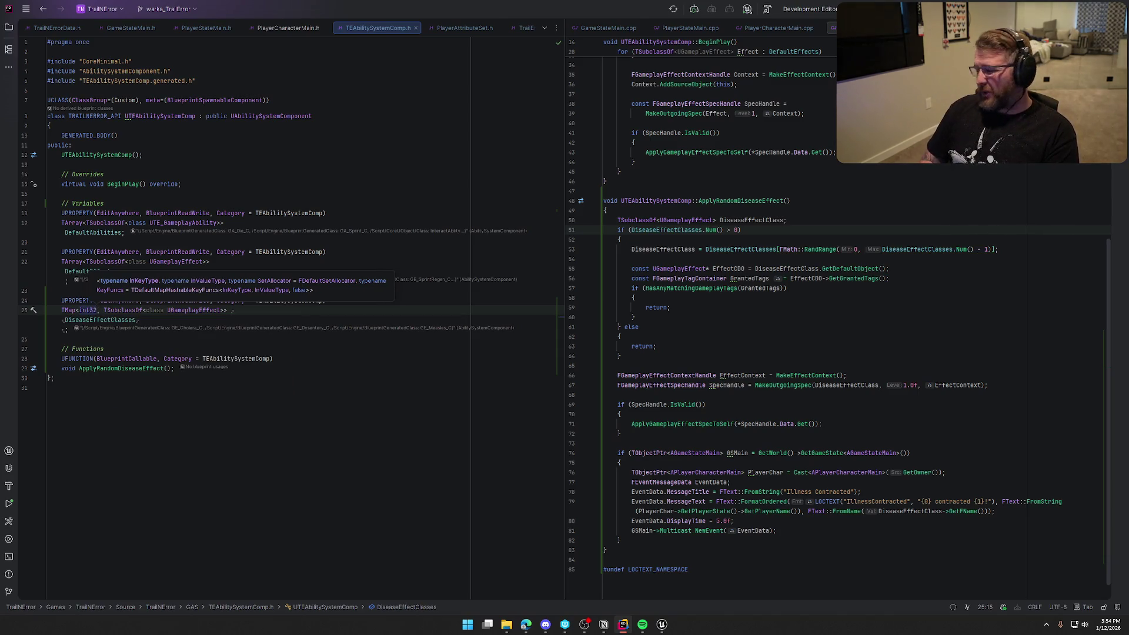
key("BackSpace")
key("BackSpace")
key("BackSpace")
type("FString")
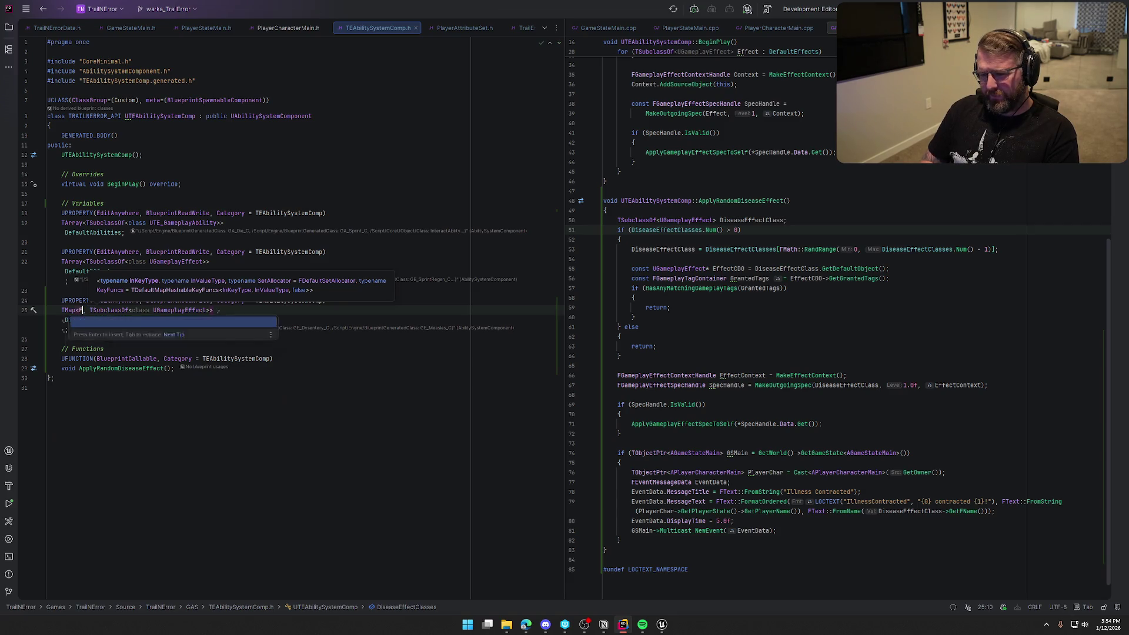
key("Right")
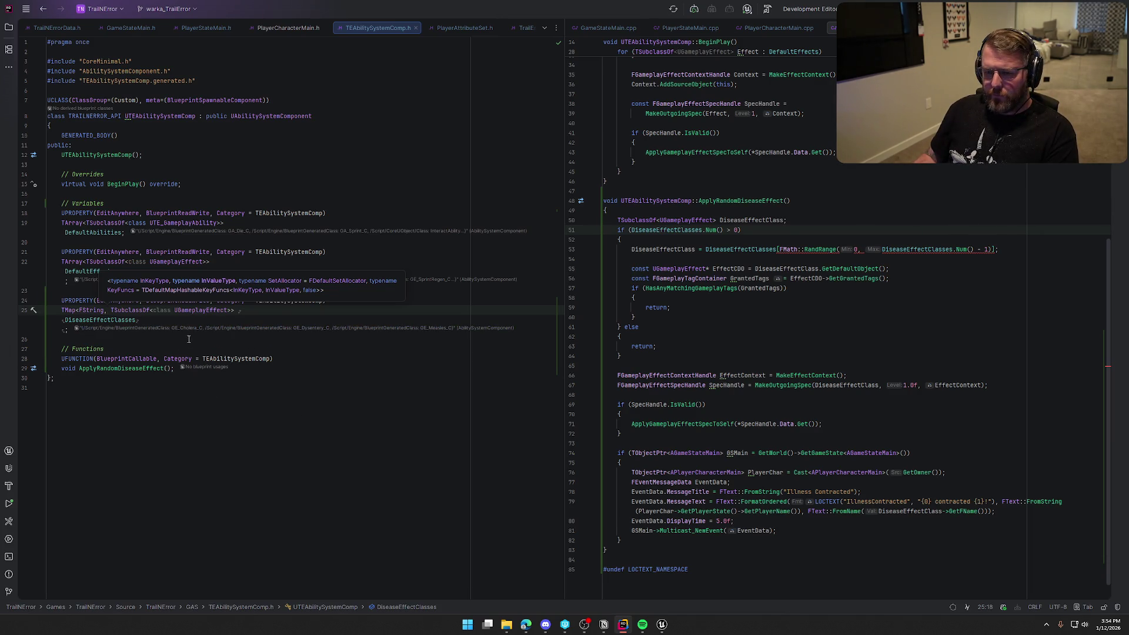
Remove the 'class' keyword from TSubclassOf<UGameplayEffect> in the declaration.
left_click(276, 322)
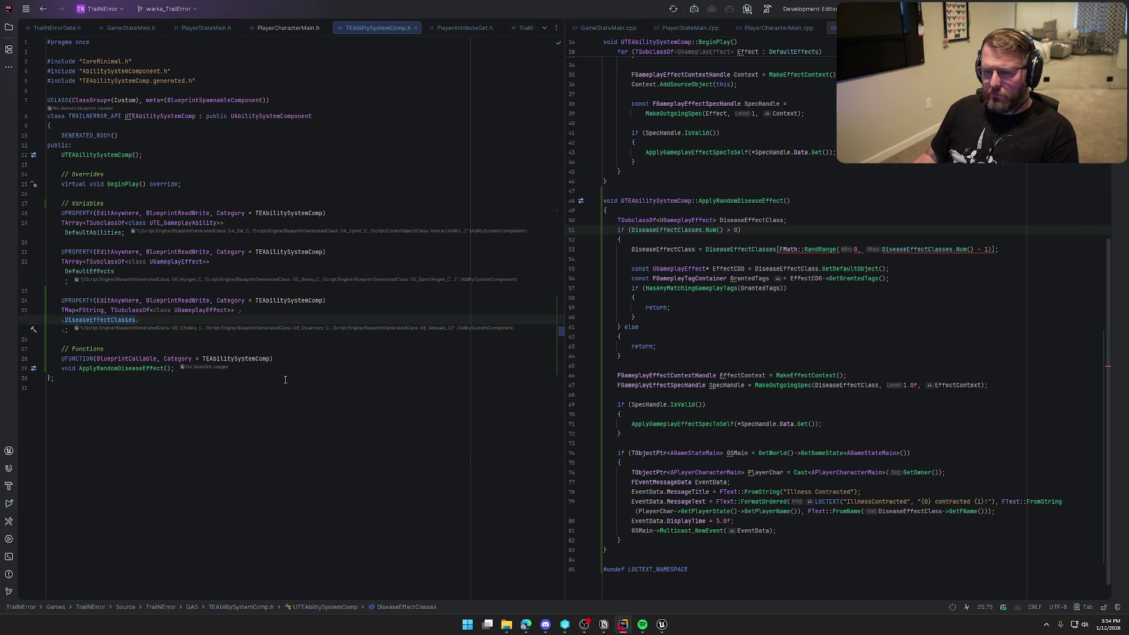
left_click(163, 314)
key("ctrl+BackSpace")
key("ctrl+End")
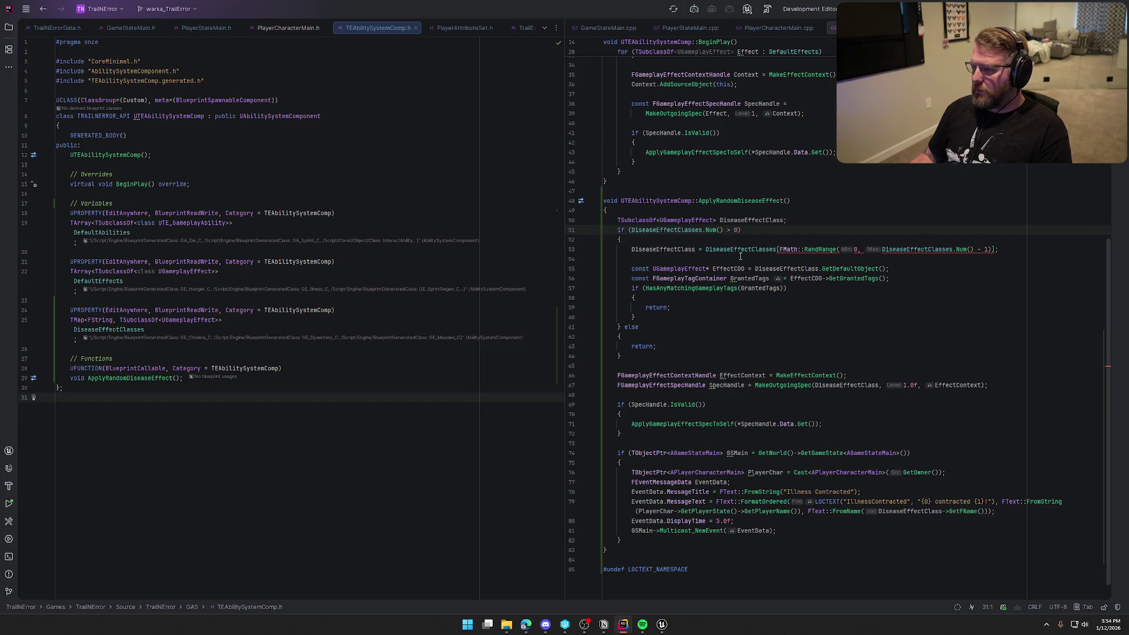
In ApplyRandomDiseaseEffect, replace the map-indexed random lookup with the DiseaseEffectClasses.Array()[FMath::RandRange(...)] suggestion.
mouse_move(820, 252)
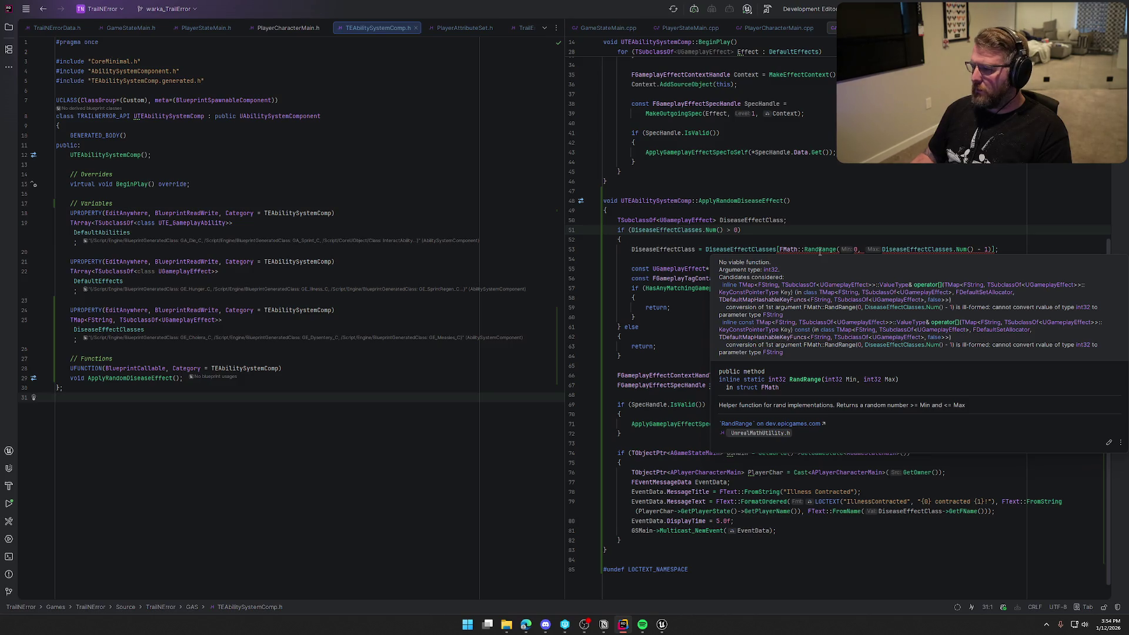
left_click(819, 251)
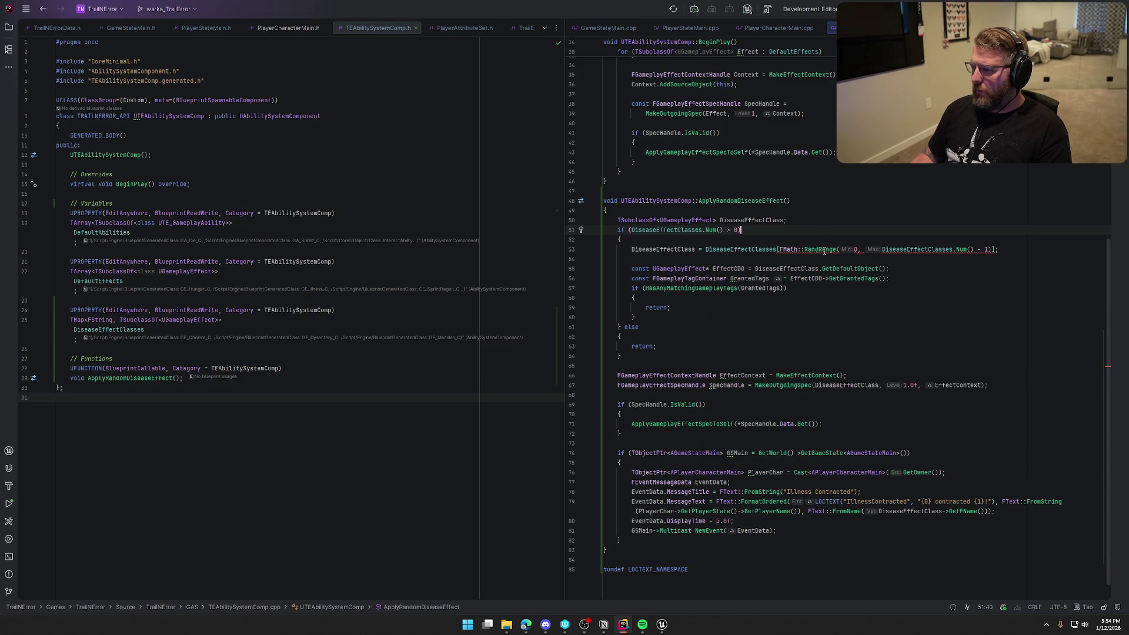
left_click(777, 249)
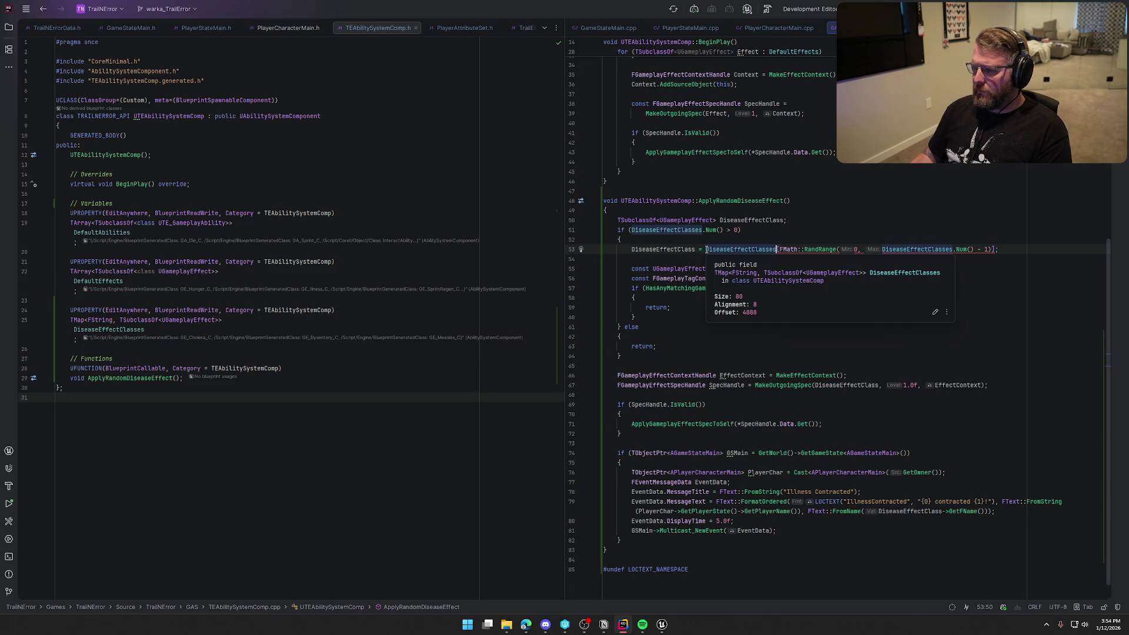
key("ctrl+w")
key("BackSpace")
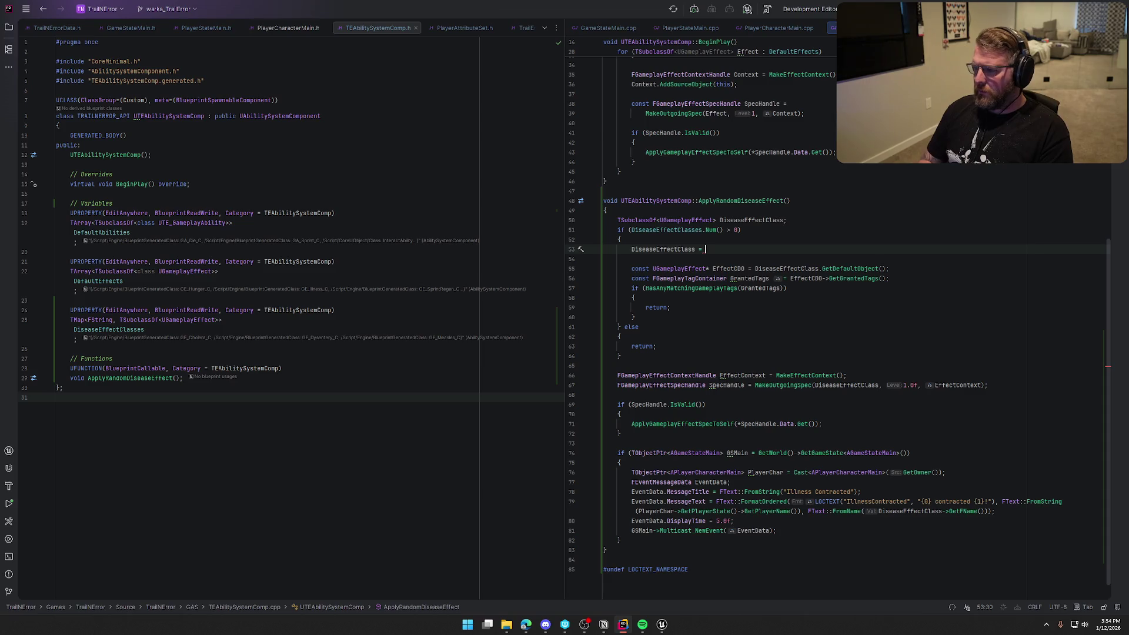
key("Tab")
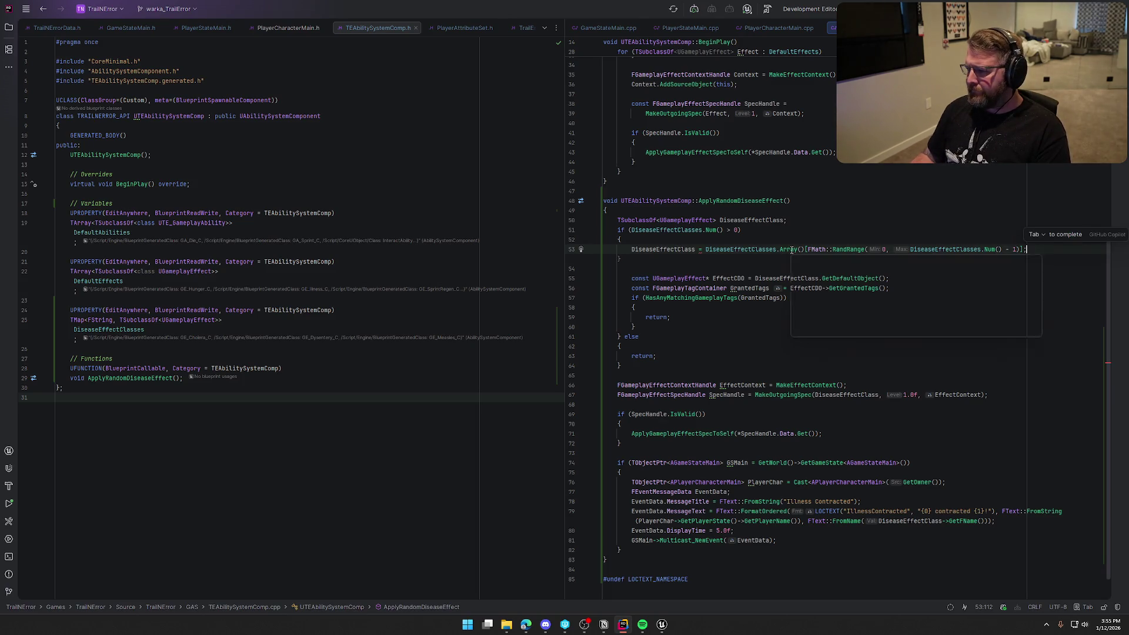
Reject the suggested extra closing brace and insert a blank line above the random pick.
mouse_move(791, 249)
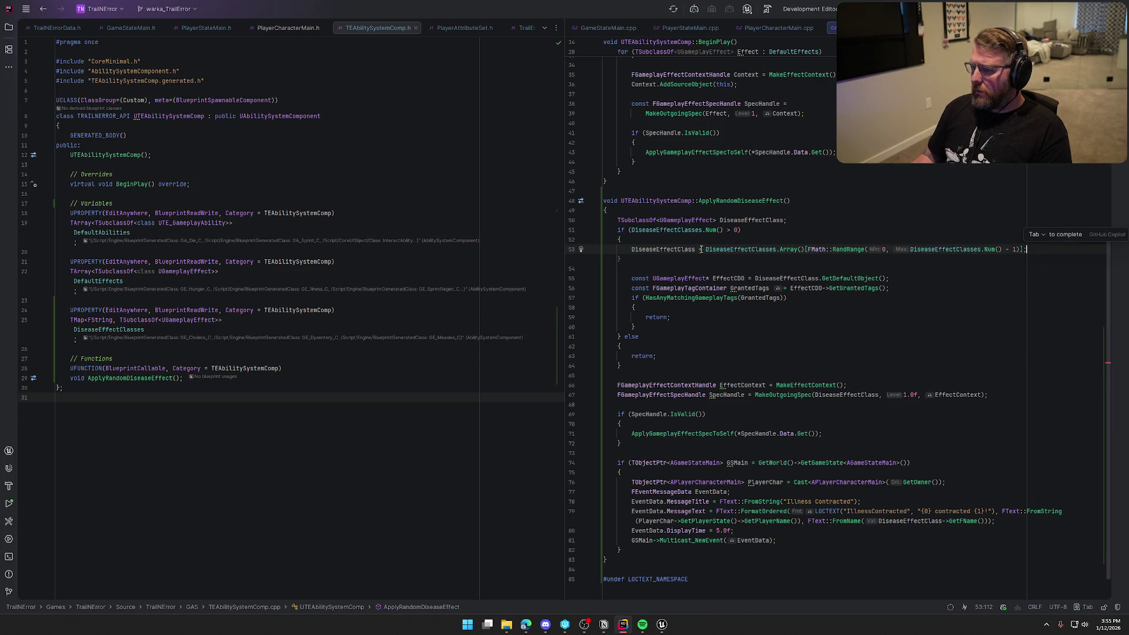
mouse_move(700, 249)
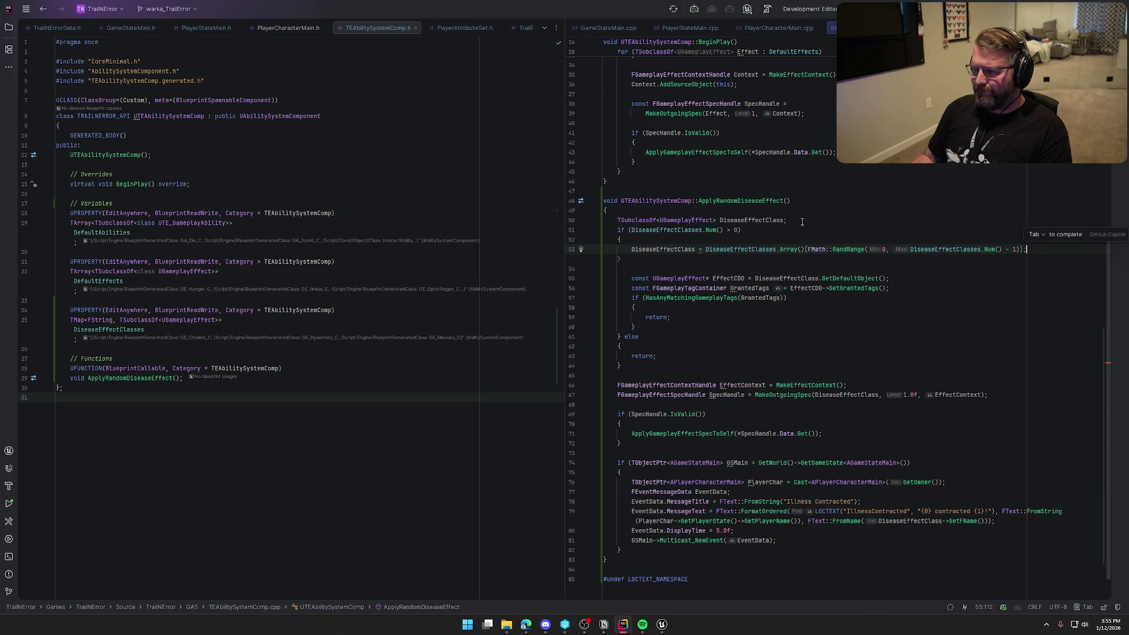
left_click(664, 260)
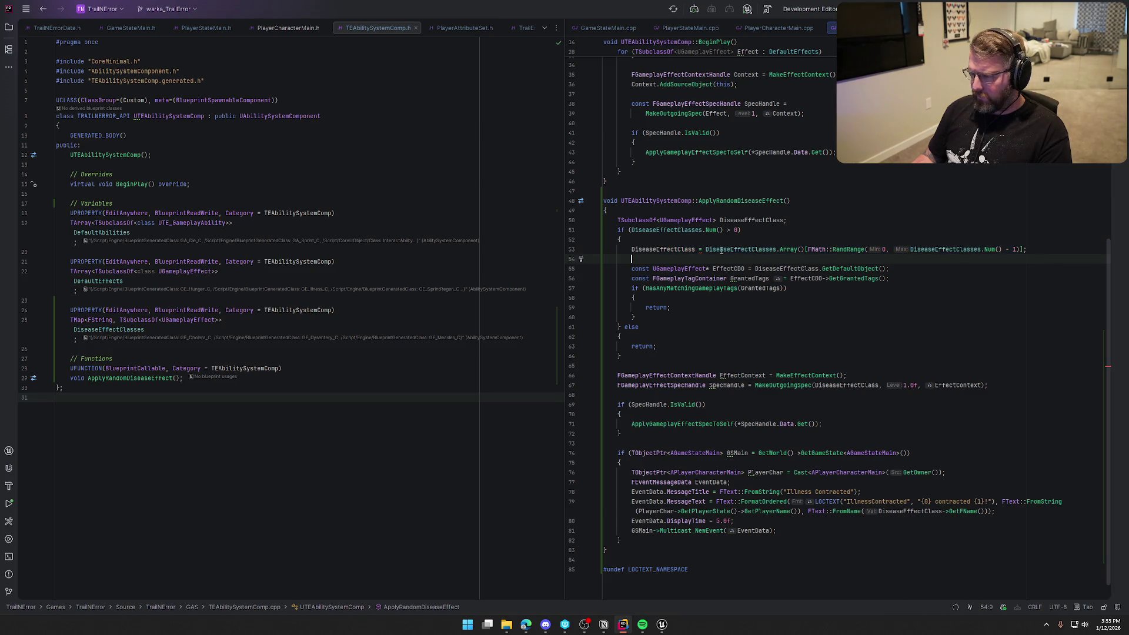
left_click(692, 242)
key("Return")
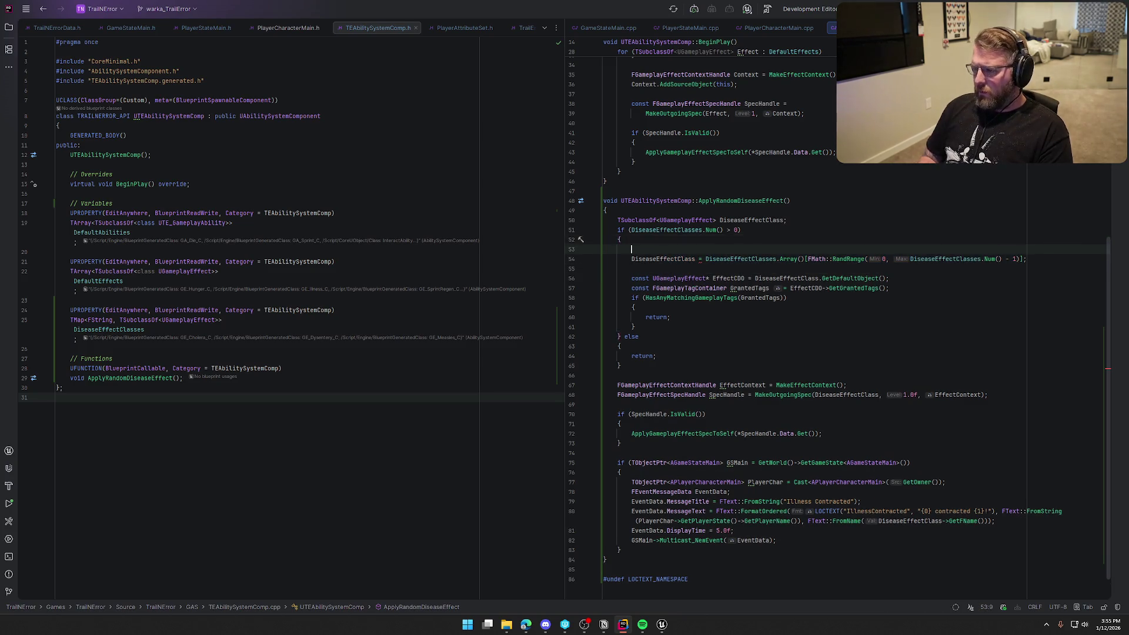
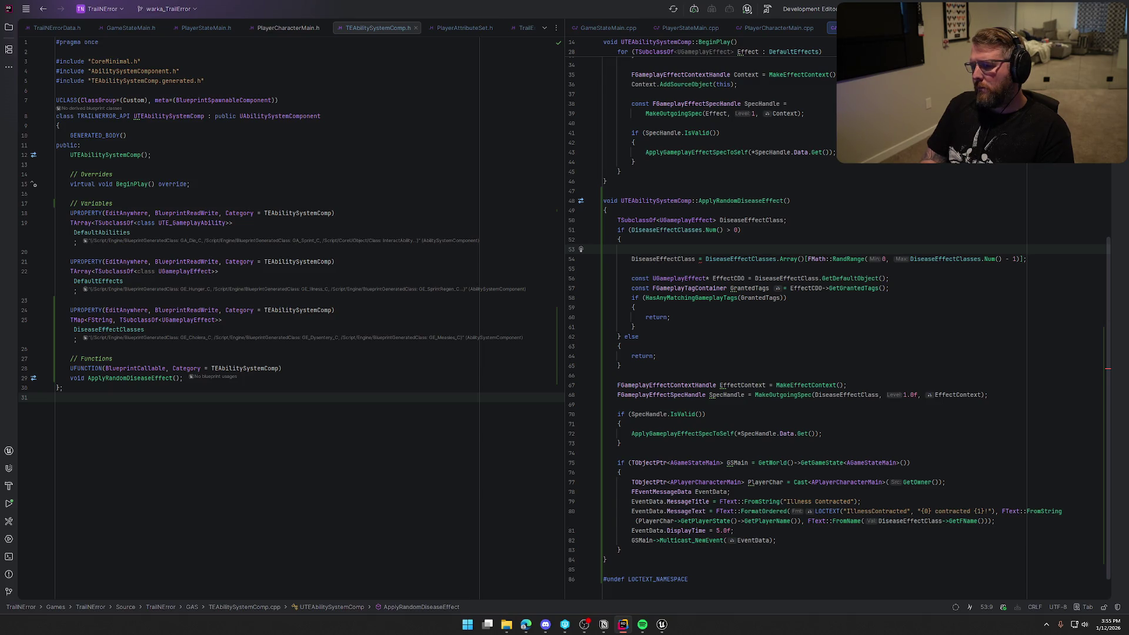
Add a DiseaseEffectClasses.GenerateValueArray() call to ApplyRandomDiseaseEffect.
type("Dis")
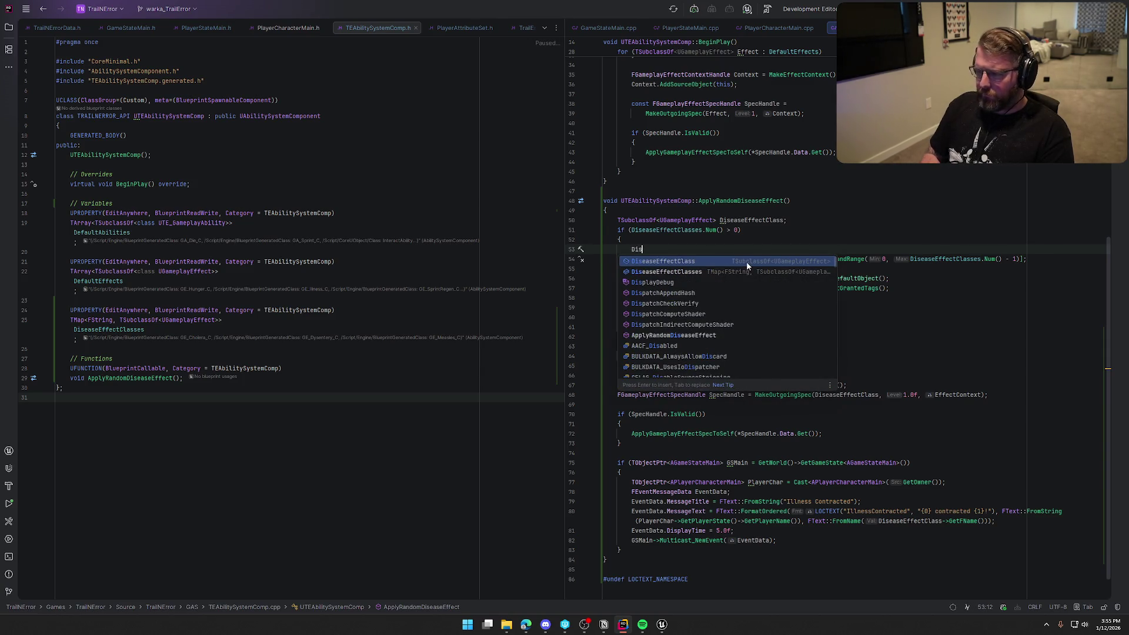
key("Down")
key("Return")
type(".")
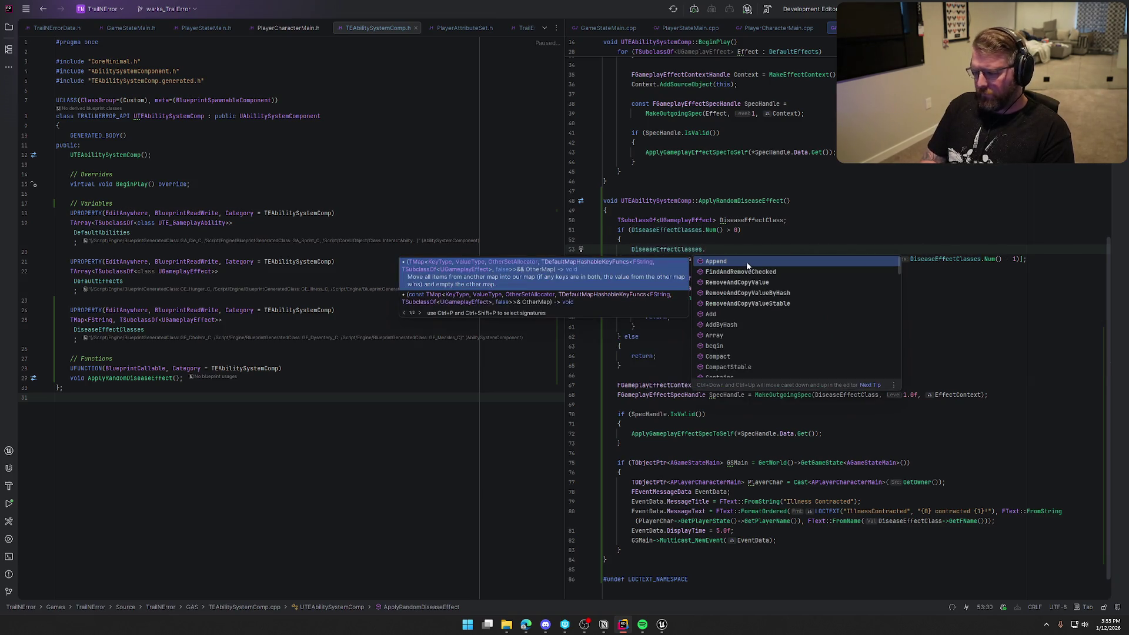
type("Val")
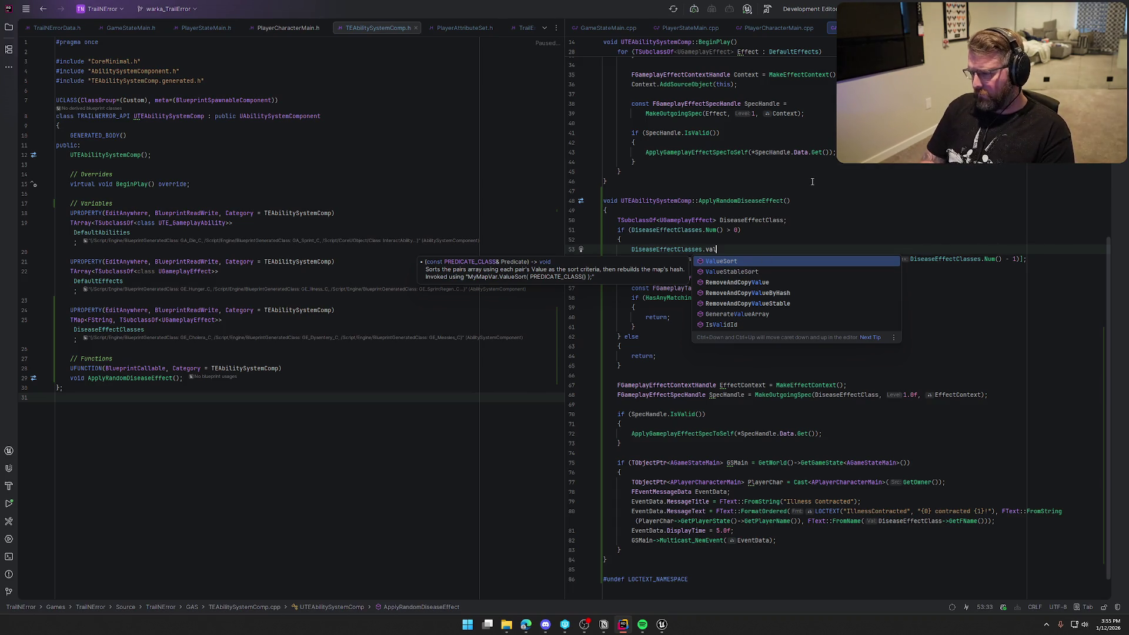
key("Down")
key("Down")
key("Down")
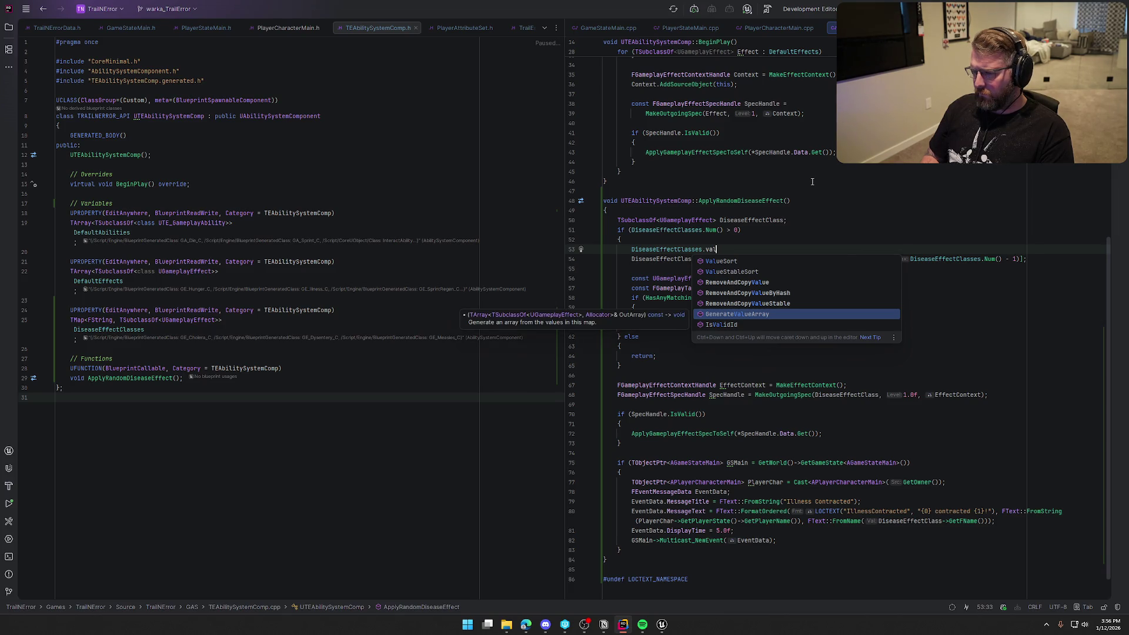
key("Return")
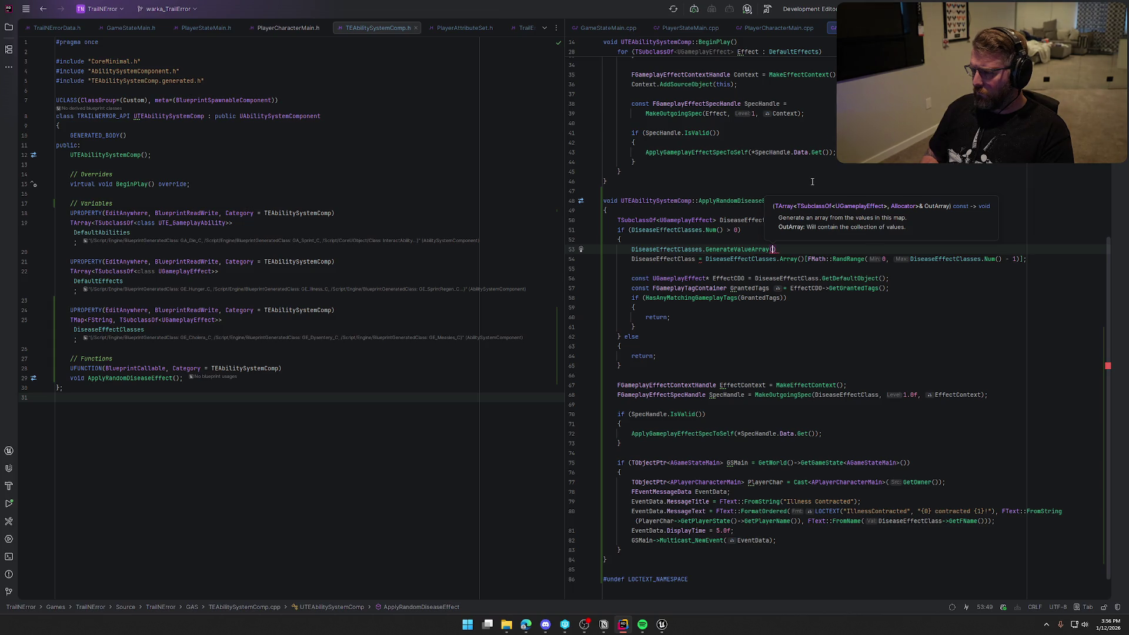
key("Escape")
type(";")
Declare TArray<TSubclassOf<UGameplayEffect>> NewEffects above it and pass NewEffects to GenerateValueArray.
key("Up")
key("Return")
type("TArray<")
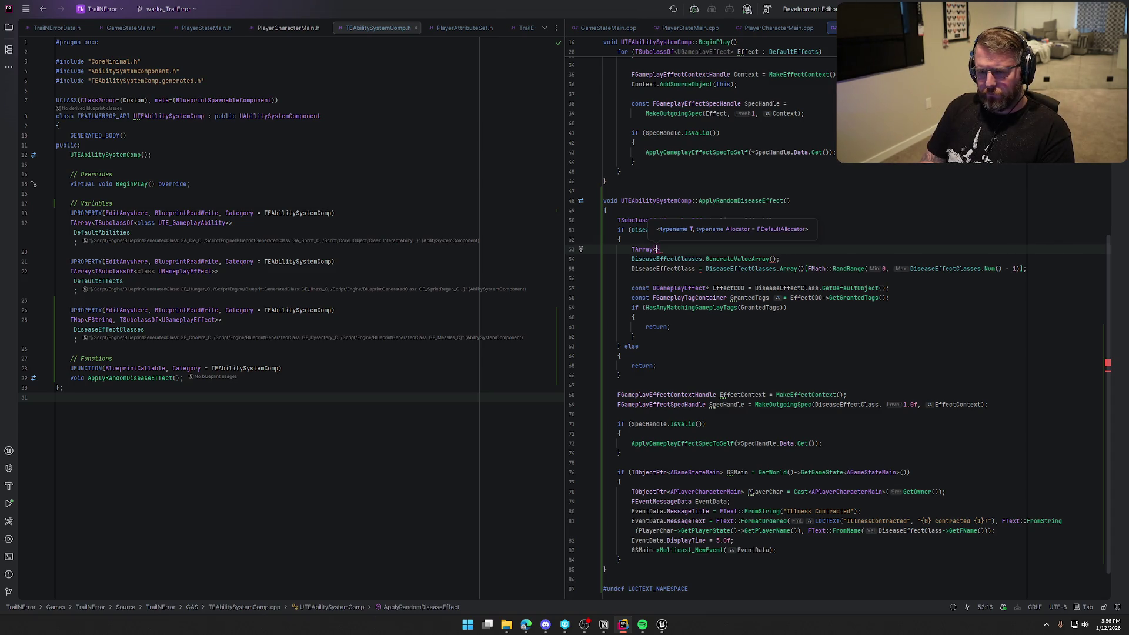
type("TSubclassOf<UGameplayEffect>> NewEffects;")
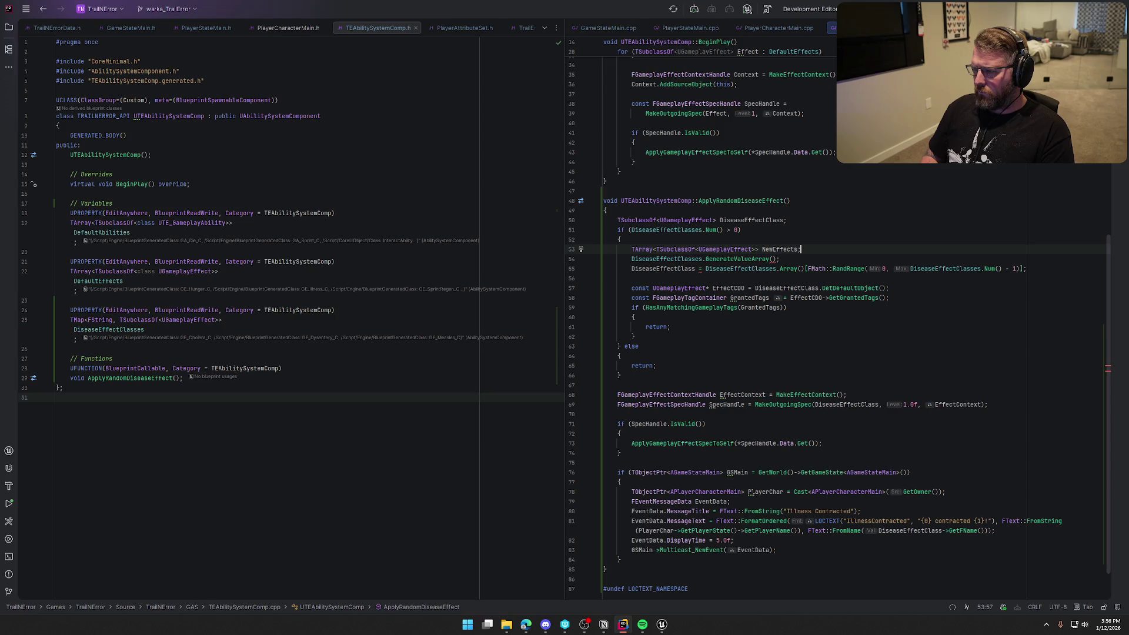
left_click(771, 259)
type("New")
key("Down")
key("Down")
key("Down")
key("Return")
key("End")
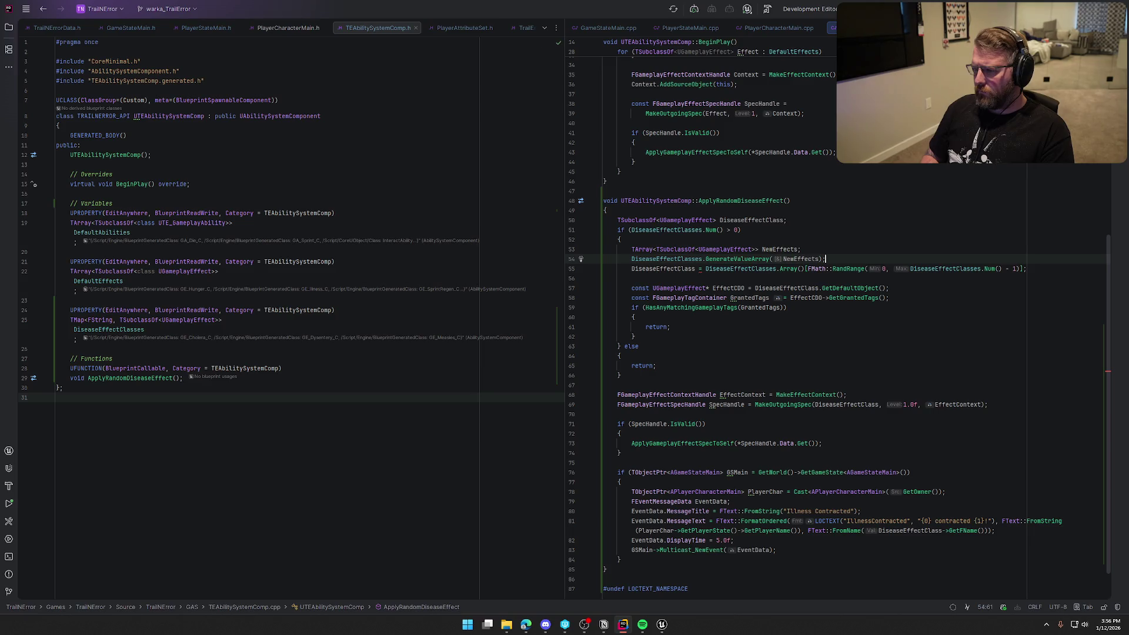
Pick the random effect with NewEffects[FMath::RandRange(0, NewEffects.Num() - 1)].
left_click(821, 269)
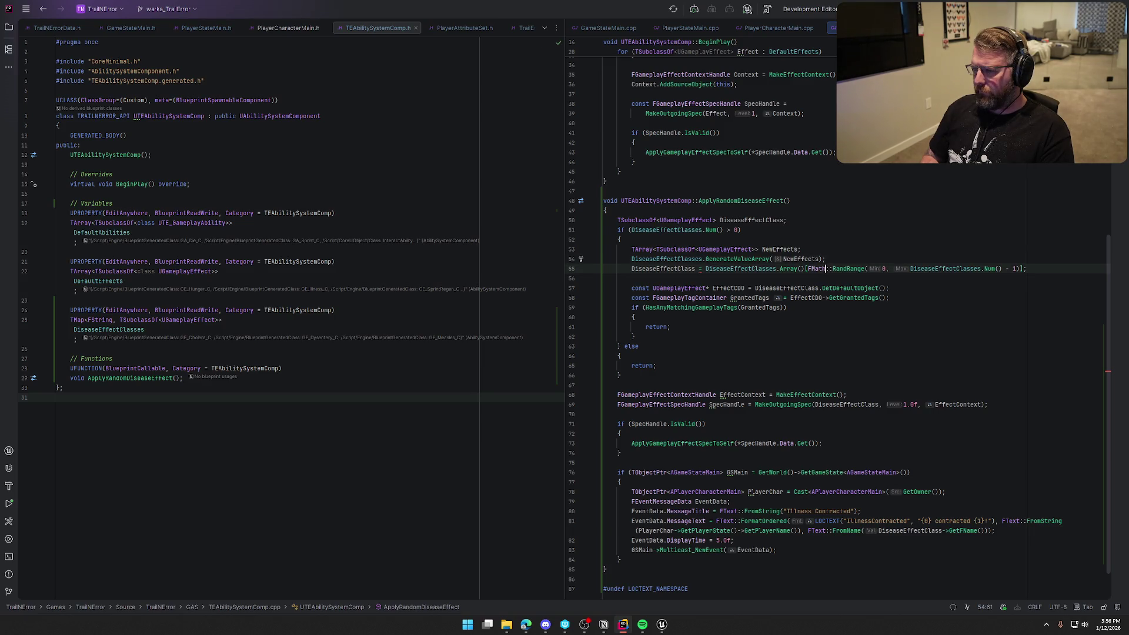
left_click(705, 269)
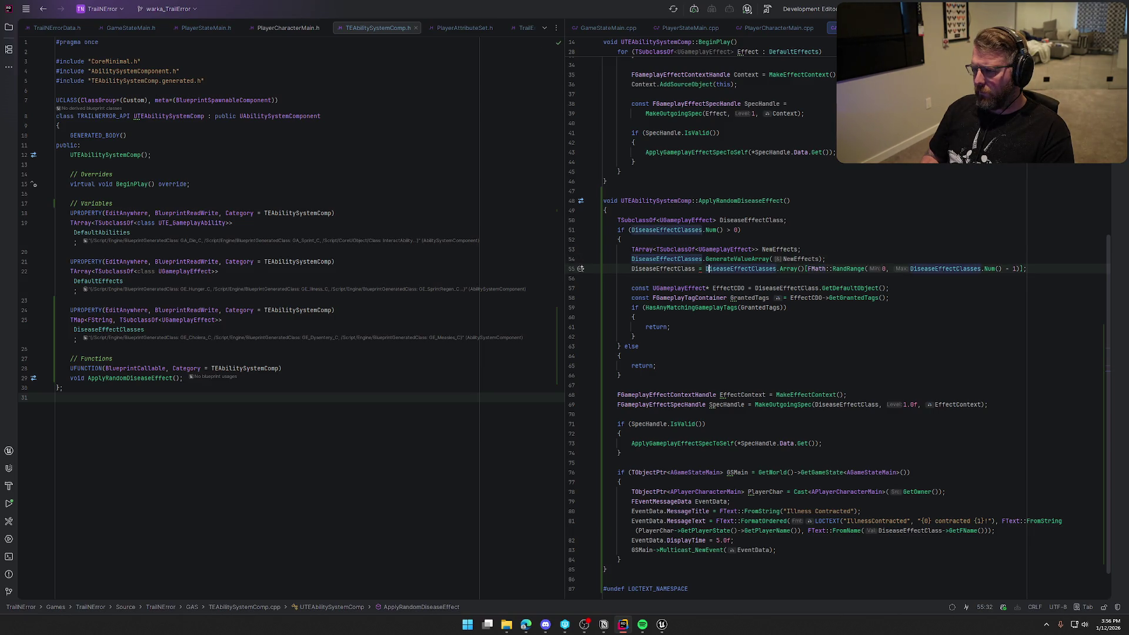
key("shift+End")
key("Delete")
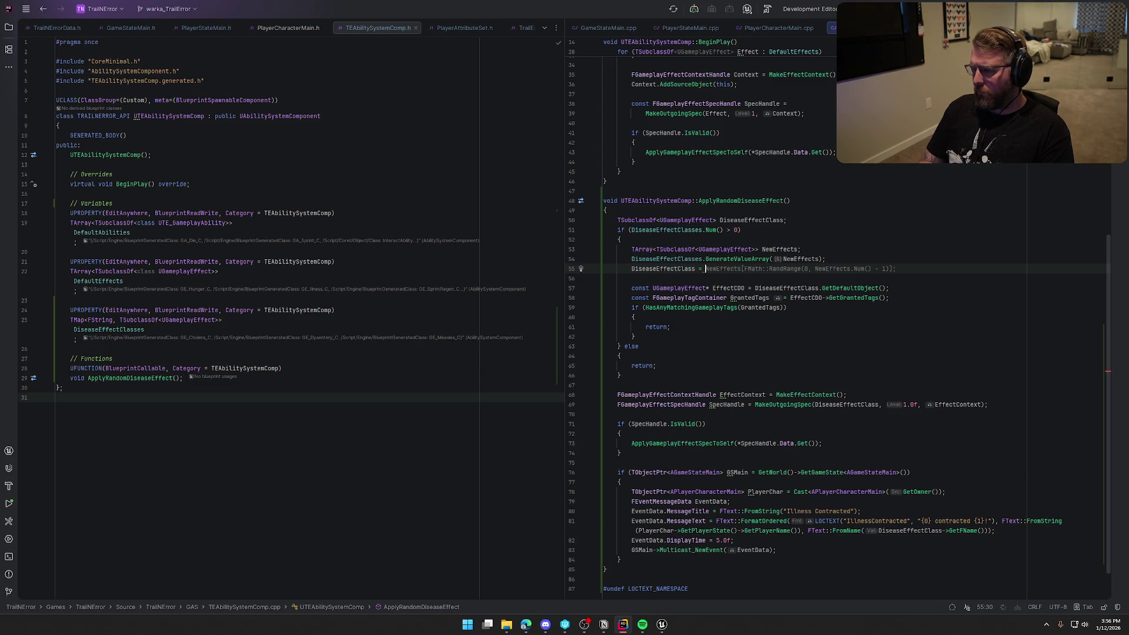
key("Tab")
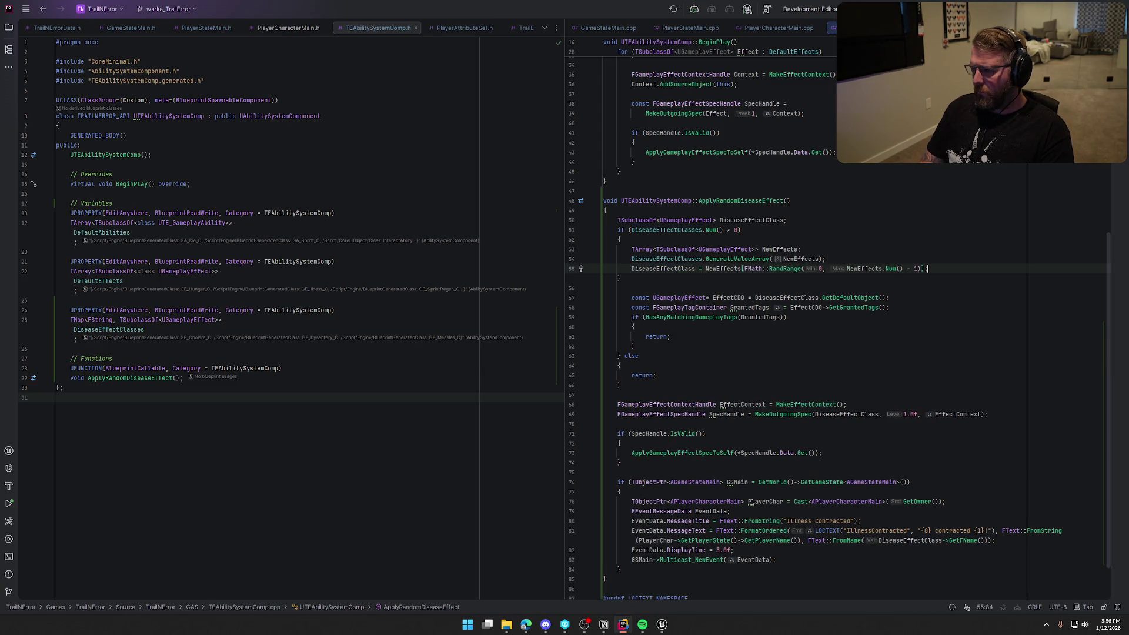
key("Down")
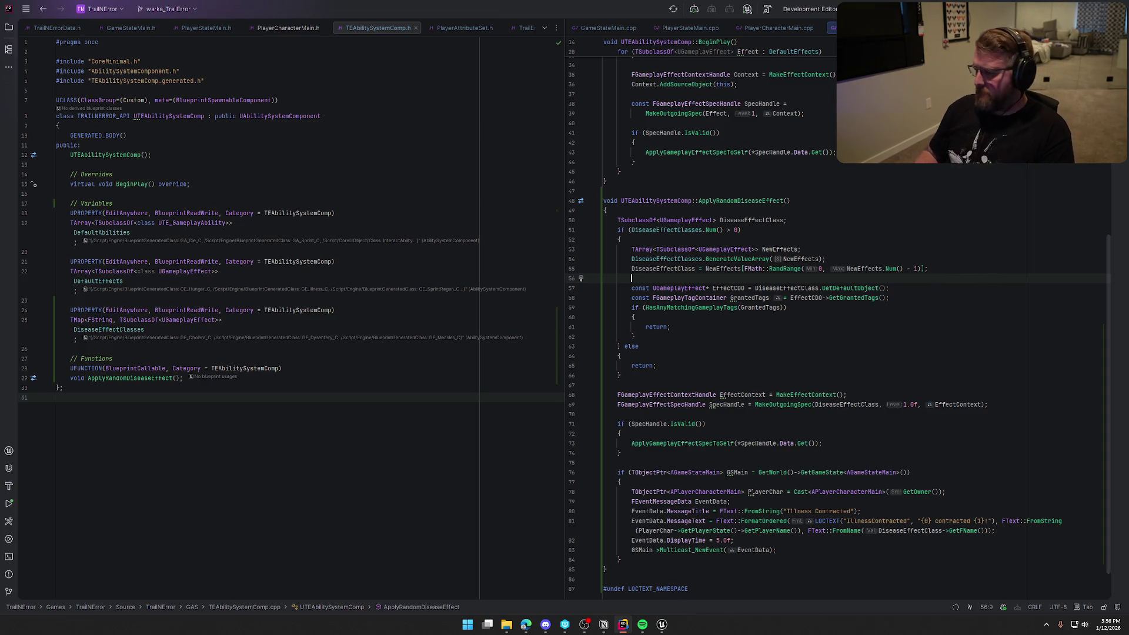
scroll(777, 495, "down", 2)
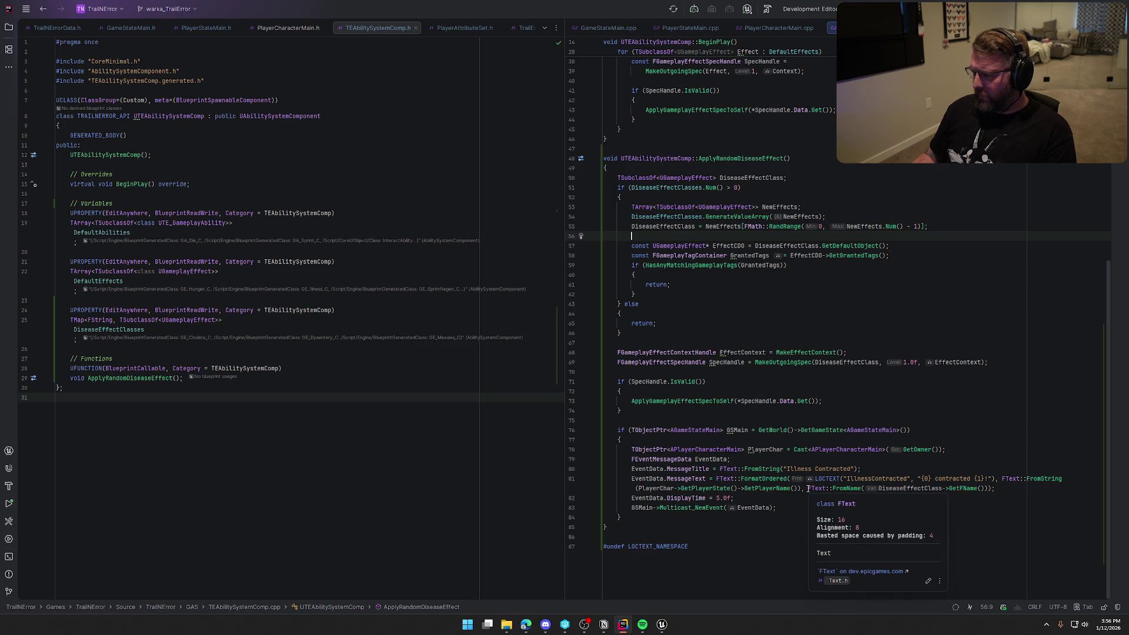
Change the message text to FText::FromString(DiseaseEffectClasses.FindKey(DiseaseEffectClass).ToString()).
double_click(847, 488)
type("FromString")
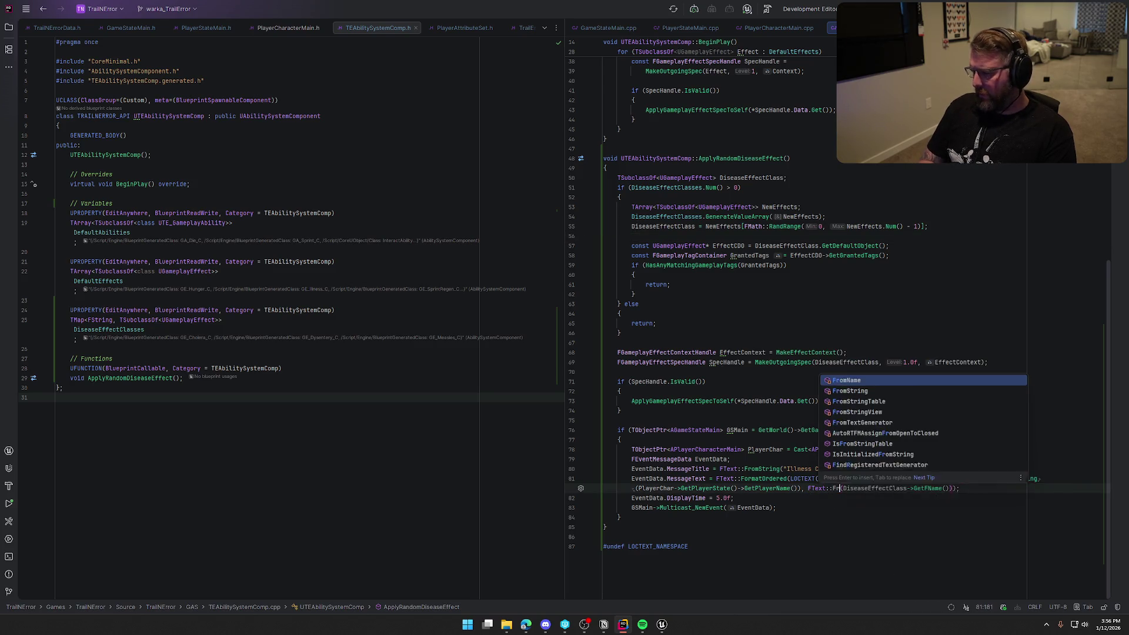
key("Return")
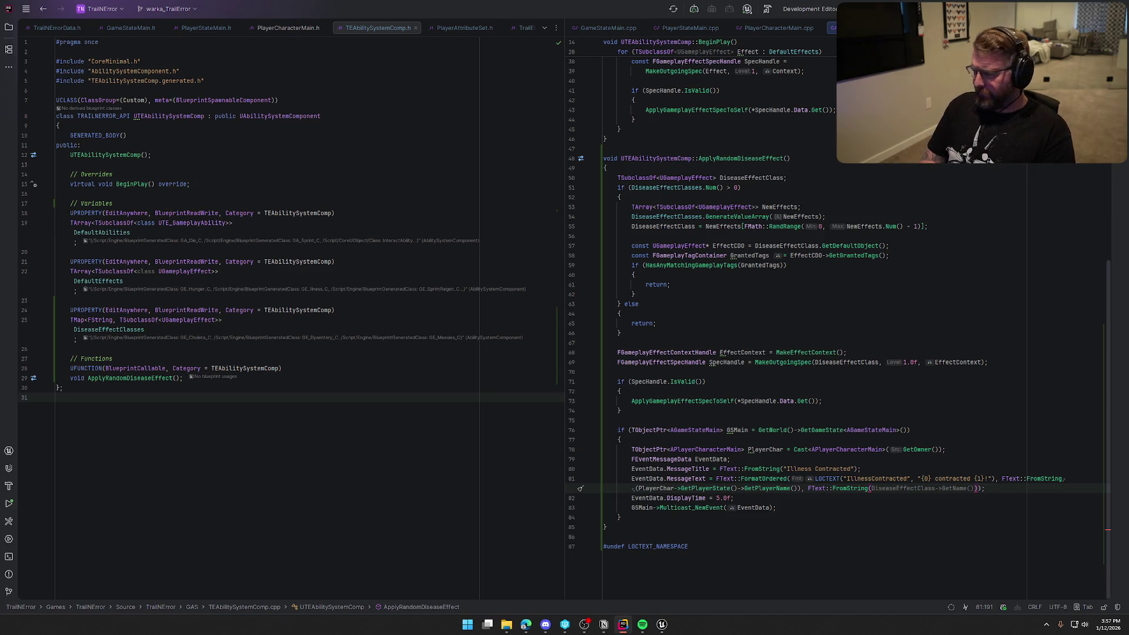
type("D")
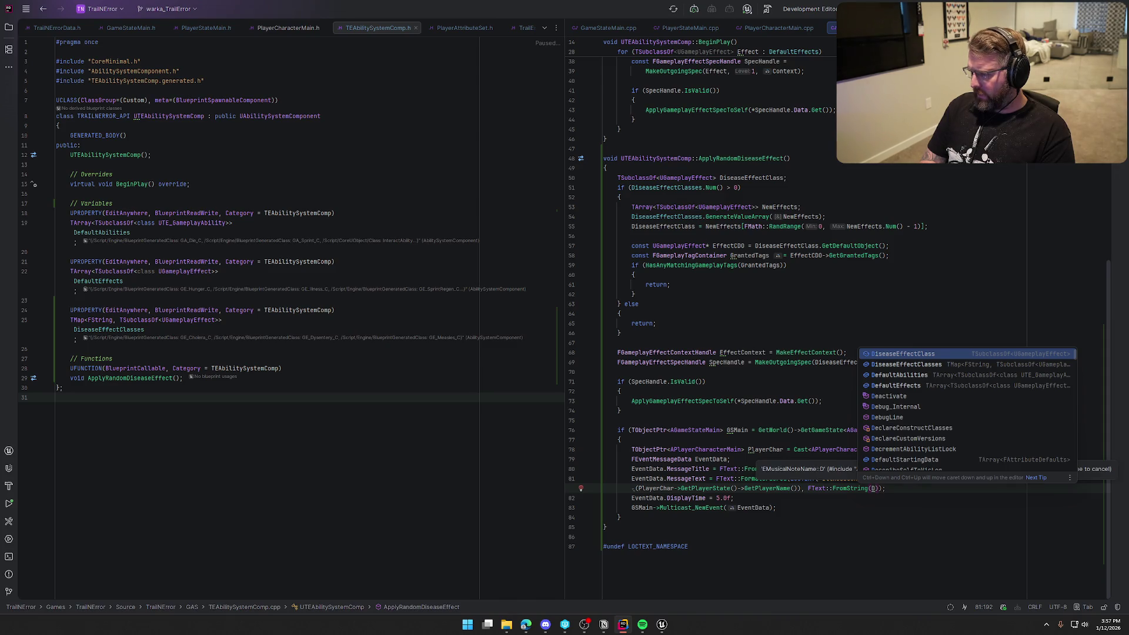
key("Down")
key("Return")
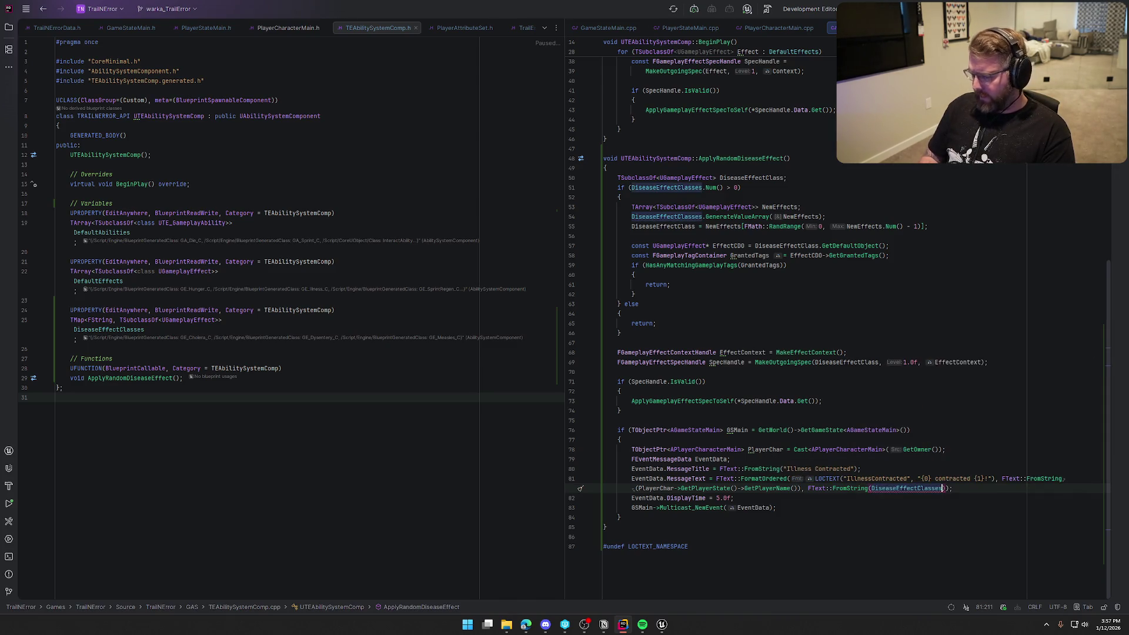
type(".")
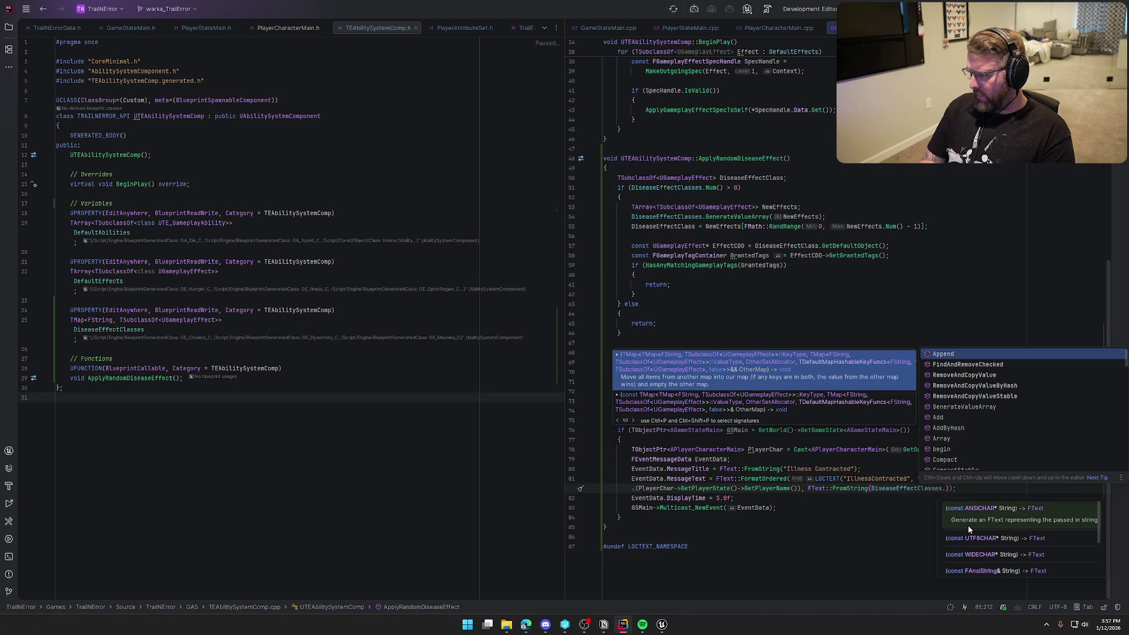
type("Find")
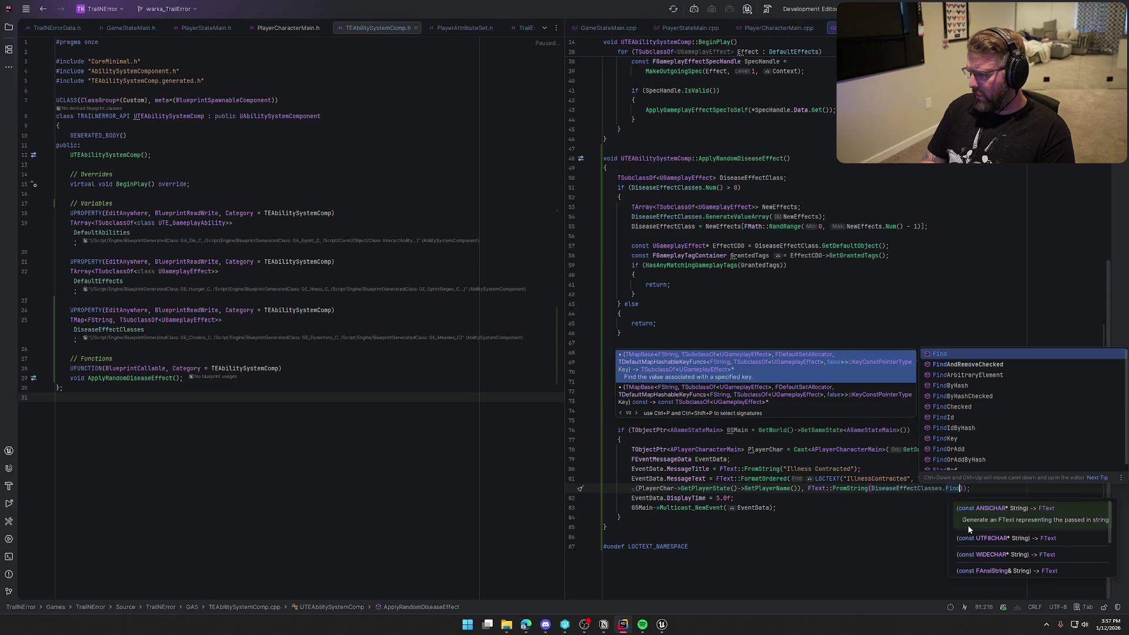
type("K")
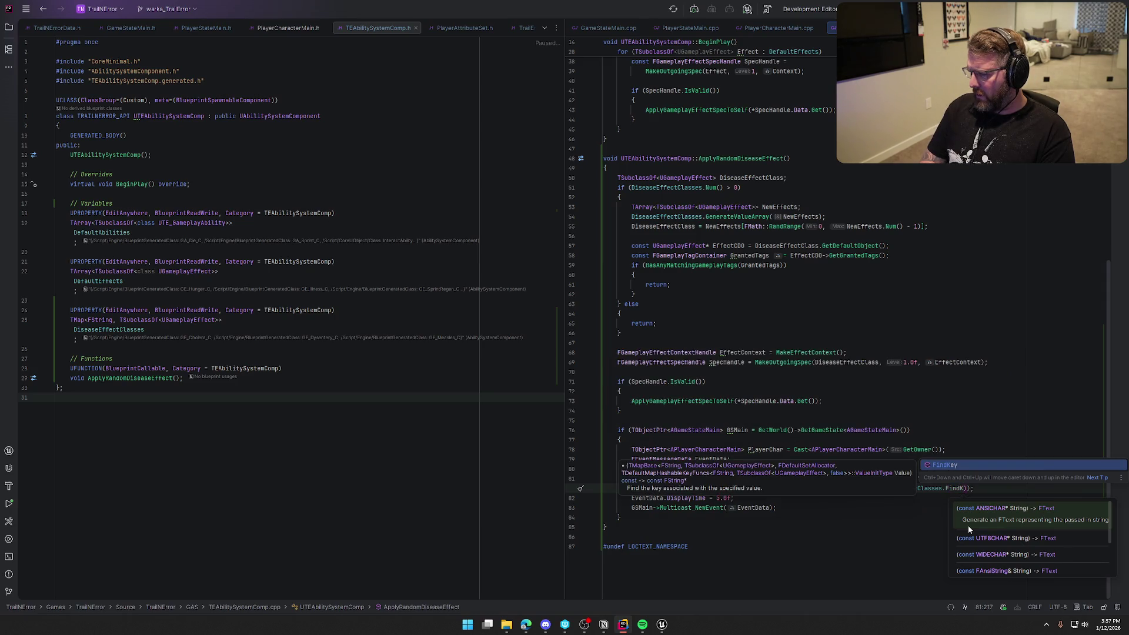
key("Return")
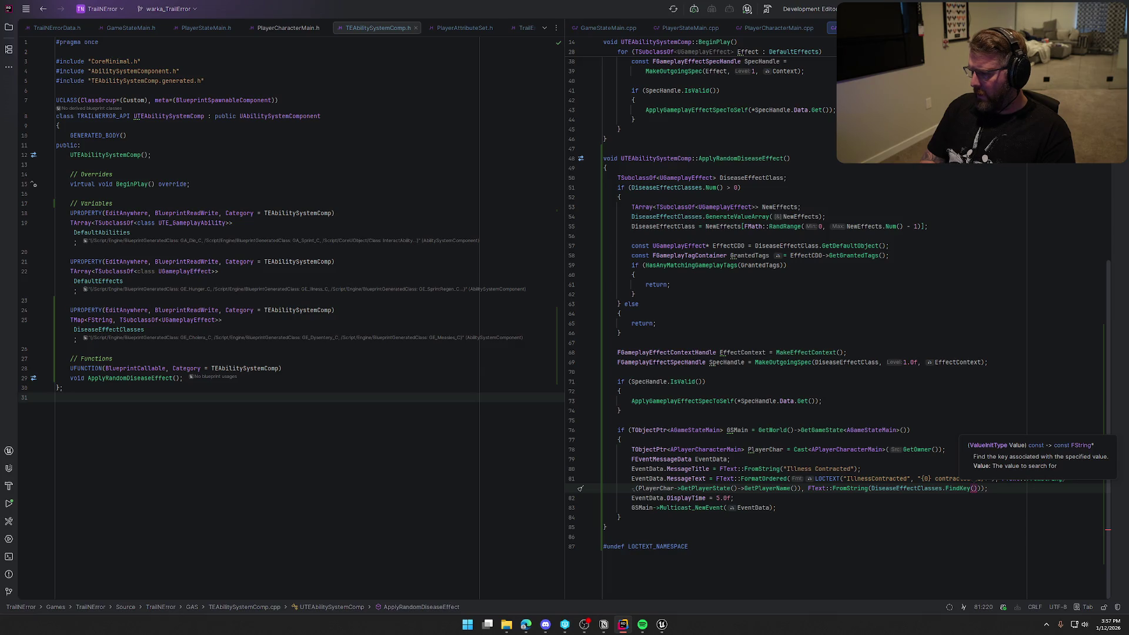
type("Dis")
key("Return")
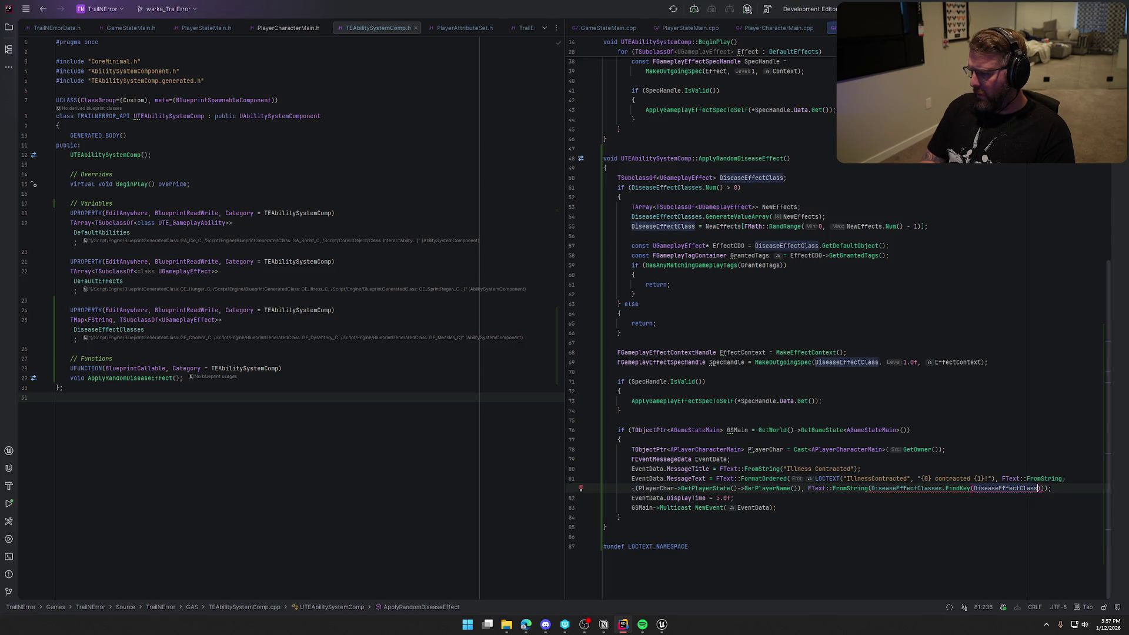
key("Right")
type(".ToS")
key("Return")
Replace the FindKey lookup with DiseaseEffectClasses.Find and browse the Find members, including FindRef.
key("Left")
key("Left")
key("Left")
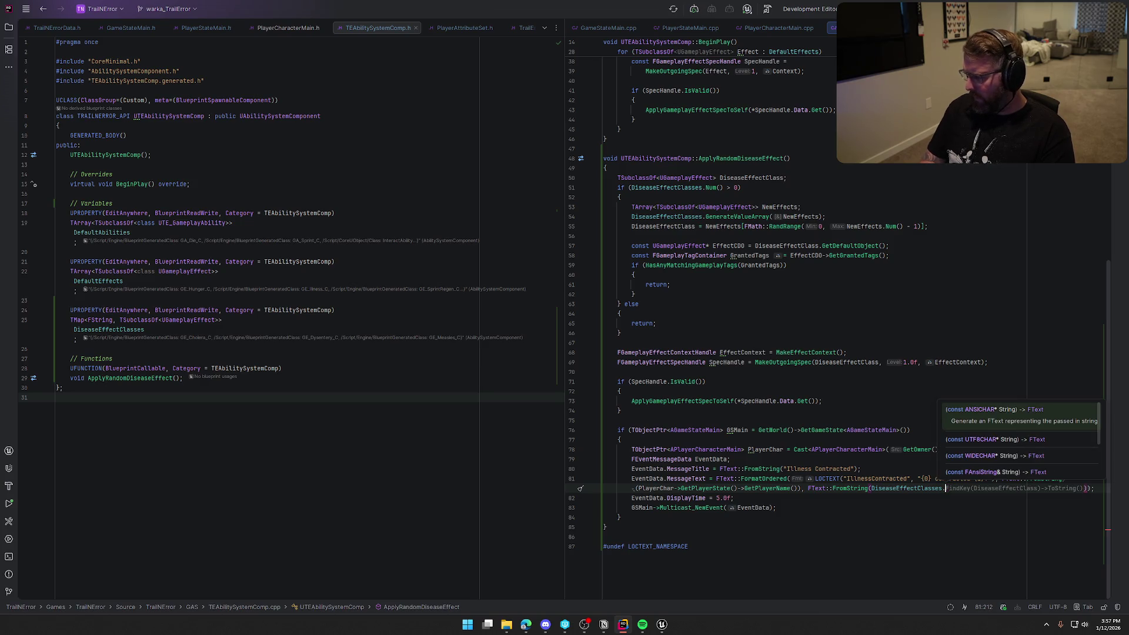
key("Delete")
key("ctrl+space")
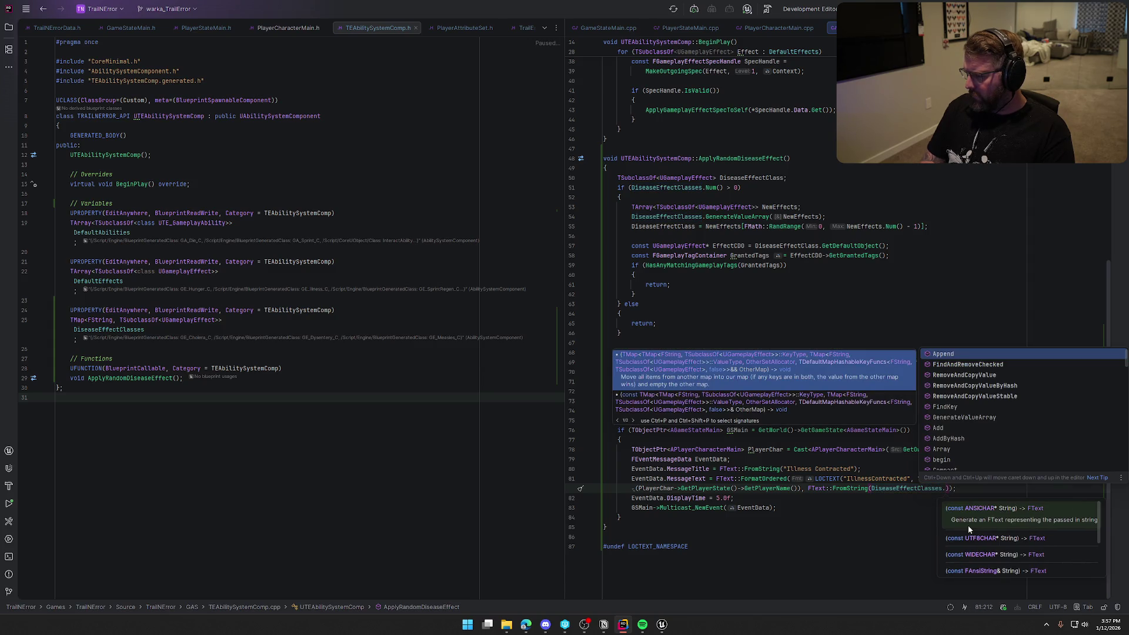
type("Find")
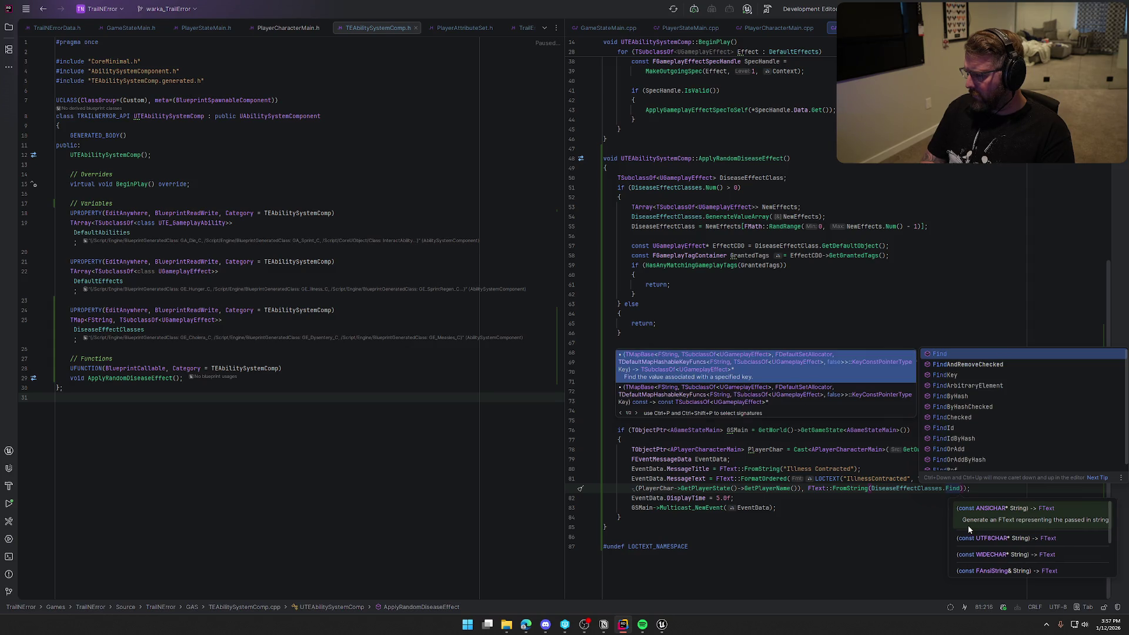
key("Return")
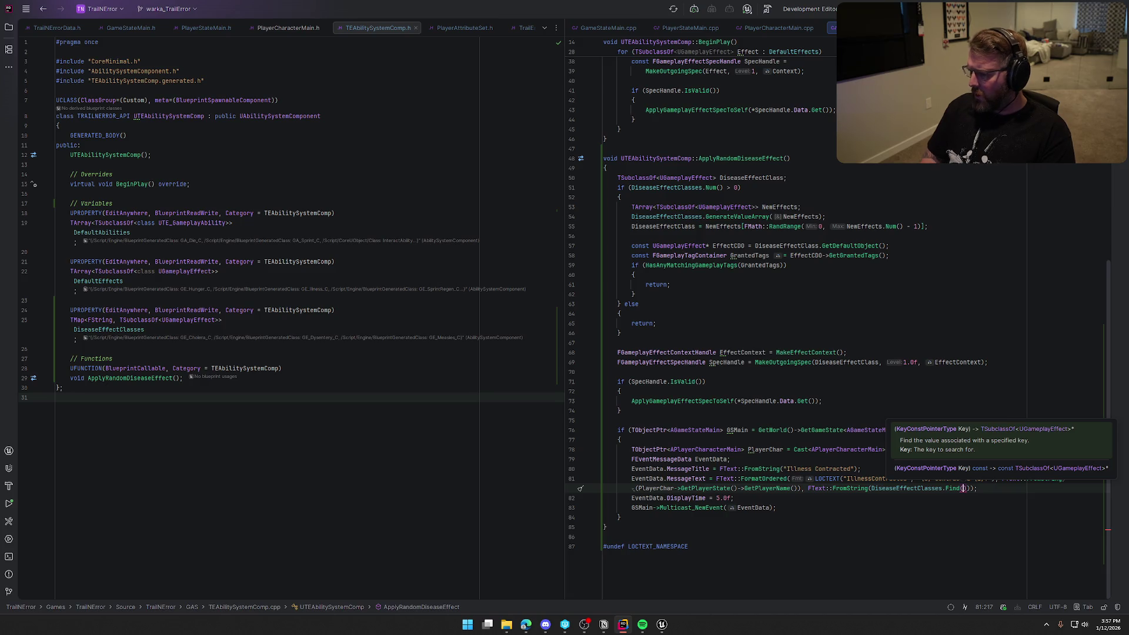
key("BackSpace")
key("BackSpace")
key("BackSpace")
type("Find")
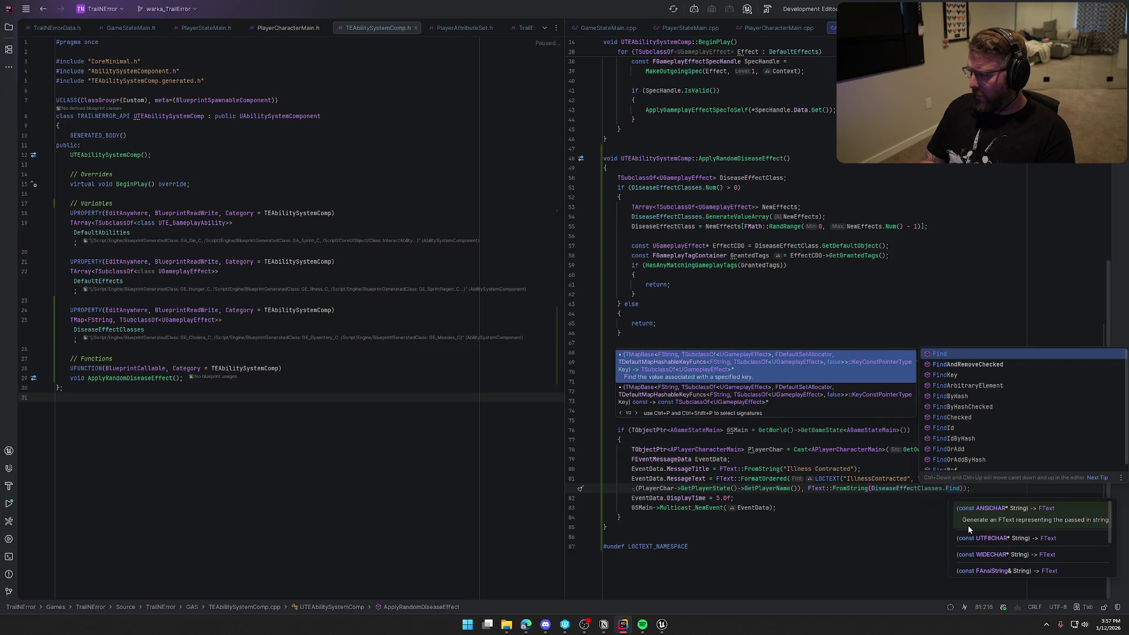
key("Escape")
key("ctrl+space")
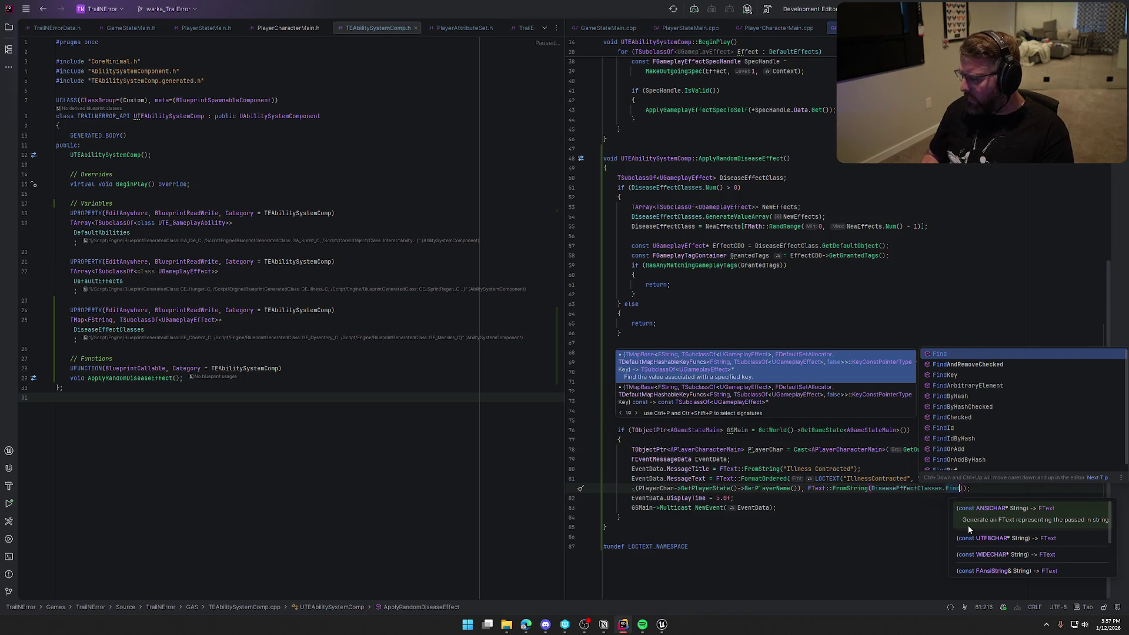
key("Down")
key("Down")
key("Down")
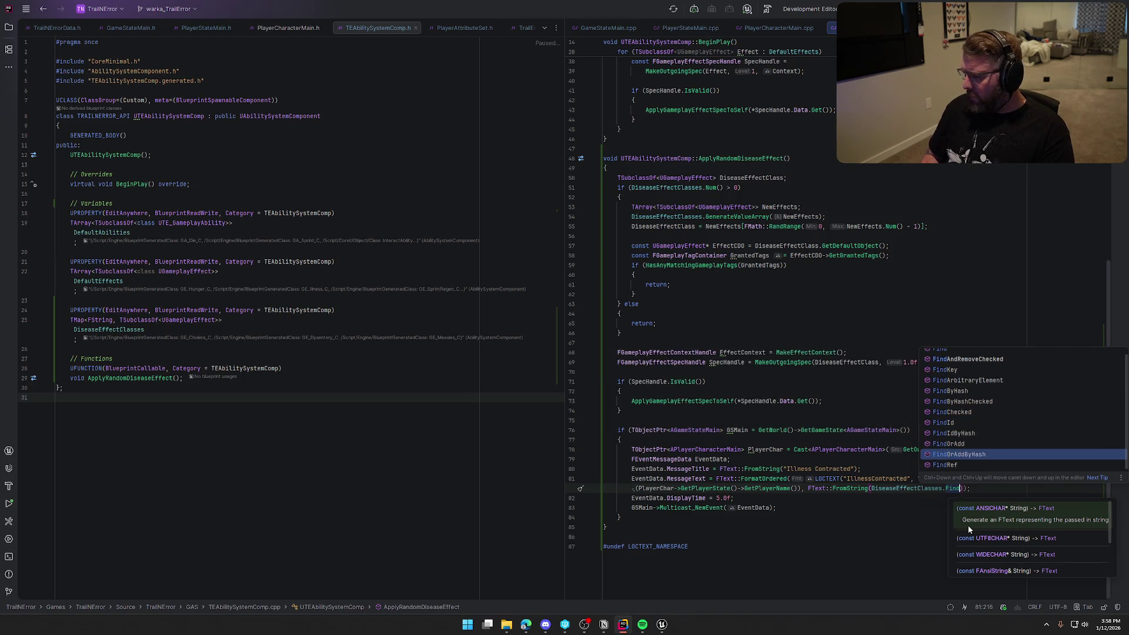
key("Down")
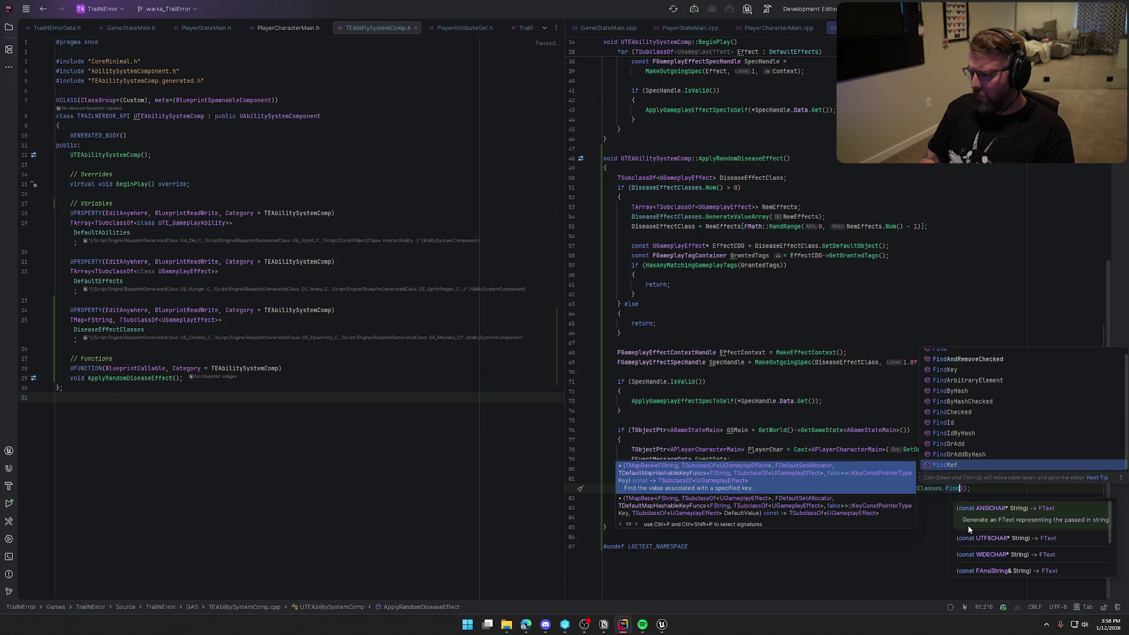
left_click(832, 216)
Store FMath::RandRange(0, NewEffects.Num() - 1) in int32 RandomIndex and assign NewEffects[RandomIndex].
key("Return")
type("int32 ")
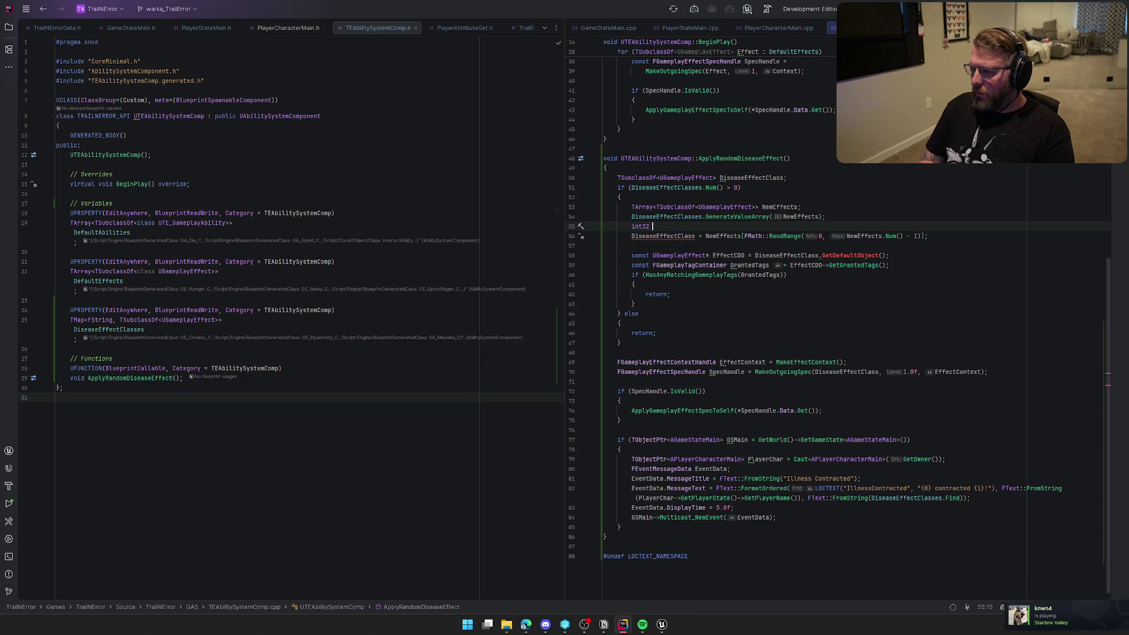
type("RandomIndex = FMath")
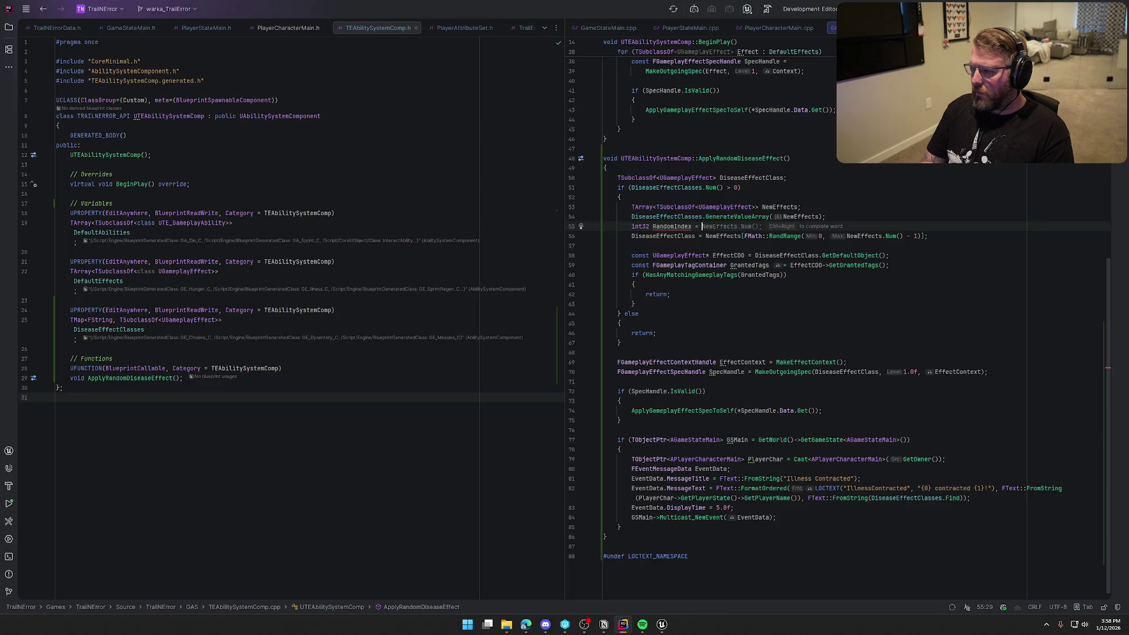
type("::R")
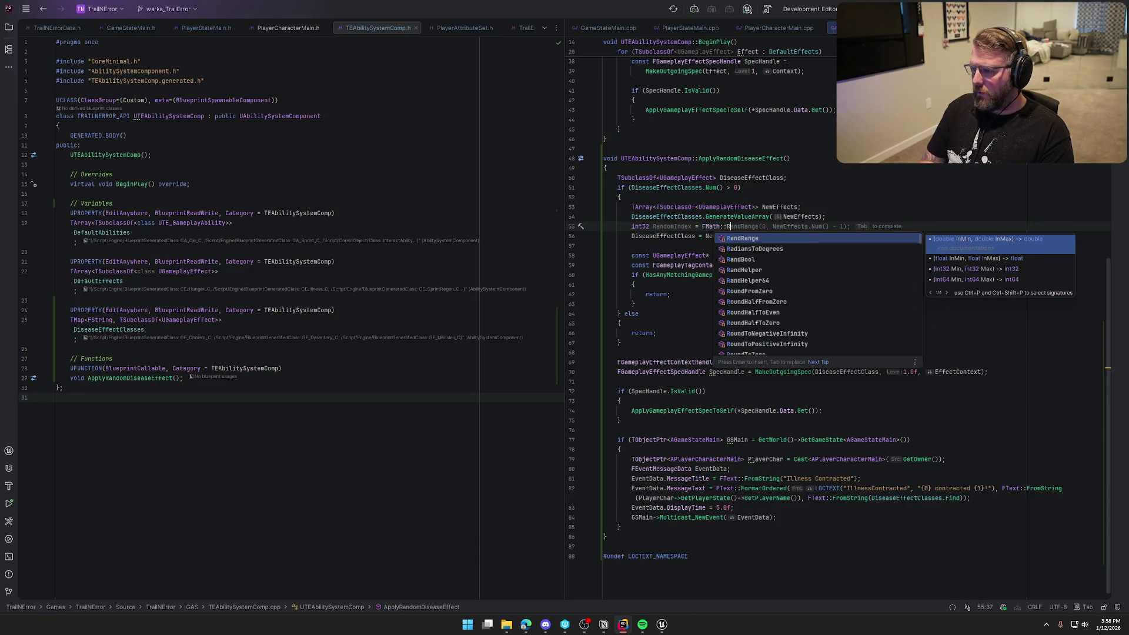
key("Tab")
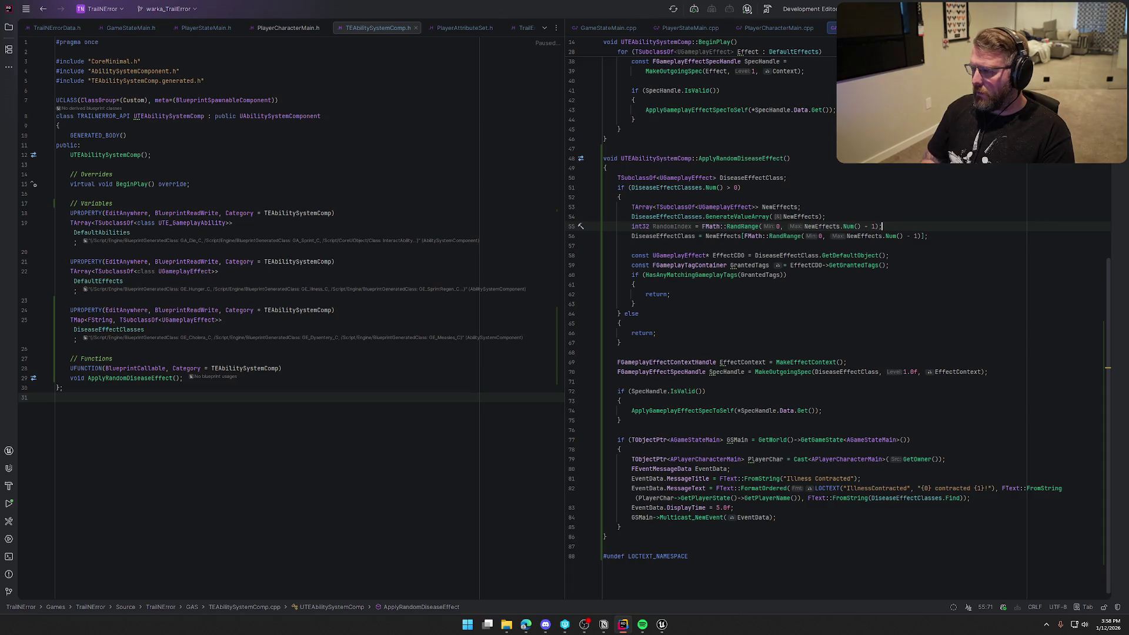
left_click(885, 235)
key("ctrl+z")
key("ctrl+z")
key("ctrl+z")
key("BackSpace")
key("BackSpace")
key("BackSpace")
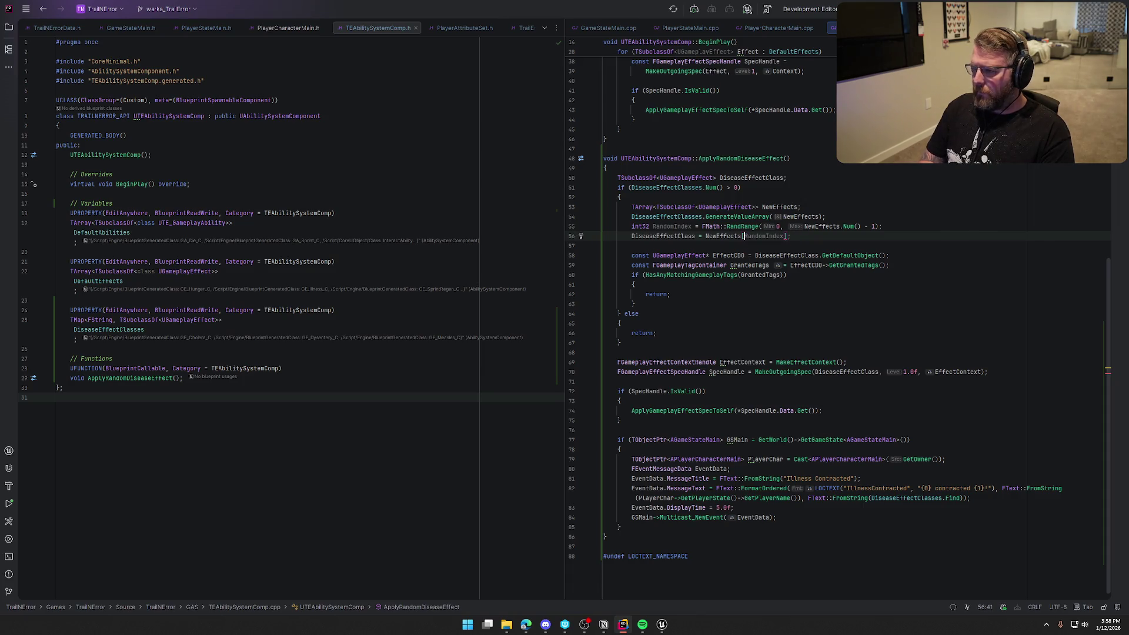
key("Tab")
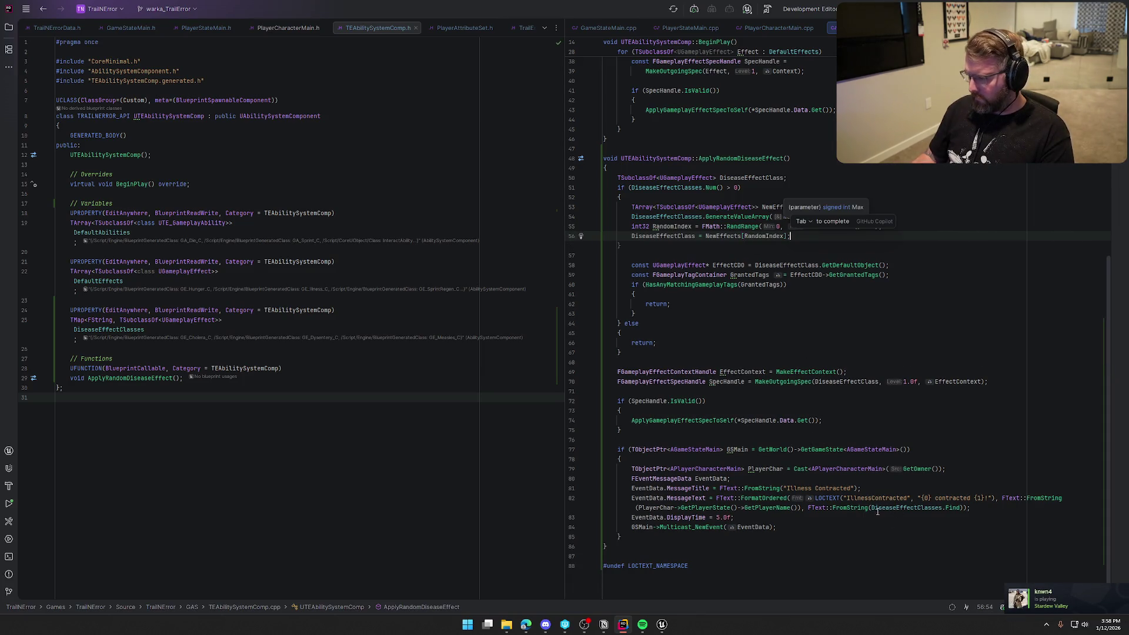
left_click(961, 507)
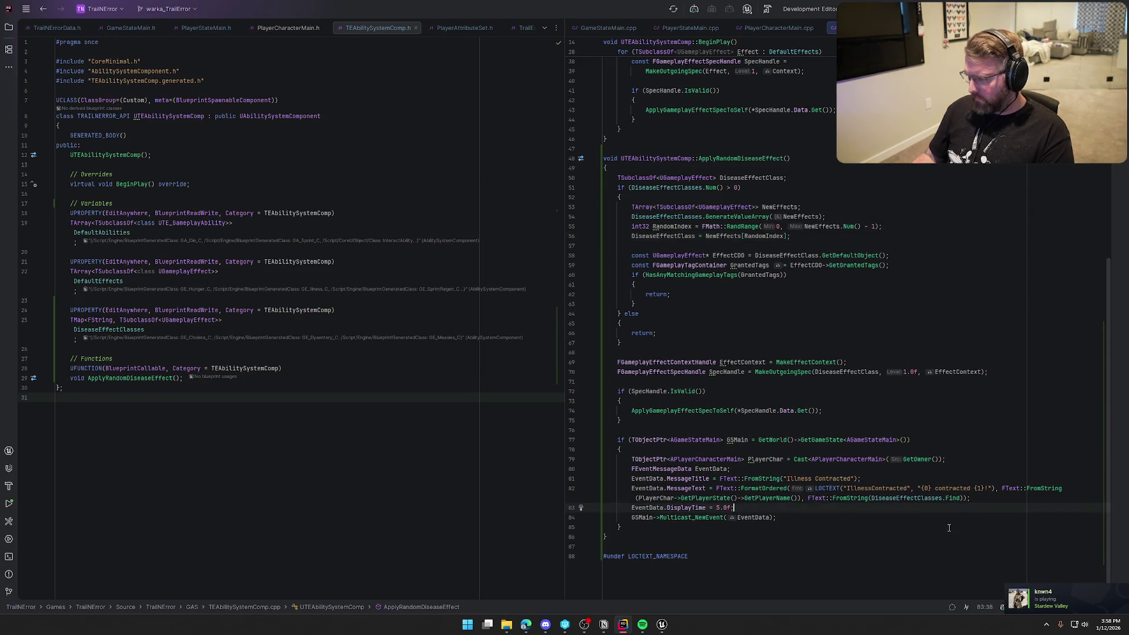
Try a [RandomIndex] lookup on DiseaseEffectClasses in the message, then remove it.
key("BackSpace")
key("BackSpace")
key("BackSpace")
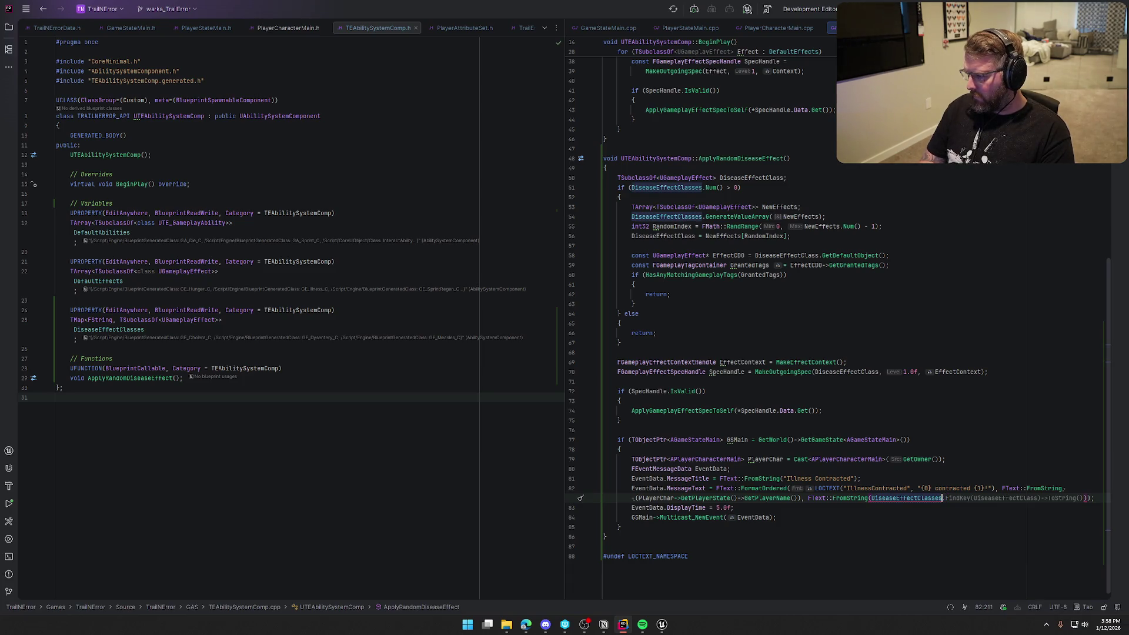
type("[")
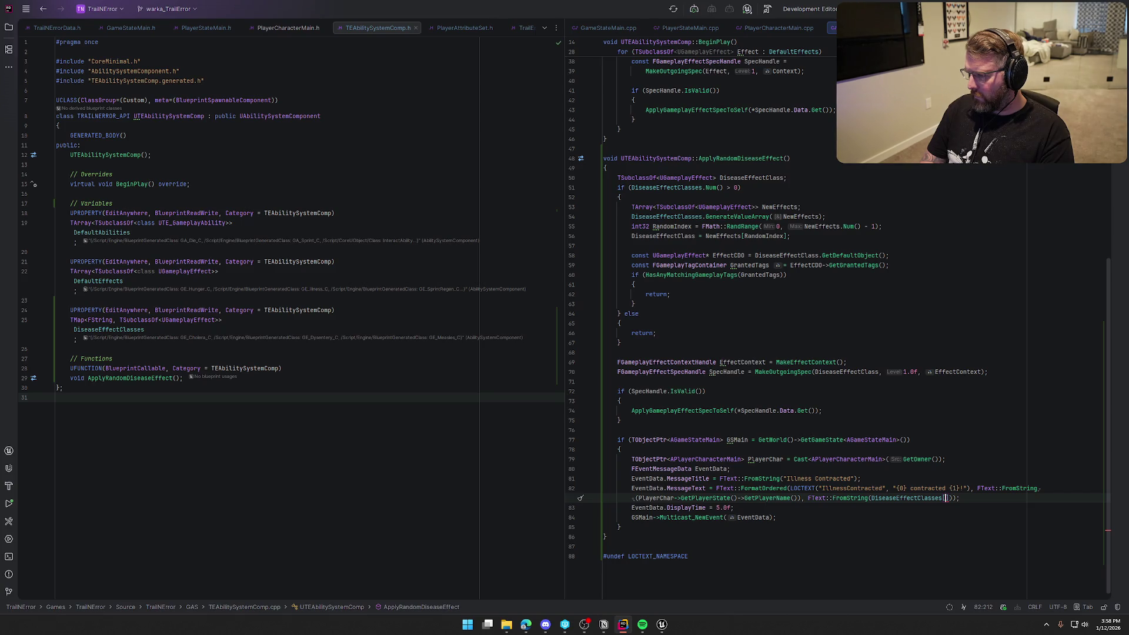
type("Rando")
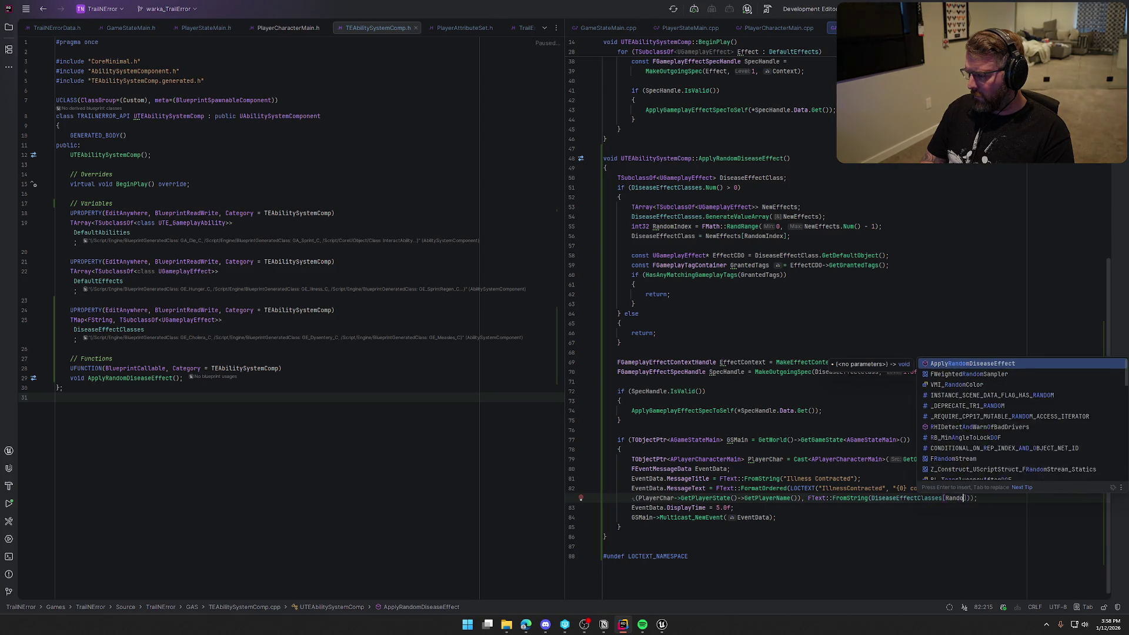
type("mIndex")
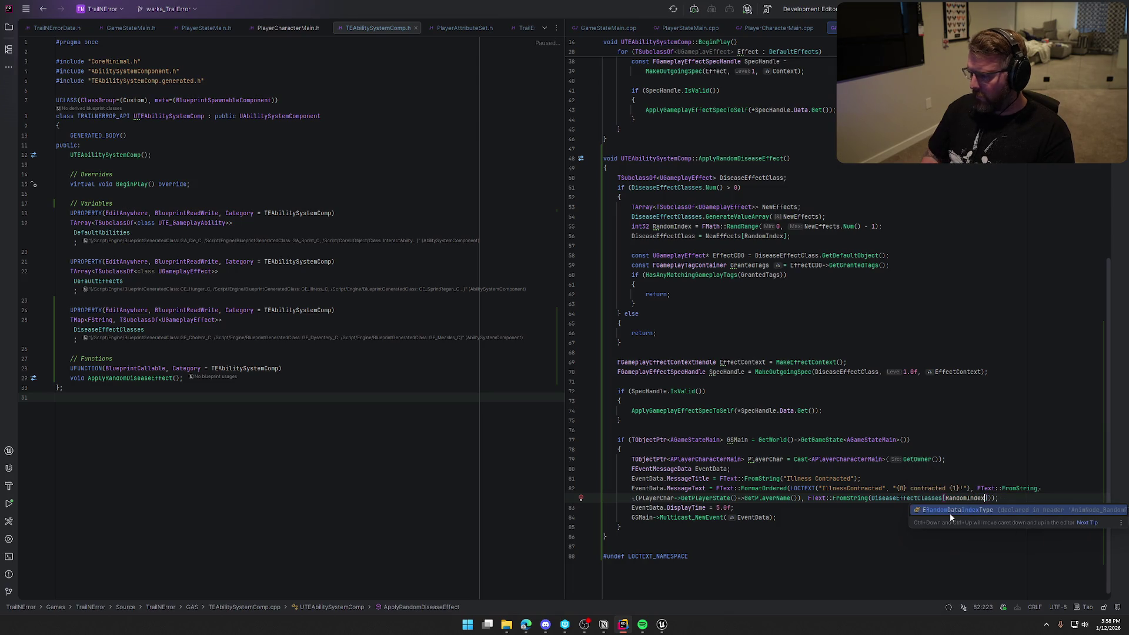
key("Right")
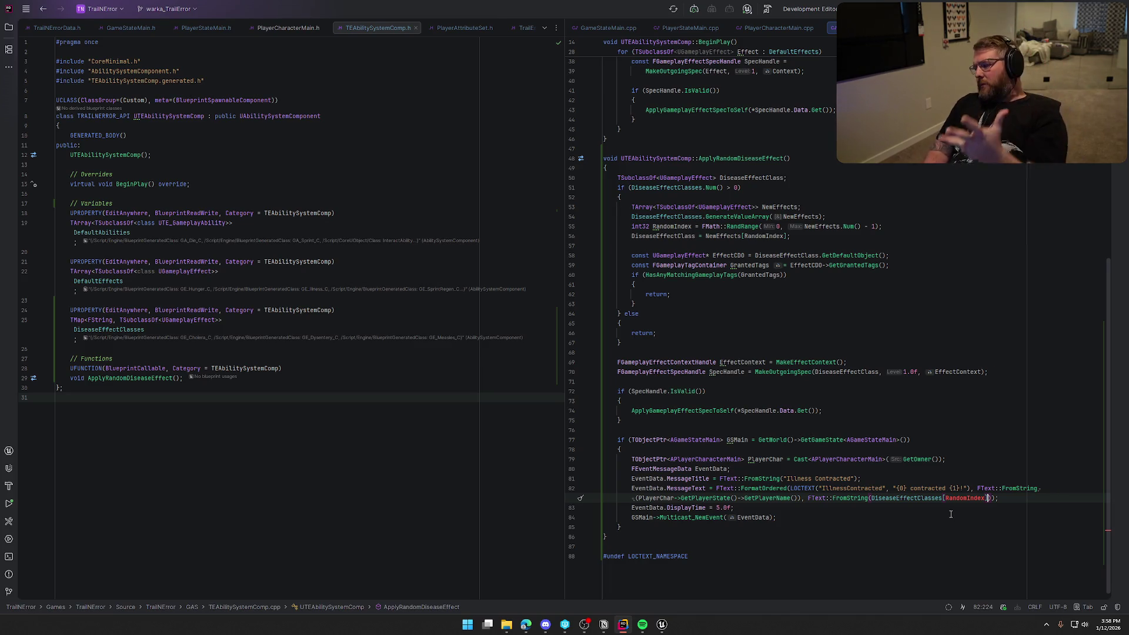
key("BackSpace")
key("BackSpace")
key("BackSpace")
key("BackSpace")
key("BackSpace")
key("BackSpace")
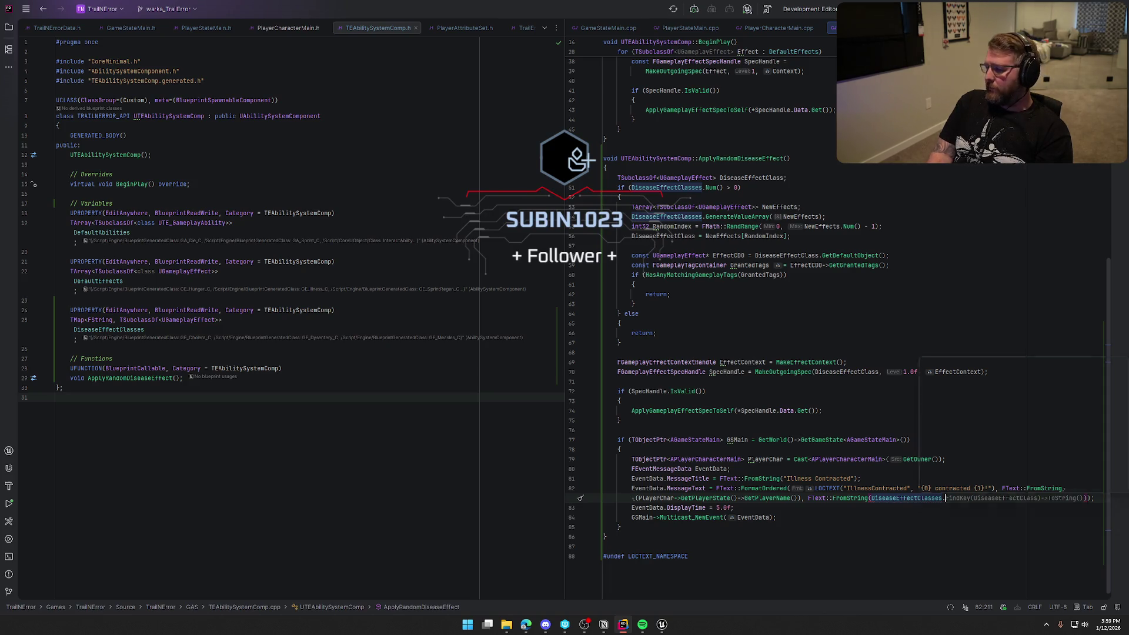
Make the message lookup DiseaseEffectClasses.FindKey(DiseaseEffectClass).
type(".")
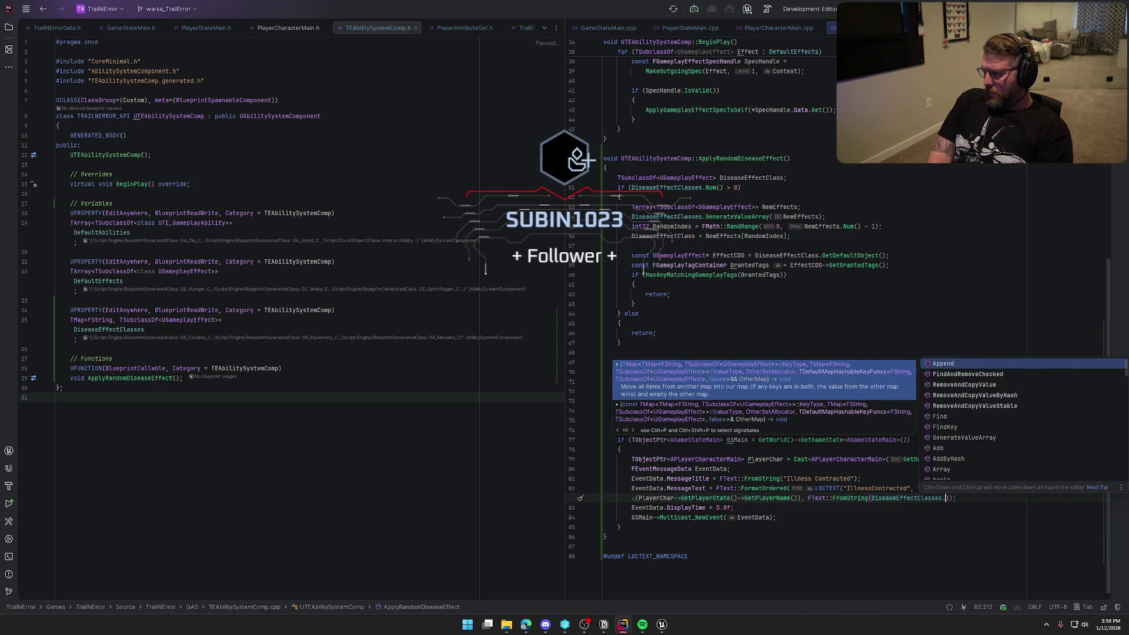
type("Find")
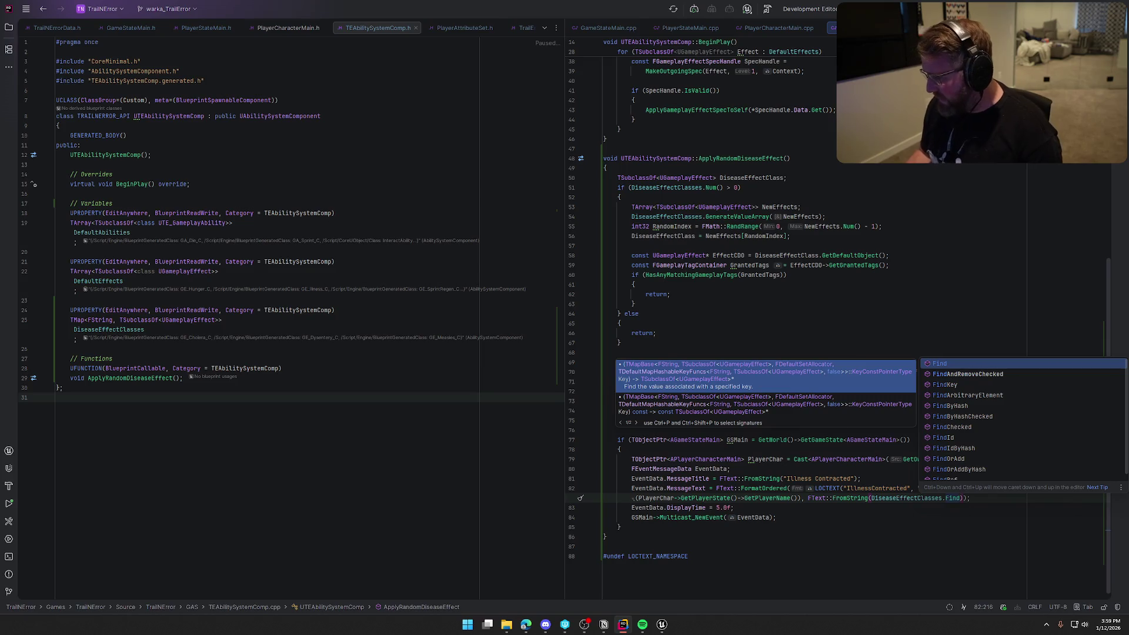
type("I")
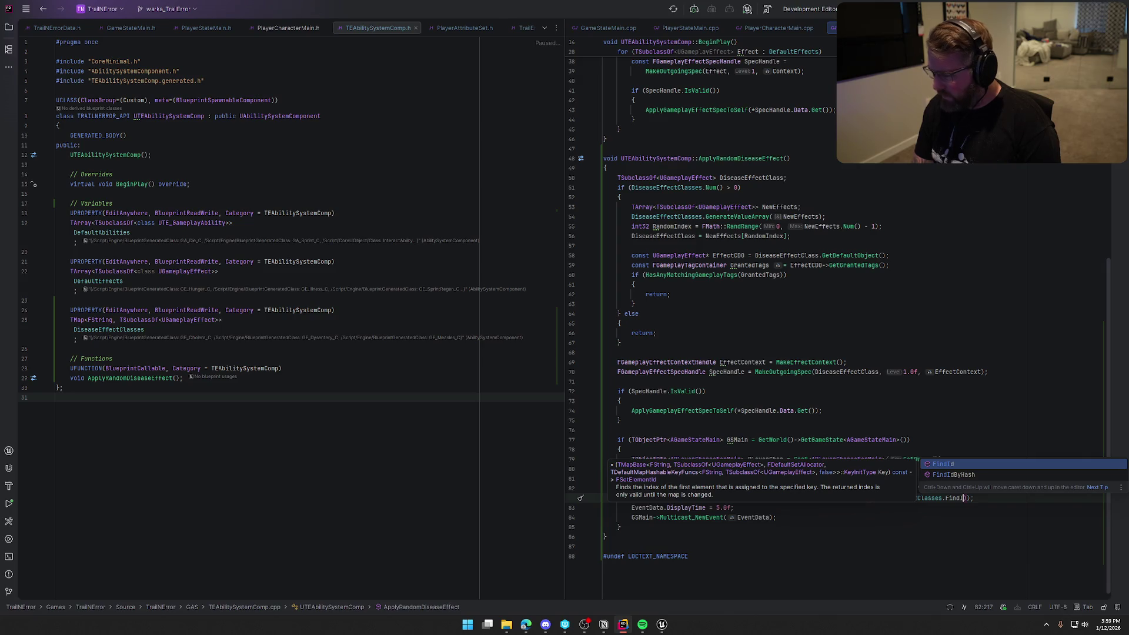
key("BackSpace")
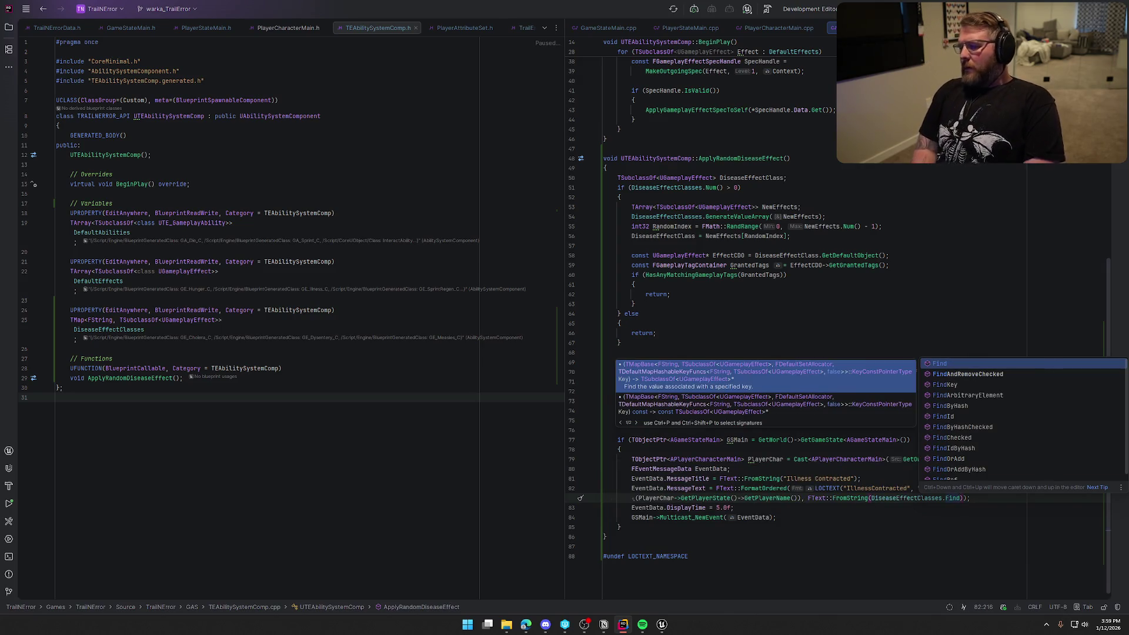
key("BackSpace")
key("BackSpace")
key("BackSpace")
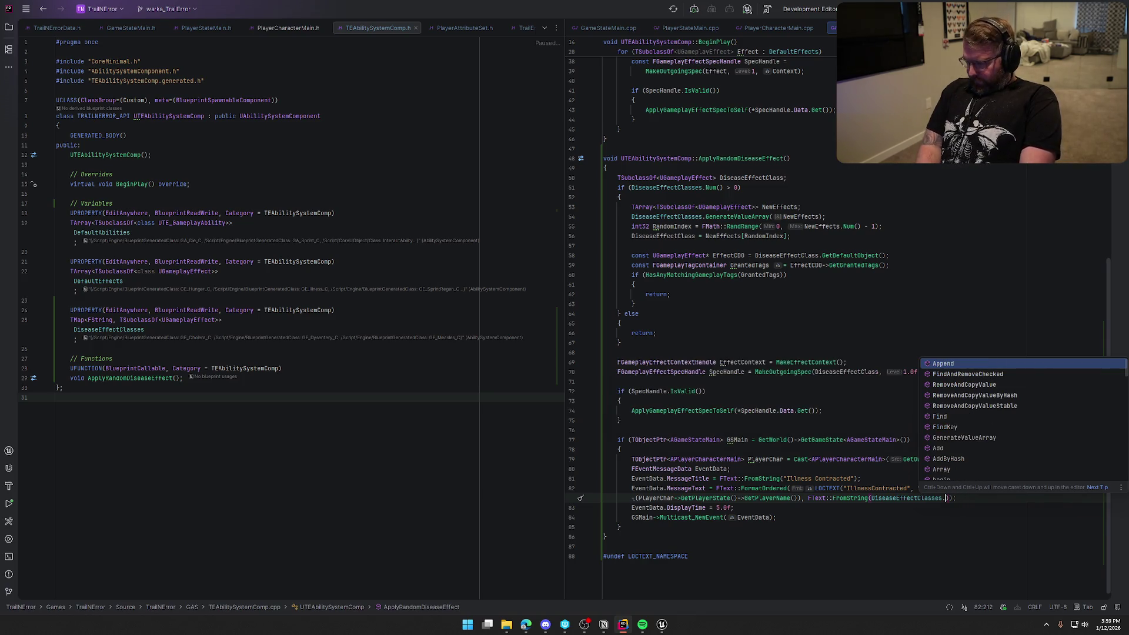
type("Ke")
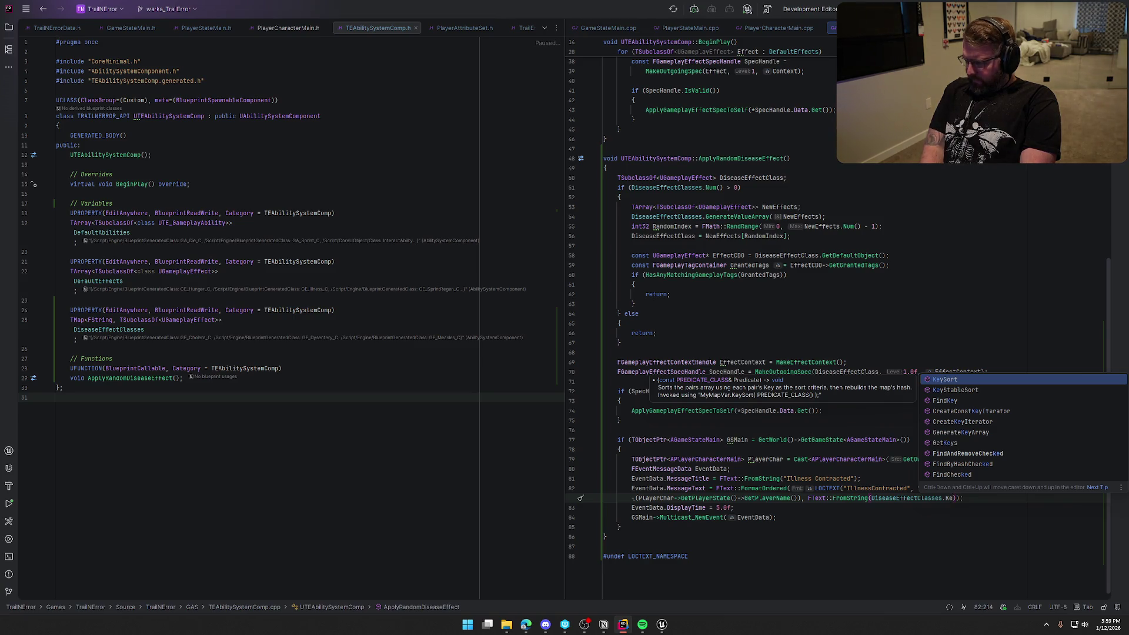
key("Down")
key("Down")
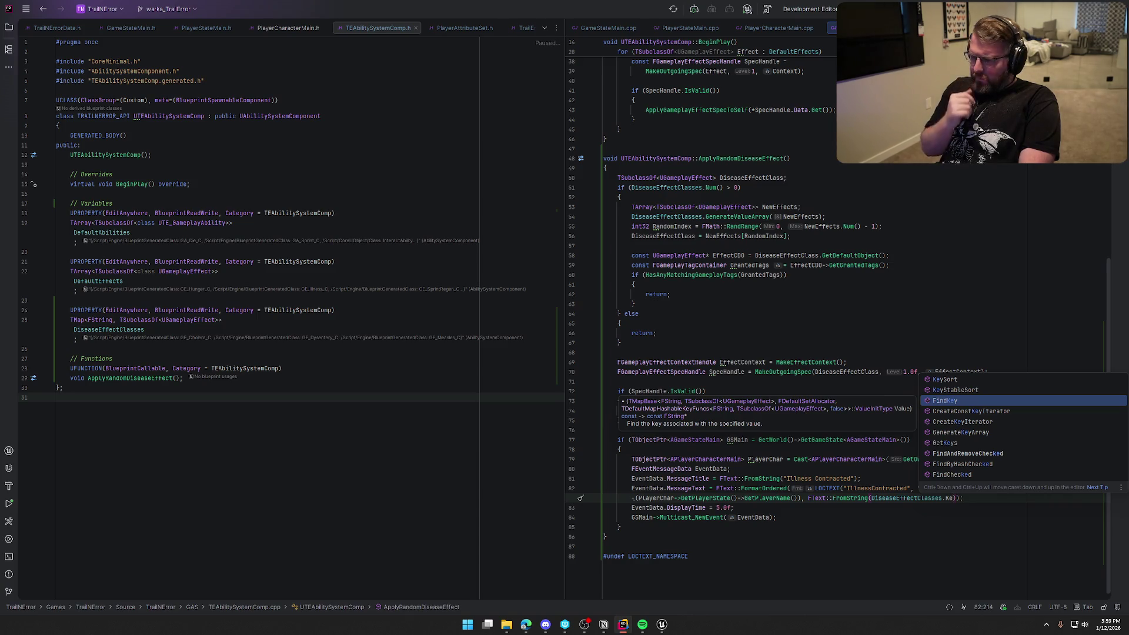
key("Return")
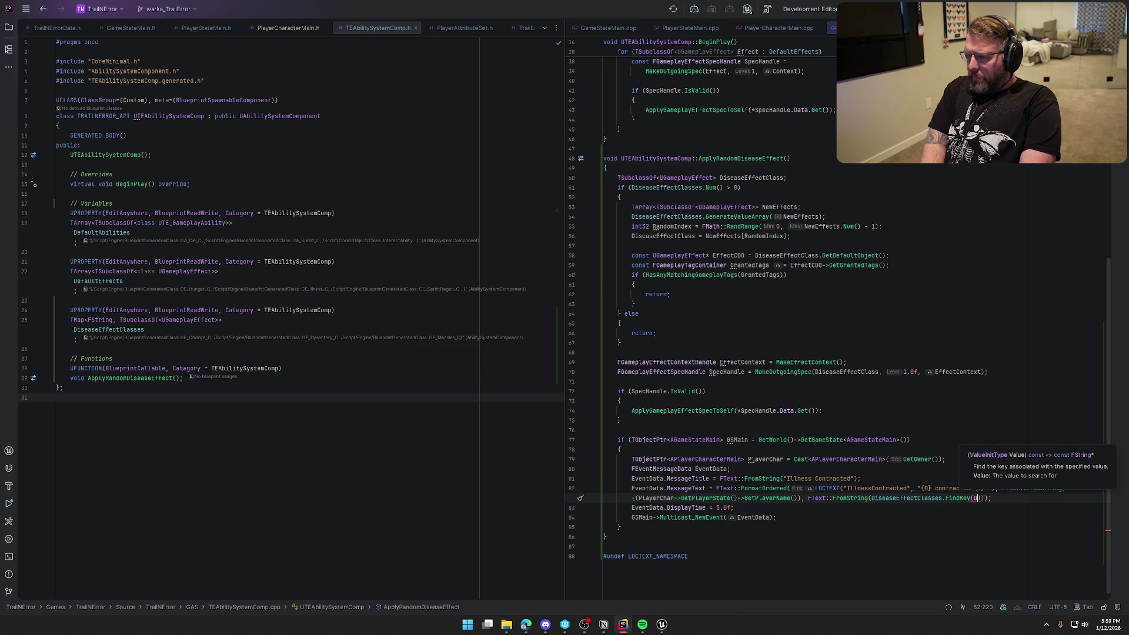
type("Dis")
key("Return")
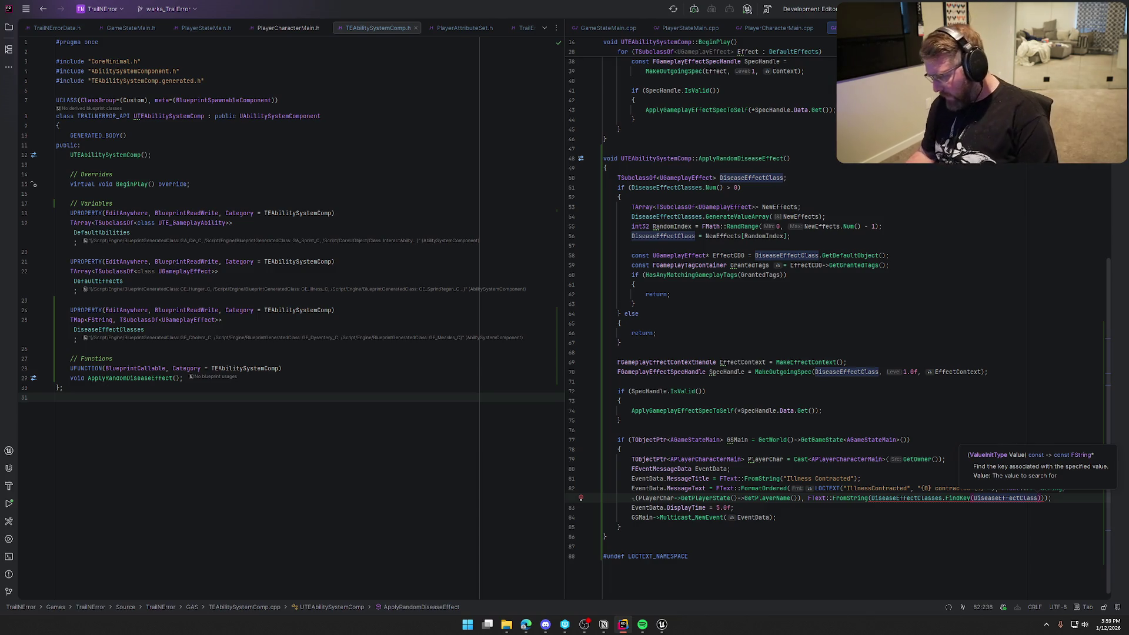
left_click(992, 526)
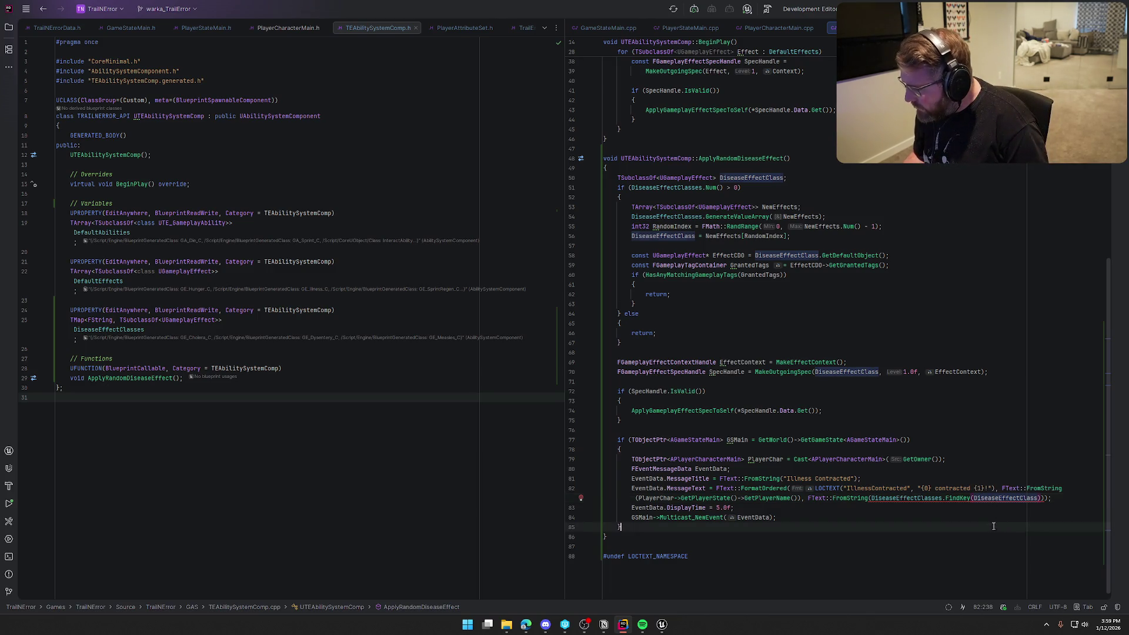
Dereference the FindKey result by adding * before the map lookup in the message.
mouse_move(1004, 498)
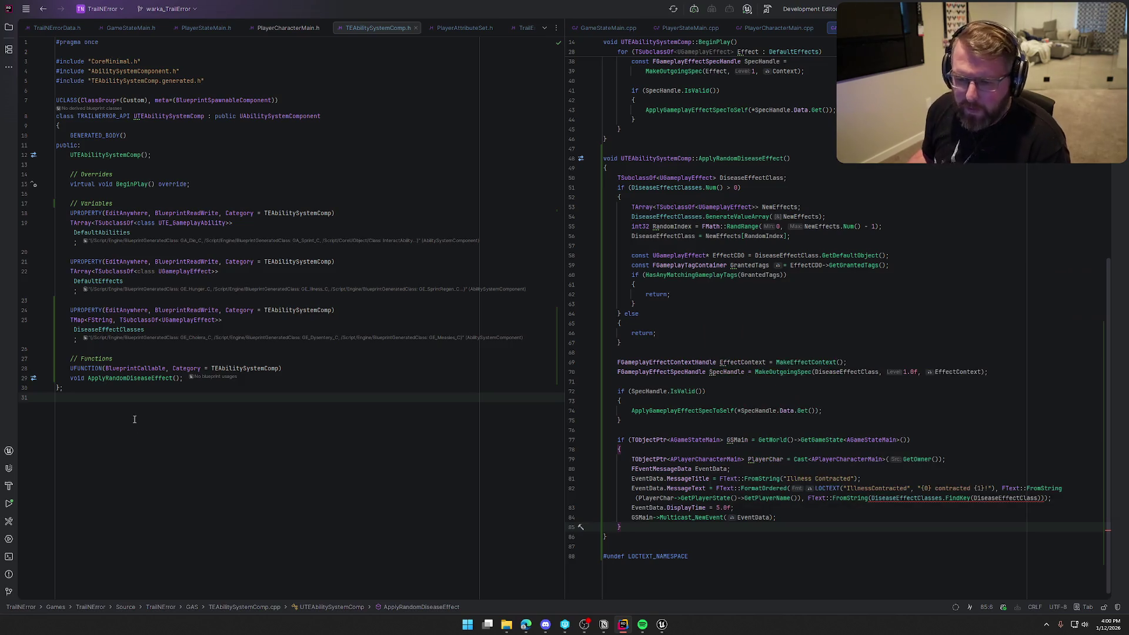
mouse_move(98, 322)
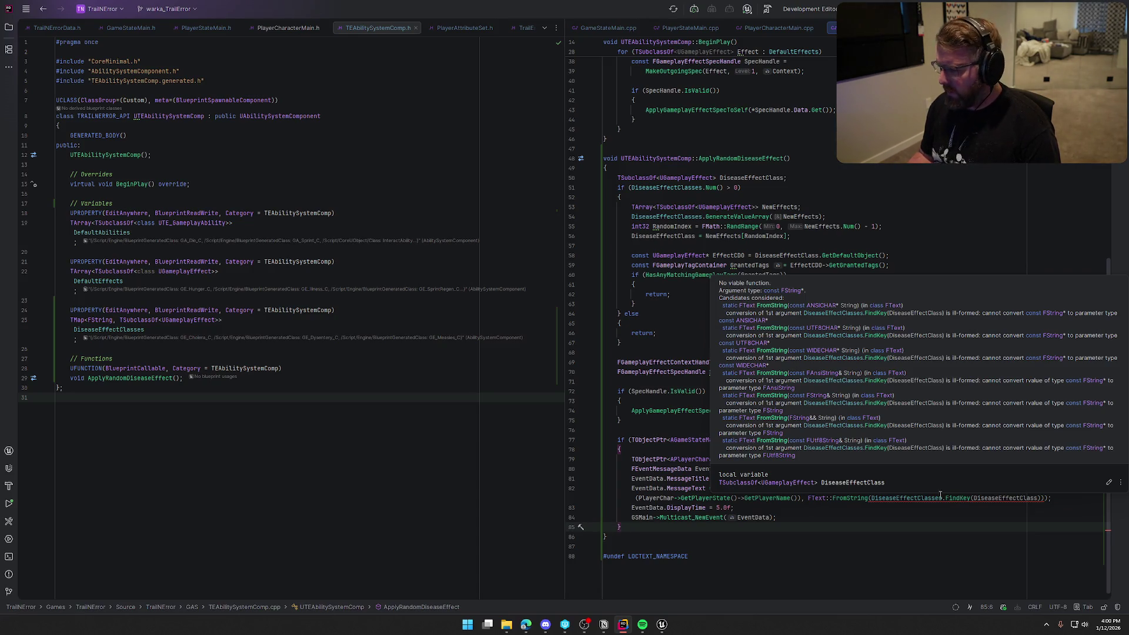
left_click(872, 498)
type("*")
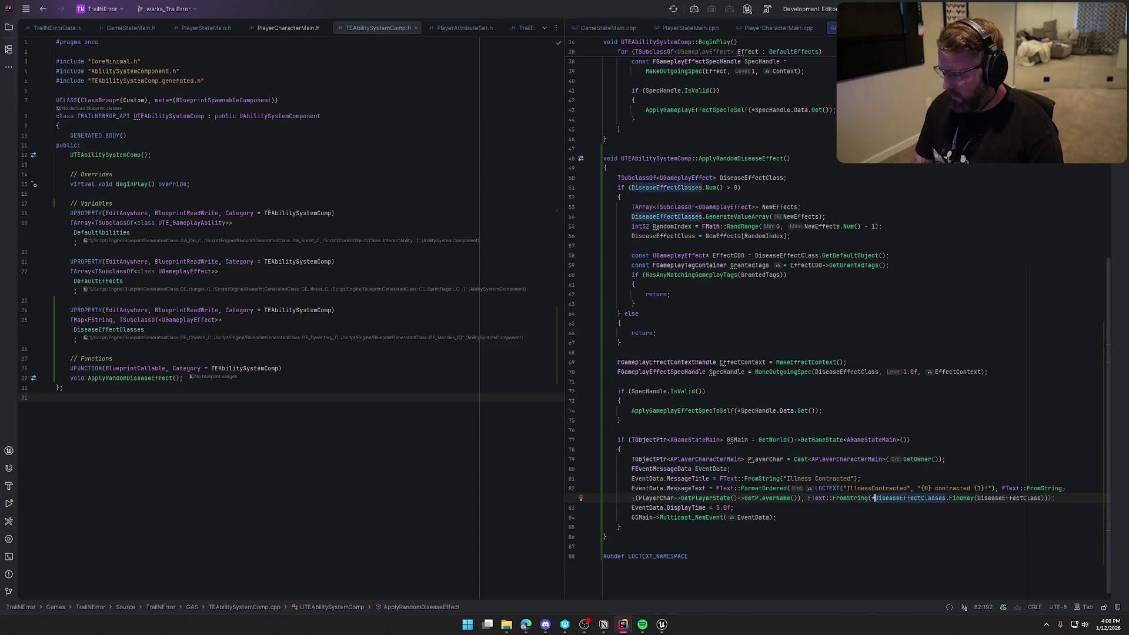
left_click(920, 526)
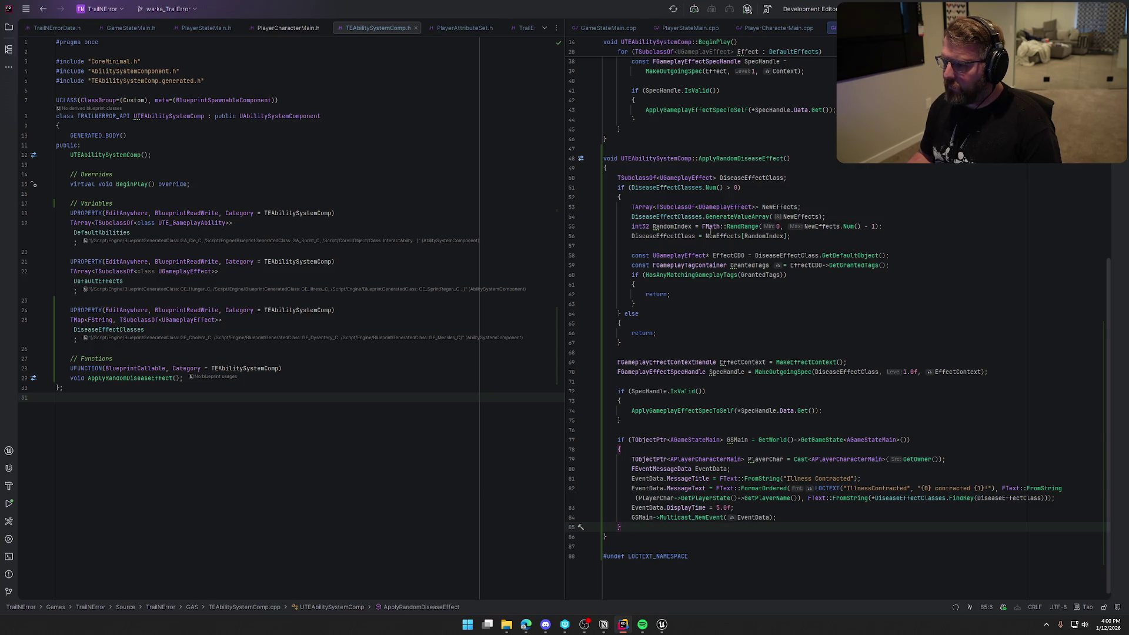
Move the RandRange expression into the NewEffects index and delete the leftover RandomIndex line.
left_click_drag(701, 226, 879, 227)
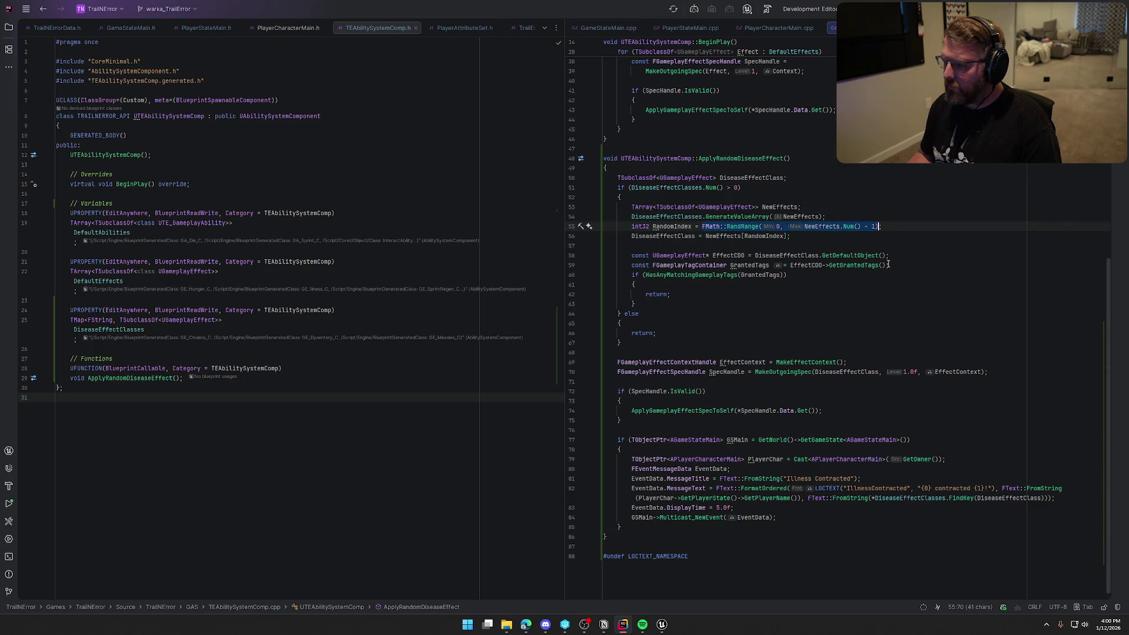
key("ctrl+x")
double_click(771, 236)
key("ctrl+v")
left_click(803, 228)
key("shift+Home")
key("BackSpace")
key("BackSpace")
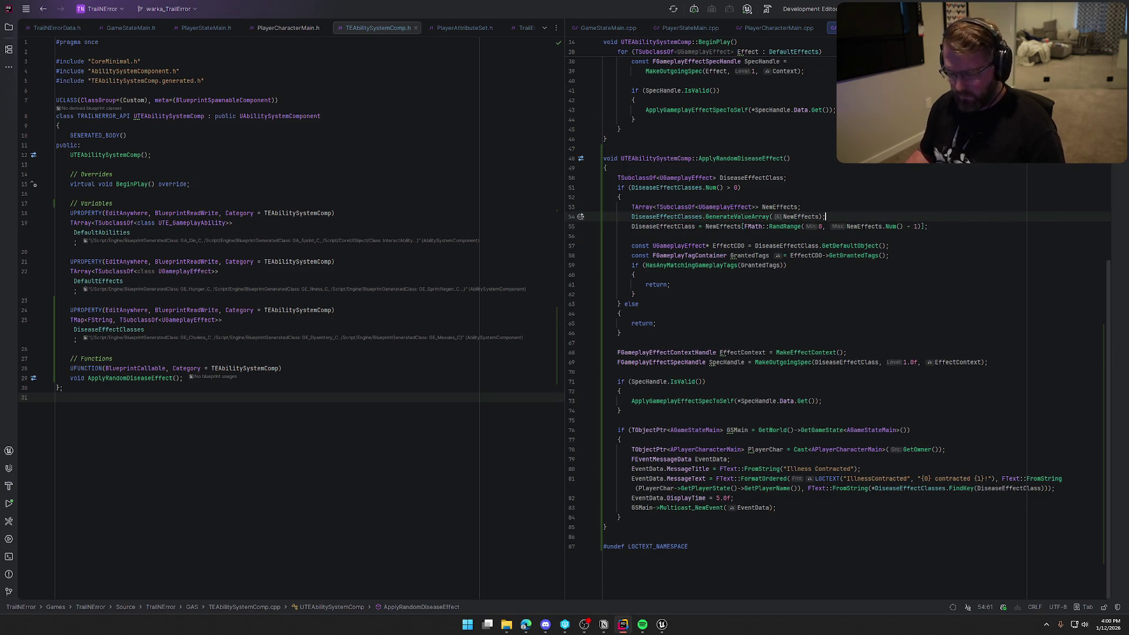
Check Unreal Editor, return to the code, and build the project's C++ code with Ctrl+Shift+B.
left_click(662, 624)
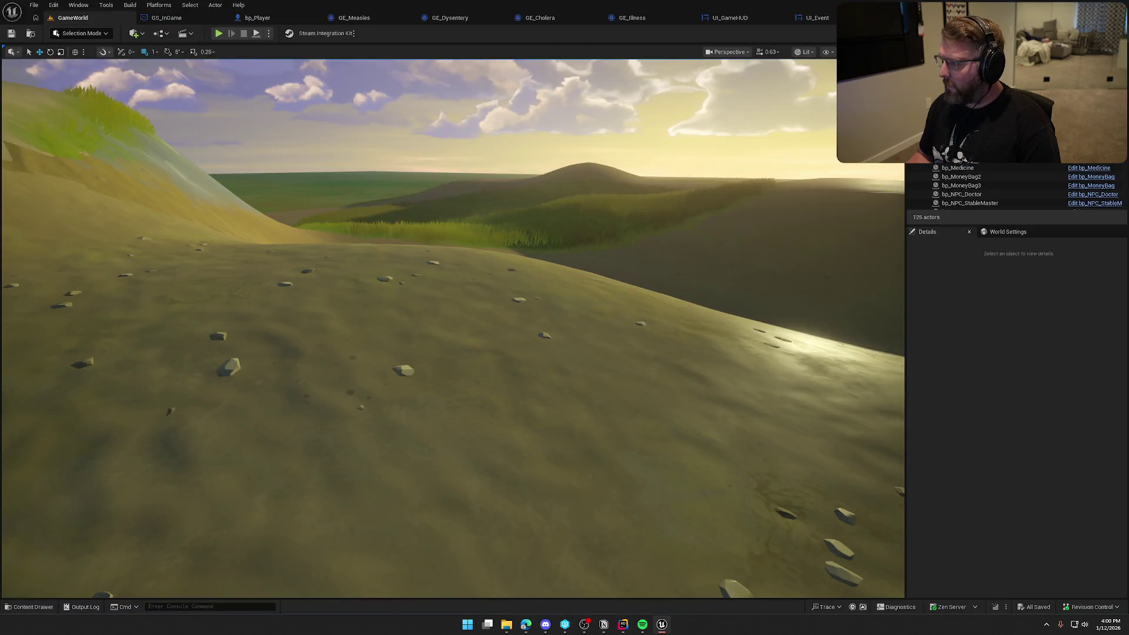
key("alt+Tab")
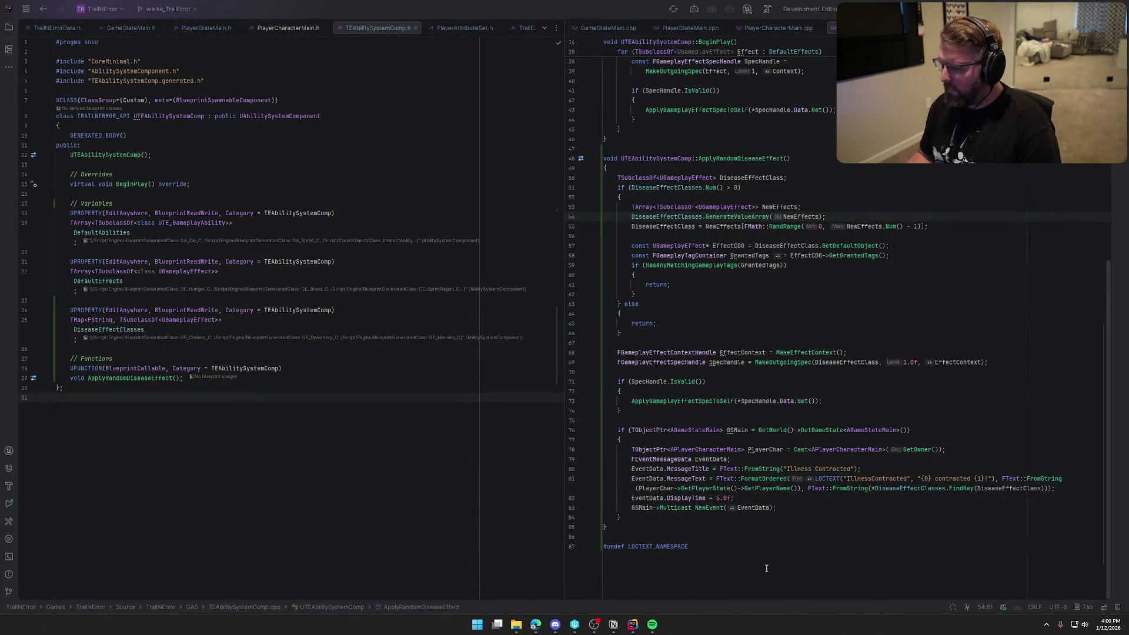
left_click(758, 555)
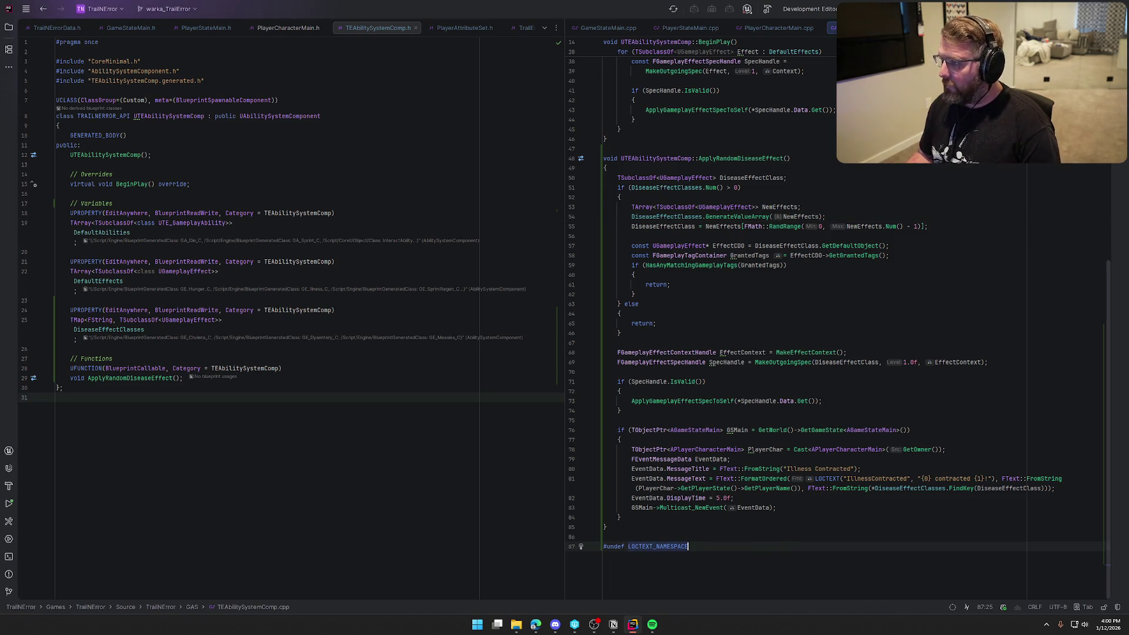
key("ctrl+shift+b")
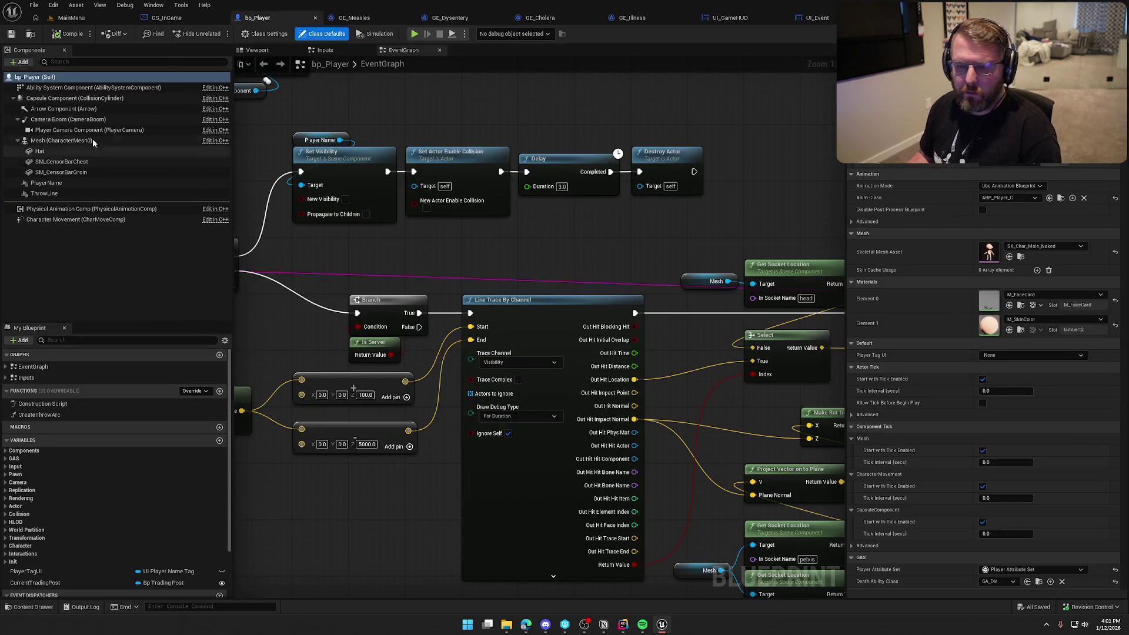
Select bp_Player's Ability System Component to show its empty Disease Effect Classes map.
left_click(88, 88)
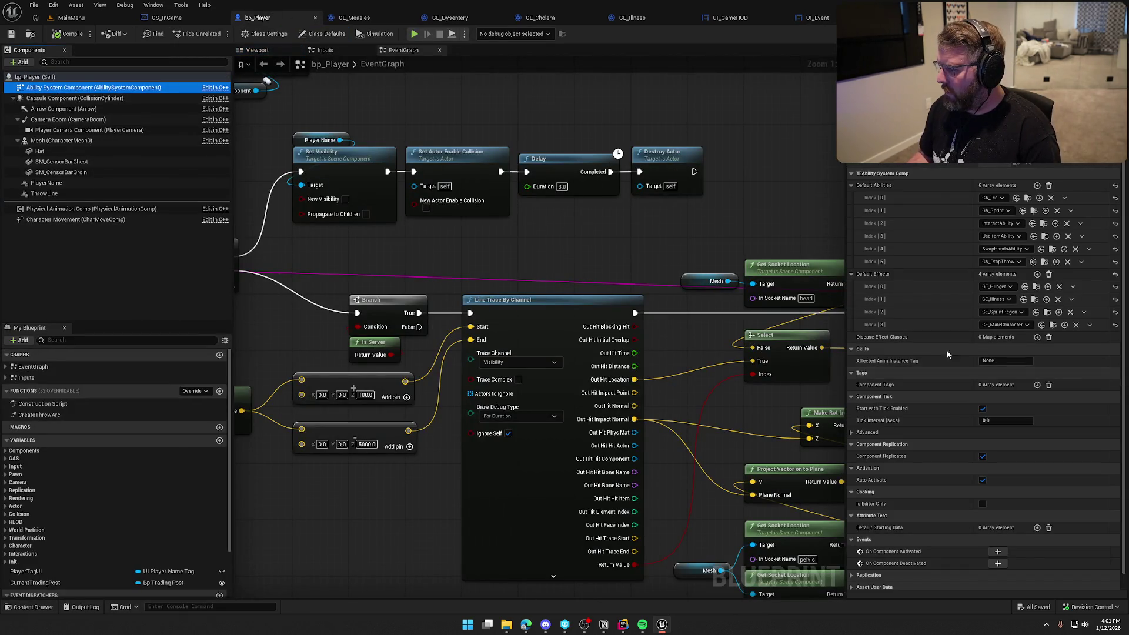
Add Disease Effect Classes entries Measels → GE_Measles and Dysentery → GE_Dysentery.
left_click(1037, 337)
scroll(903, 330, "down", 1)
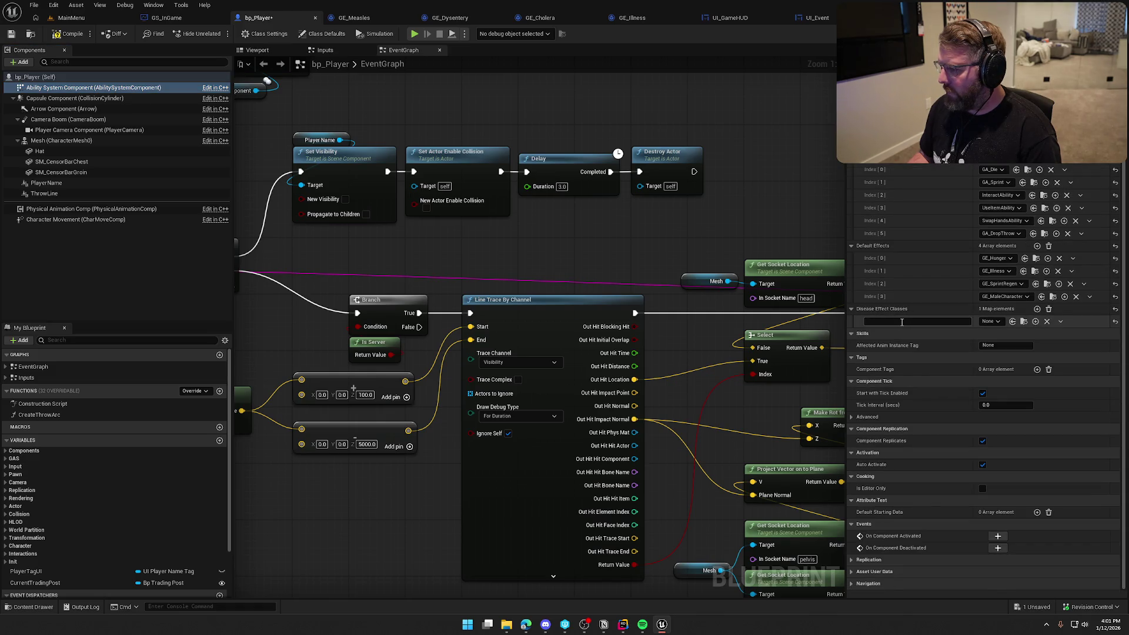
type("Measels")
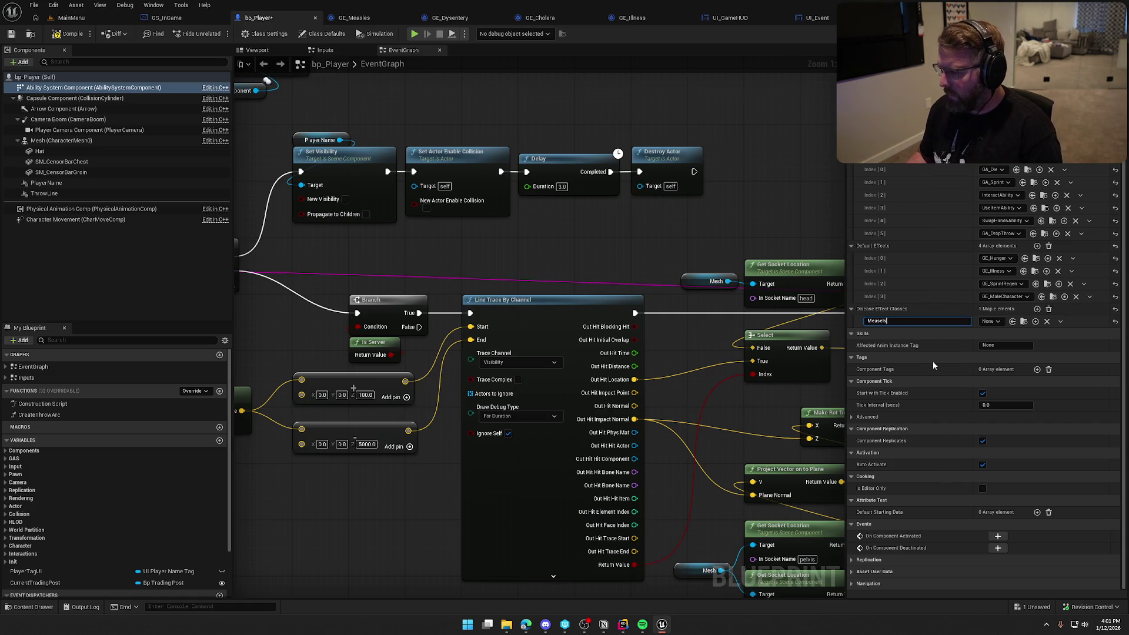
left_click(989, 321)
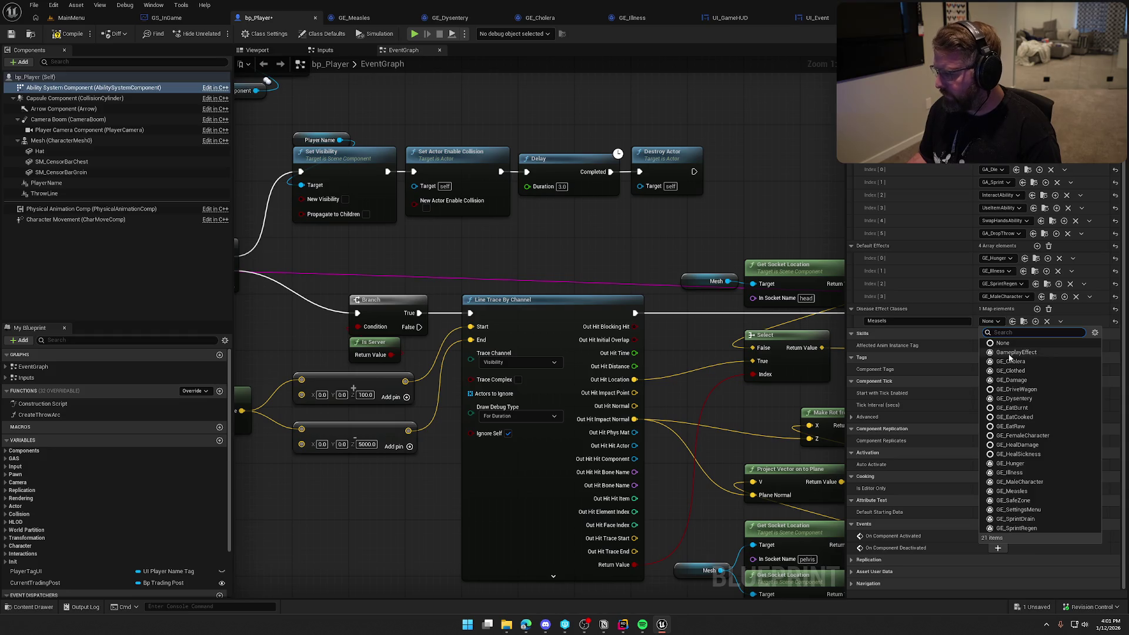
left_click(1029, 493)
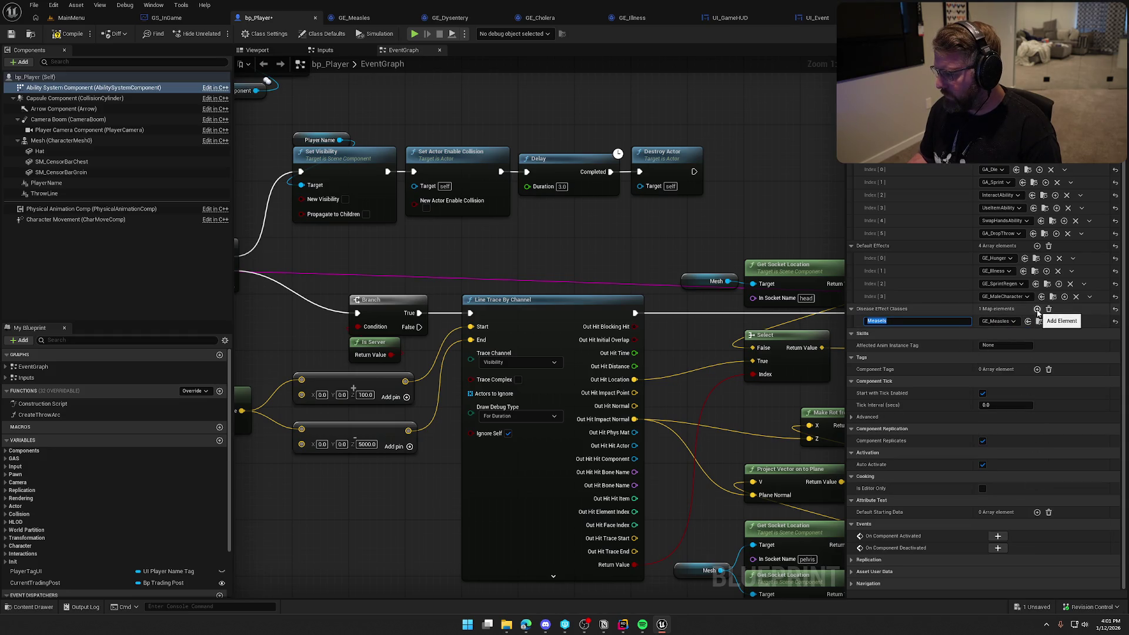
left_click(1037, 309)
left_click(991, 334)
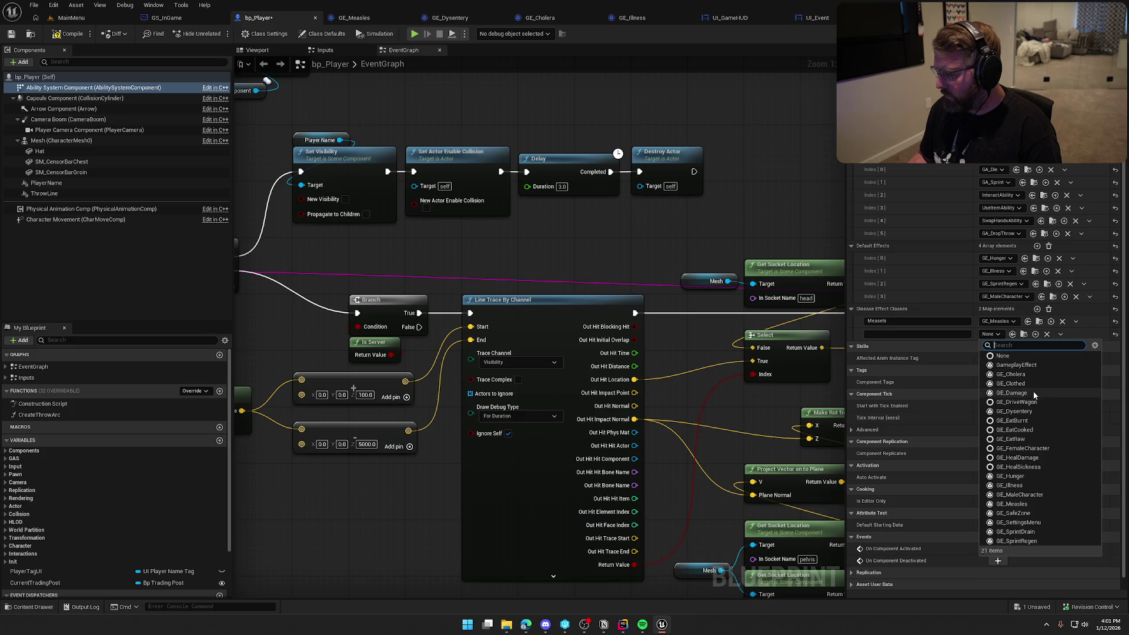
left_click(1035, 410)
left_click(923, 333)
type("Dysentery")
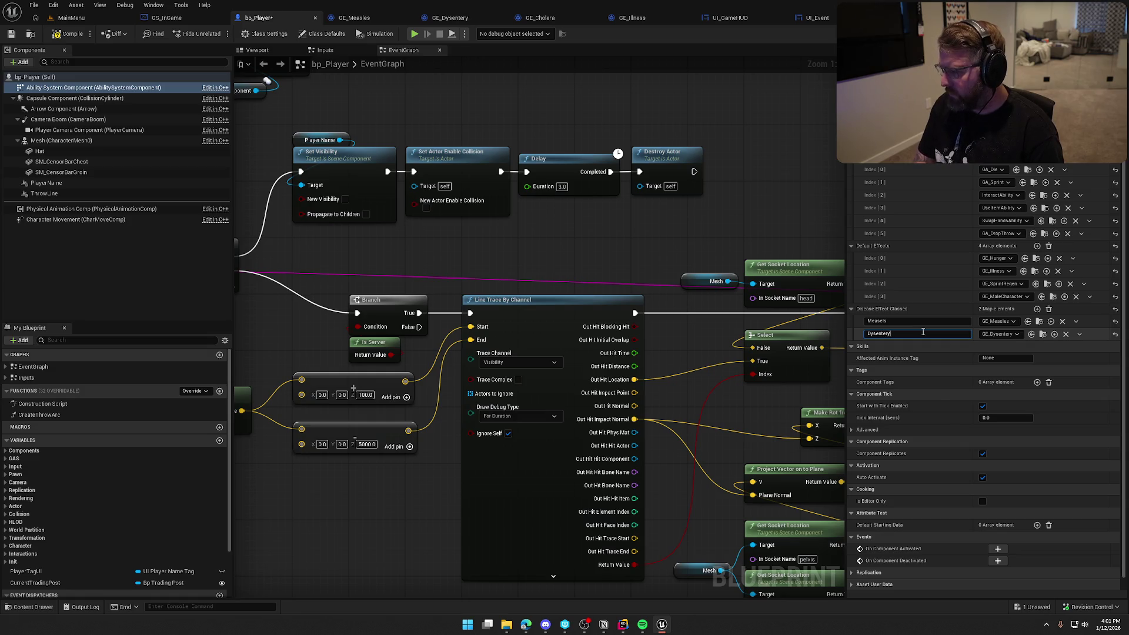
key("Return")
Add a third entry mapping Cholera to GE_Cholera.
left_click(1037, 308)
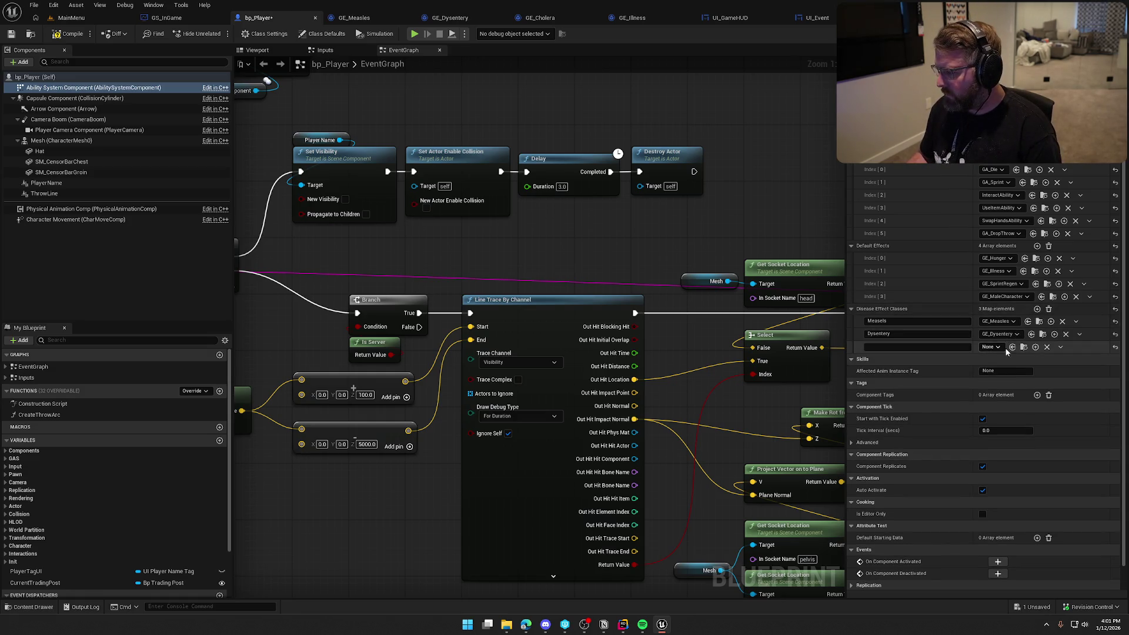
left_click(1000, 347)
type("cho")
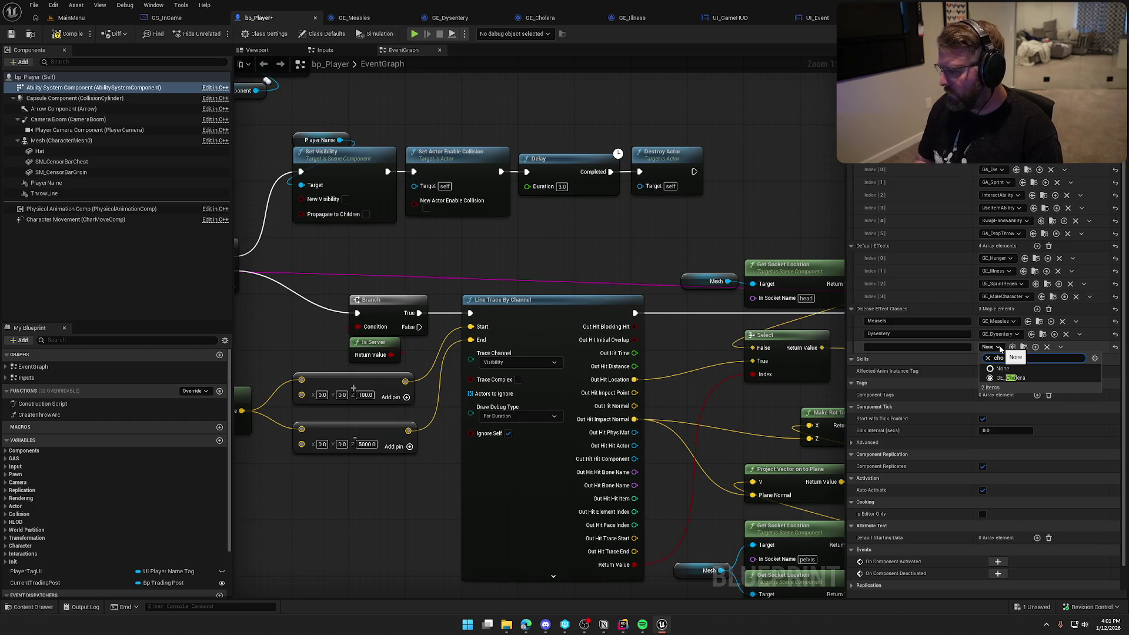
left_click(1011, 378)
left_click(915, 348)
type("C")
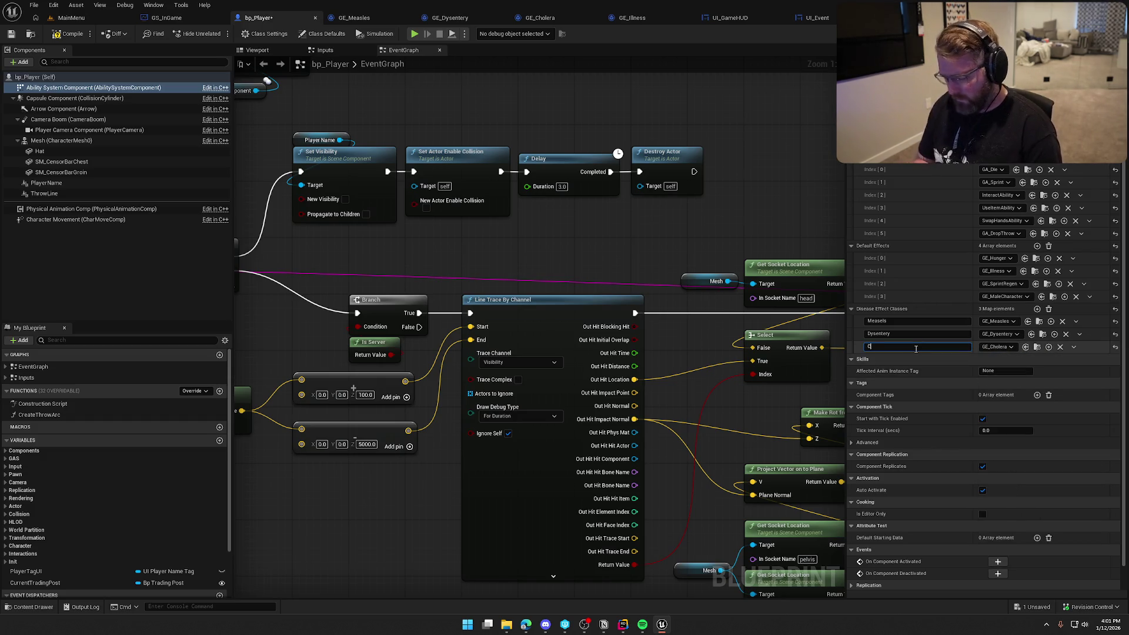
type("holera")
key("Return")
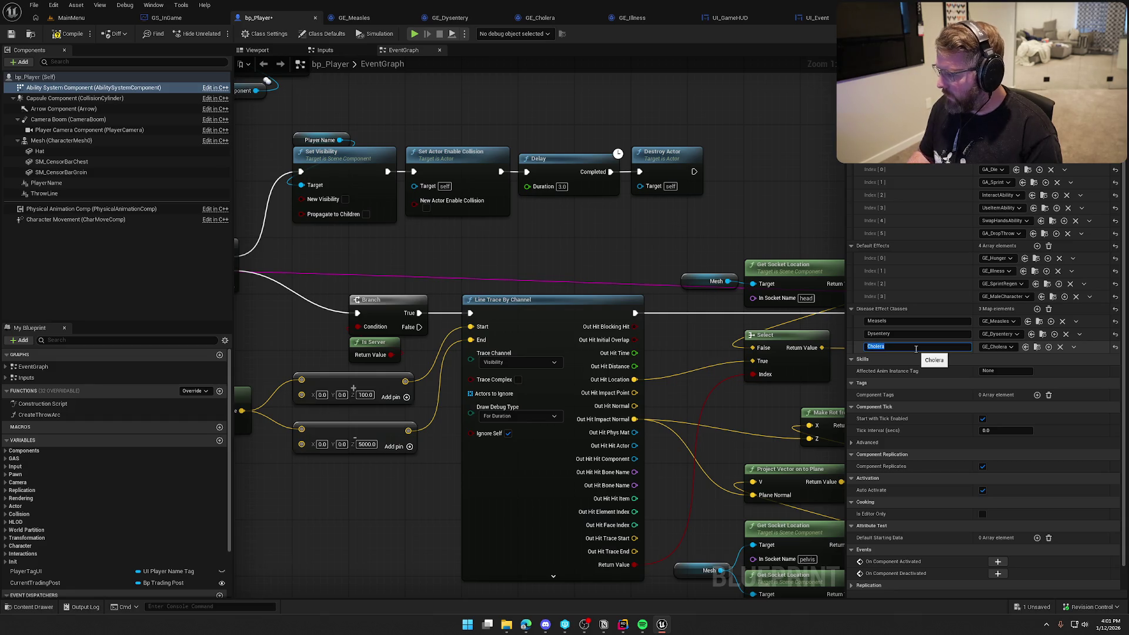
Compile and save the bp_Player Blueprint.
left_click(757, 210)
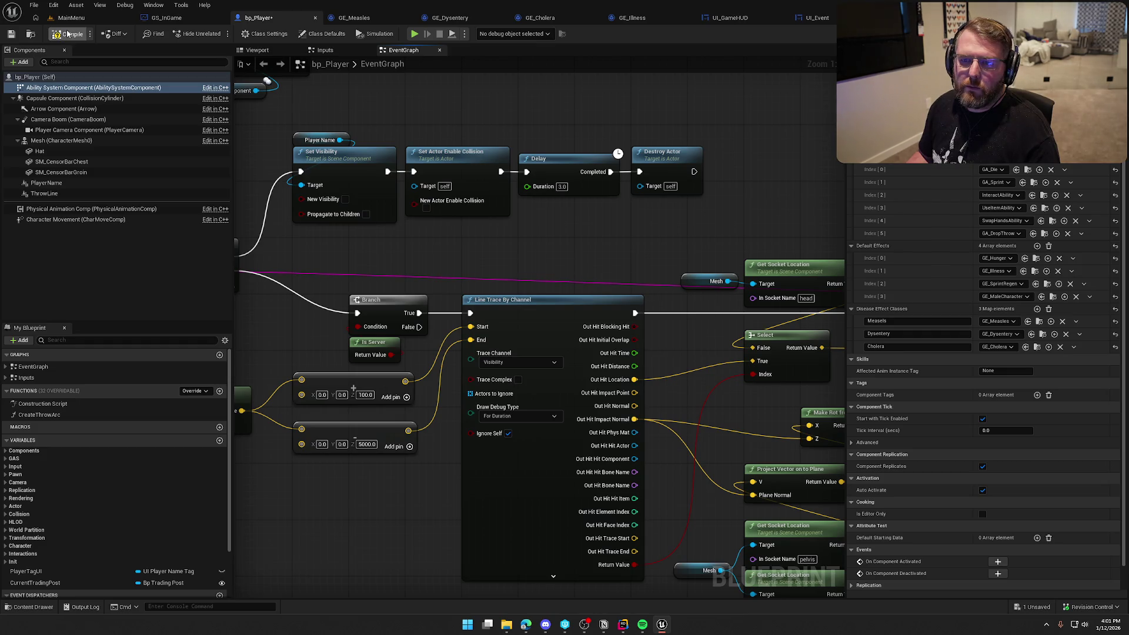
left_click(68, 34)
left_click(72, 18)
left_click(33, 606)
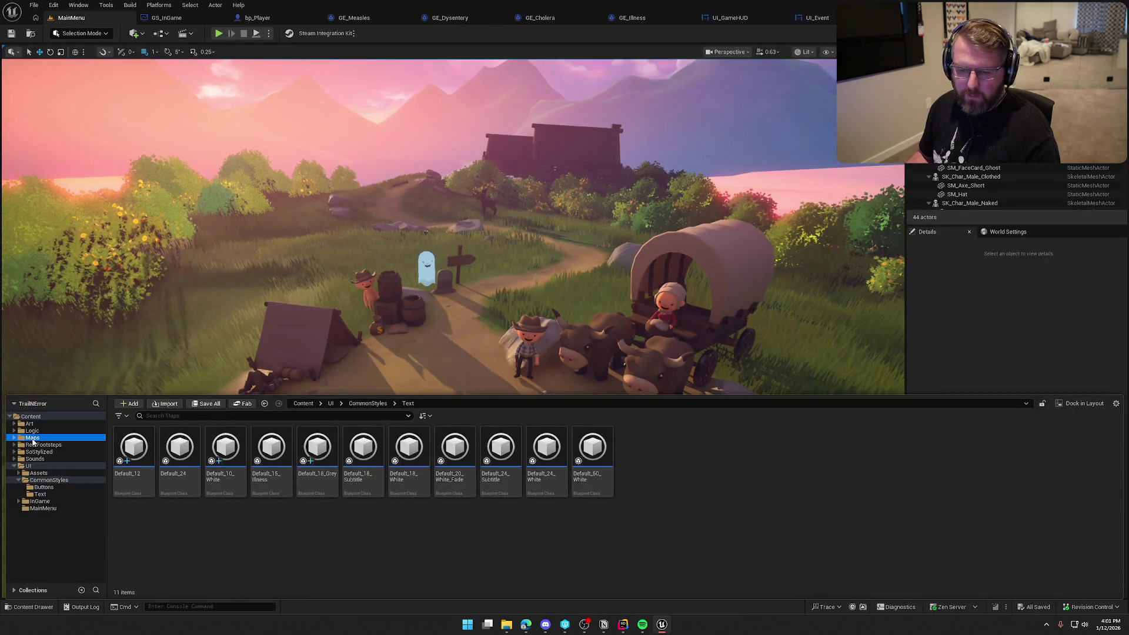
Open the GameWorld map, play it, and watch the effects in the gameplay debugger while running.
left_click(33, 438)
double_click(179, 453)
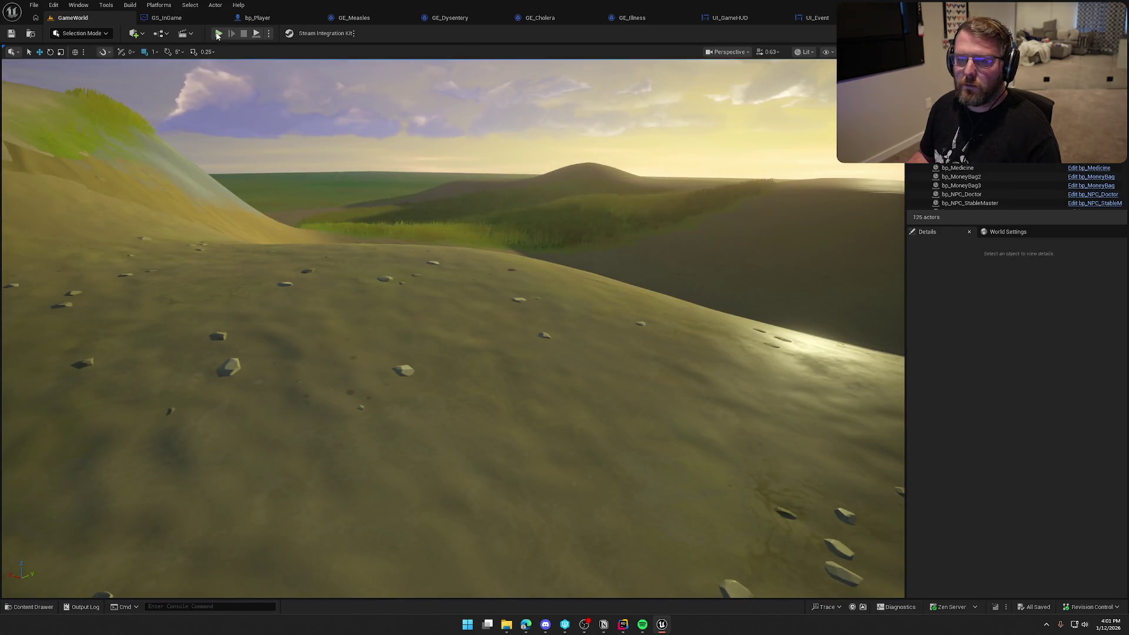
left_click(217, 34)
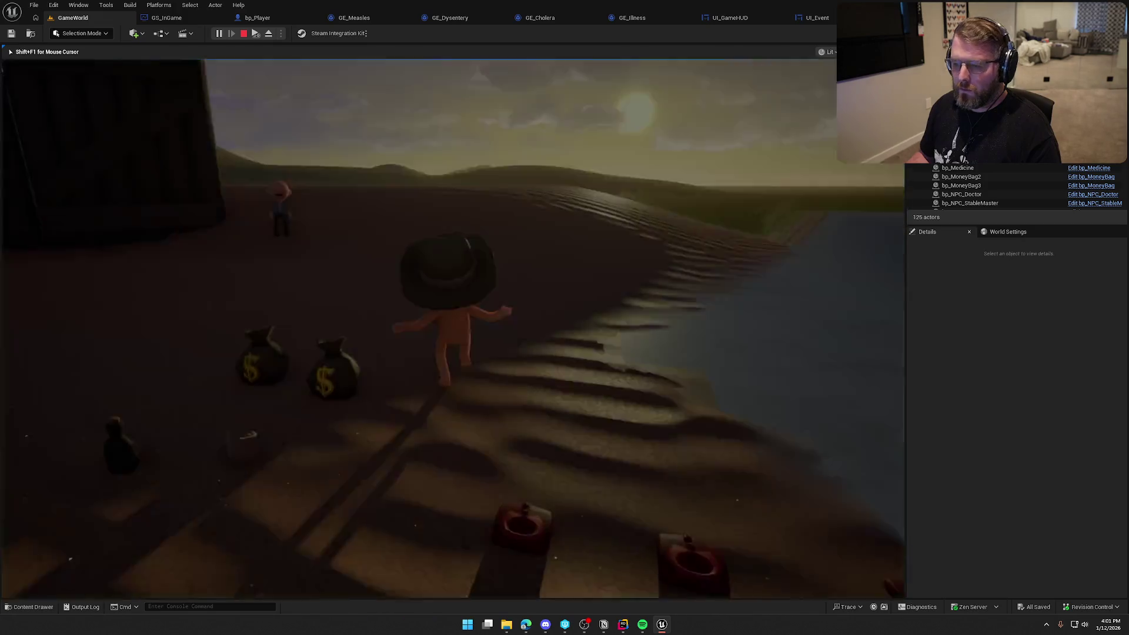
key("apostrophe")
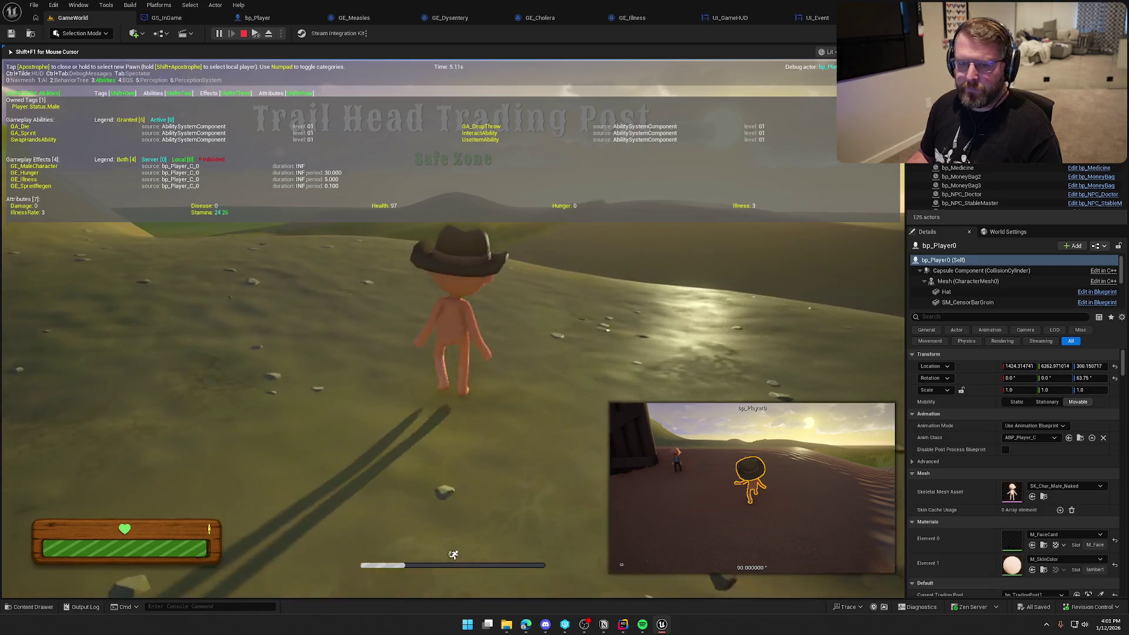
key("w")
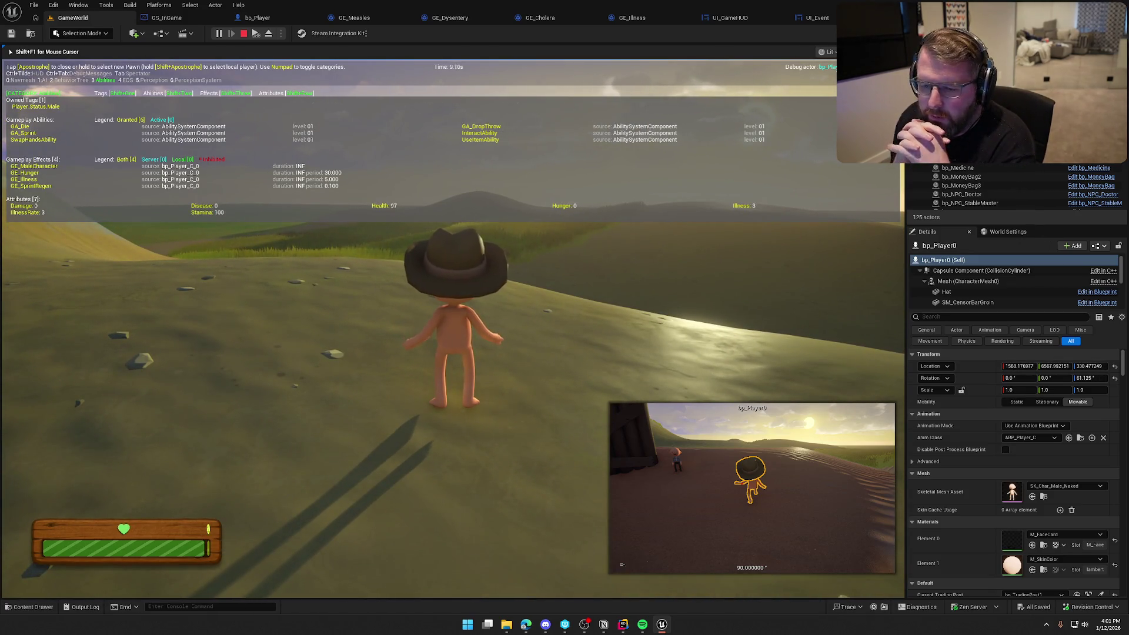
key("apostrophe")
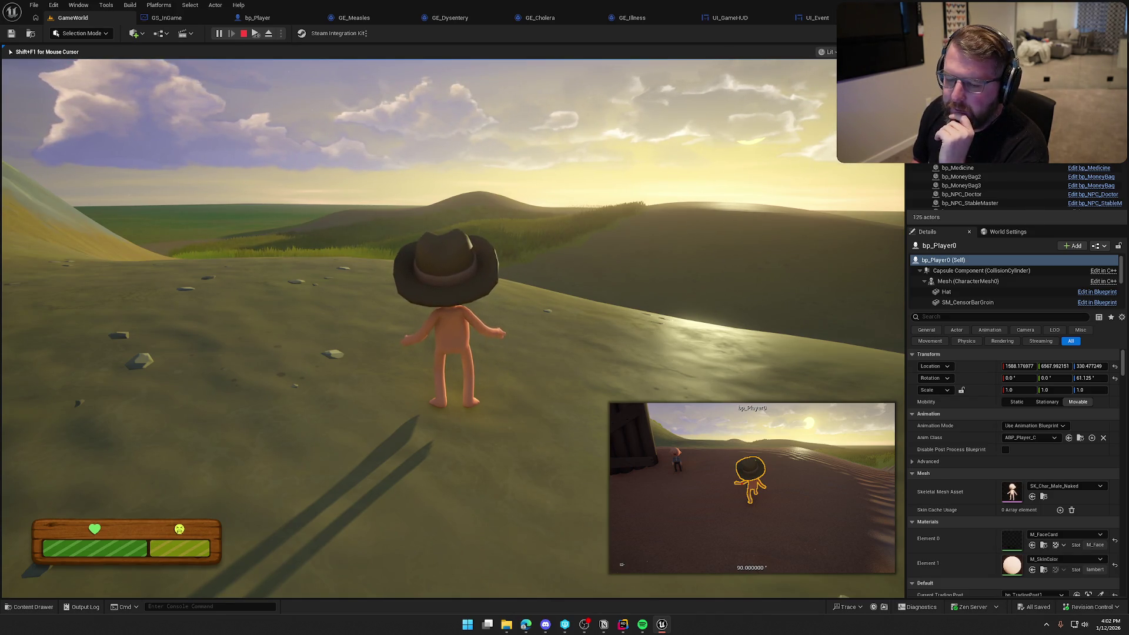
key("apostrophe")
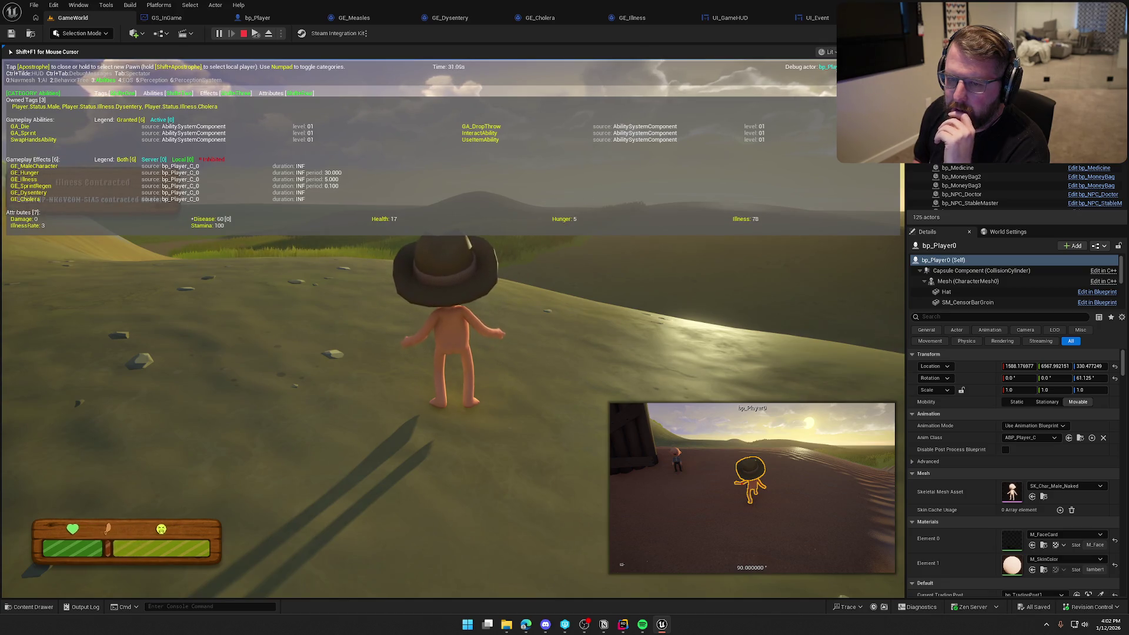
key("apostrophe")
key("w")
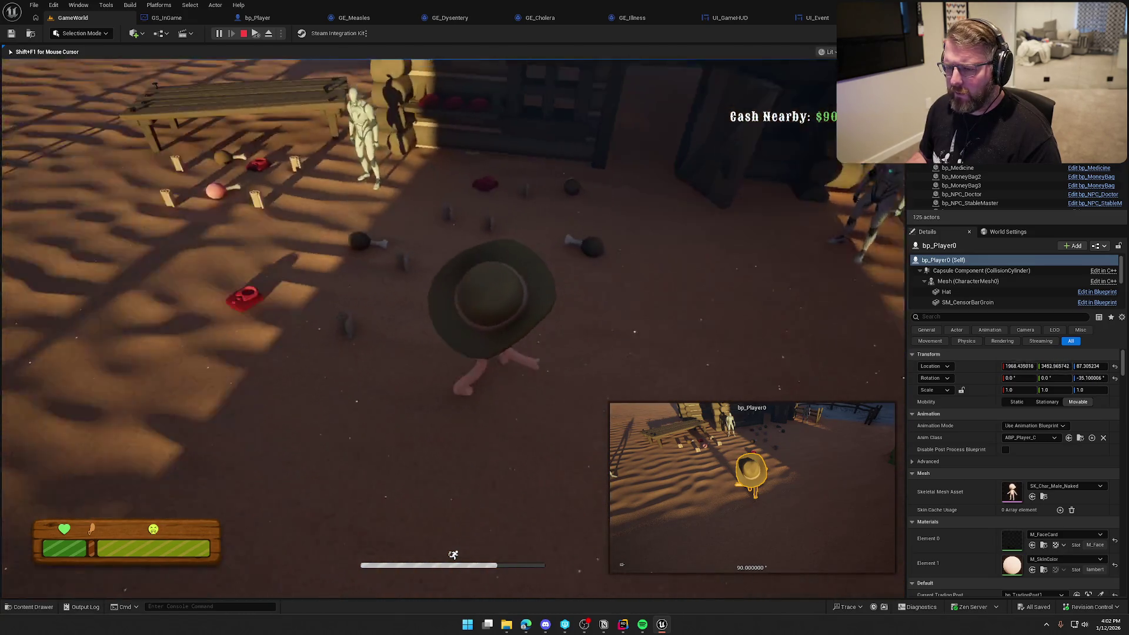
key("Escape")
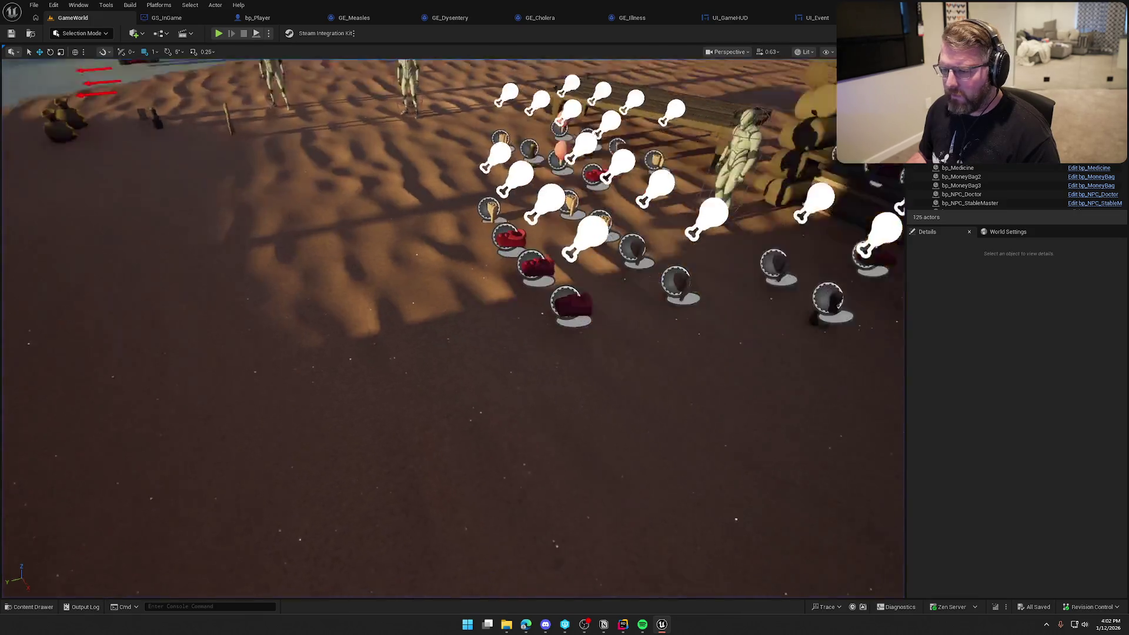
Start another play session, buy medicine at the trading post, and walk uphill until illness strikes.
key("alt+p")
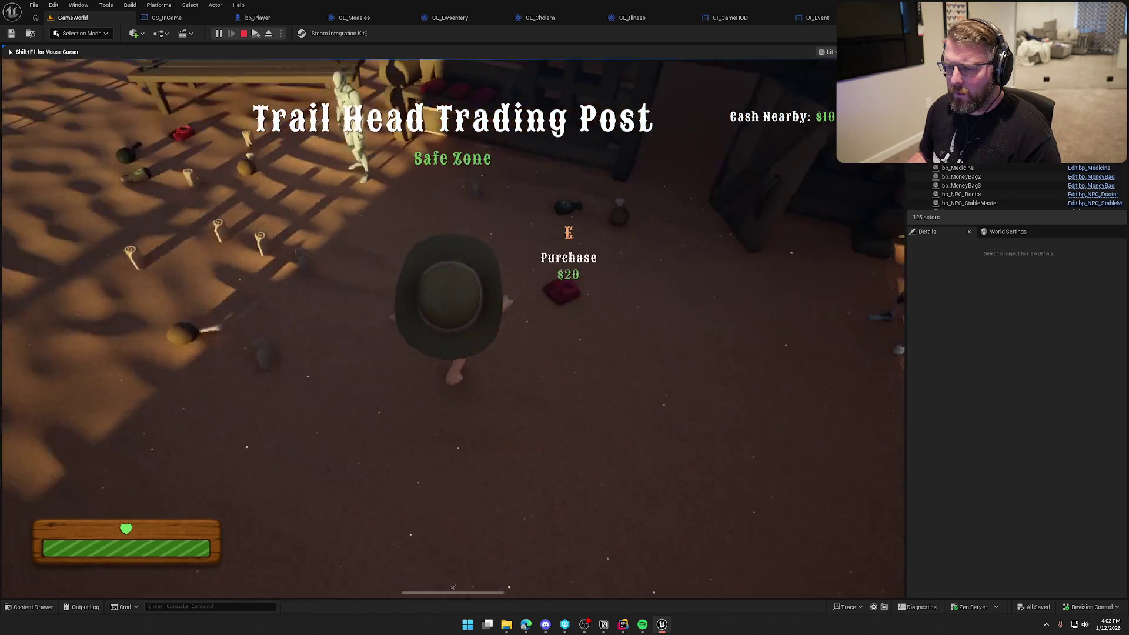
key("e")
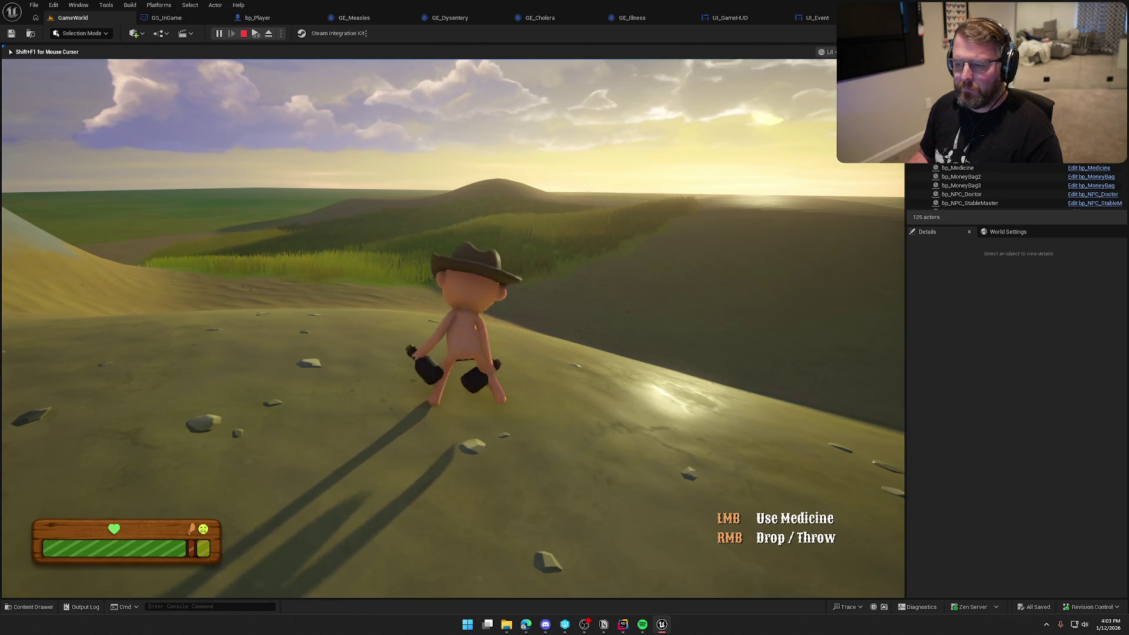
key("a")
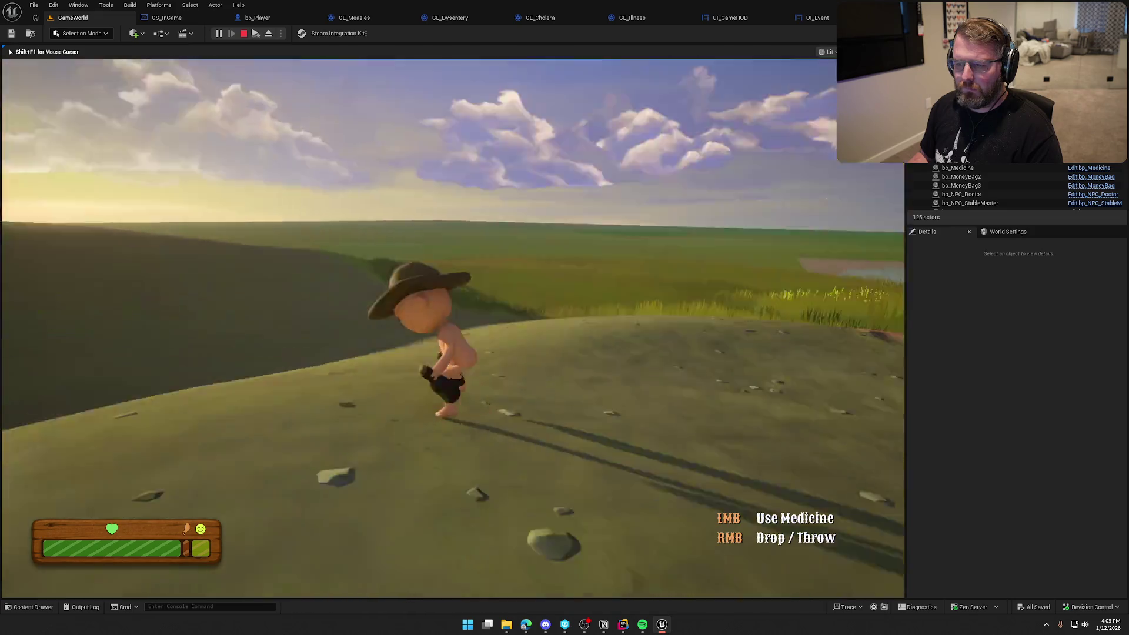
key("w")
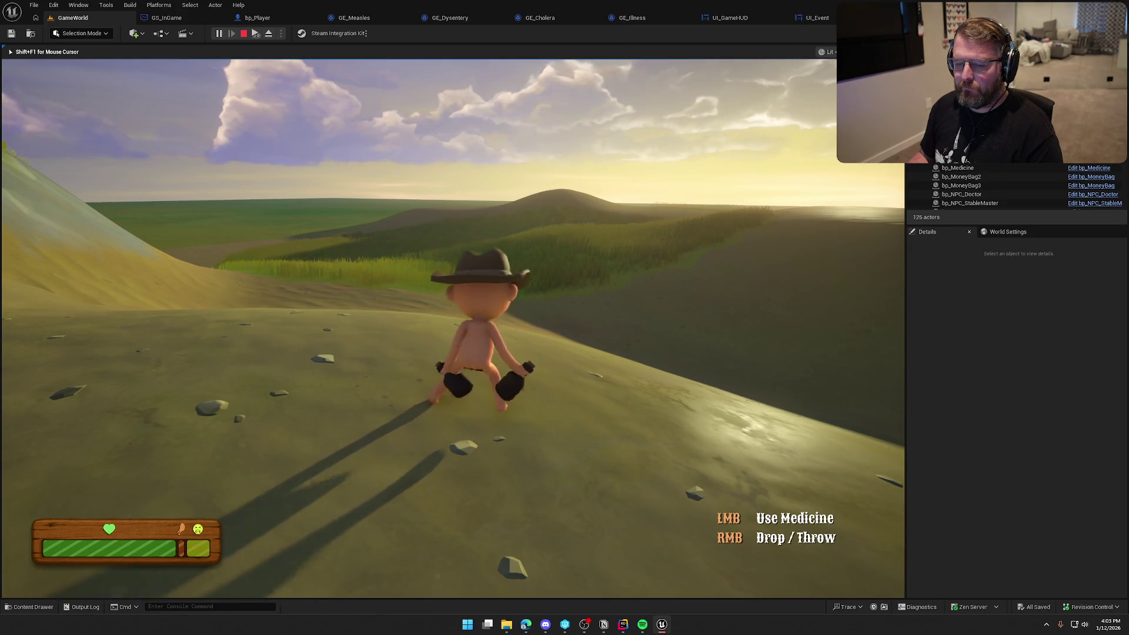
key("w")
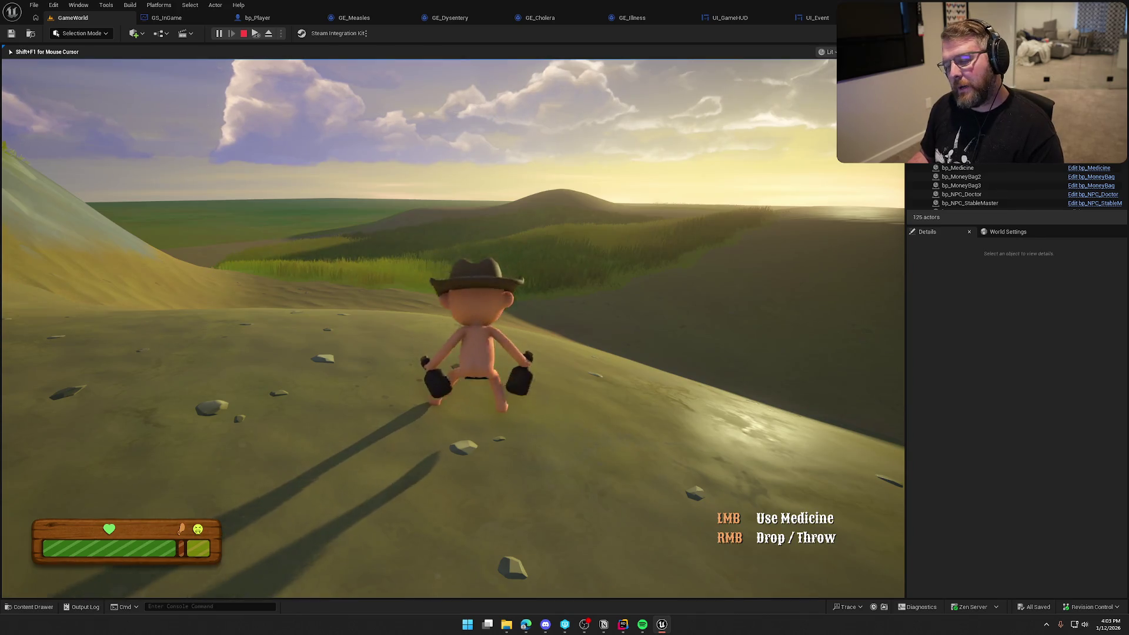
key("w")
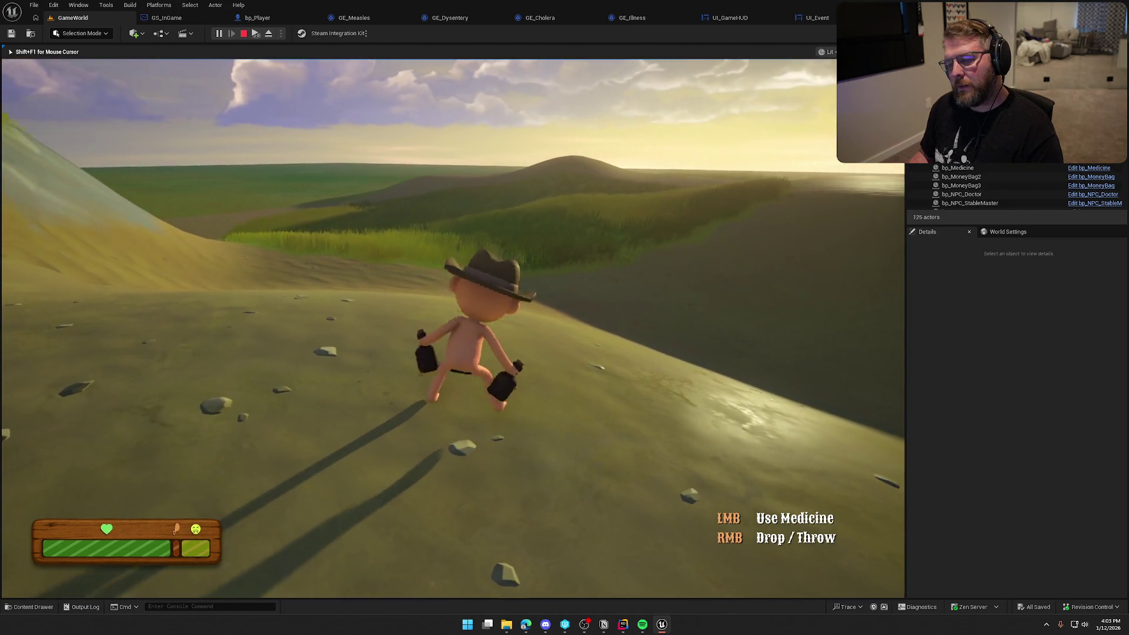
key("w")
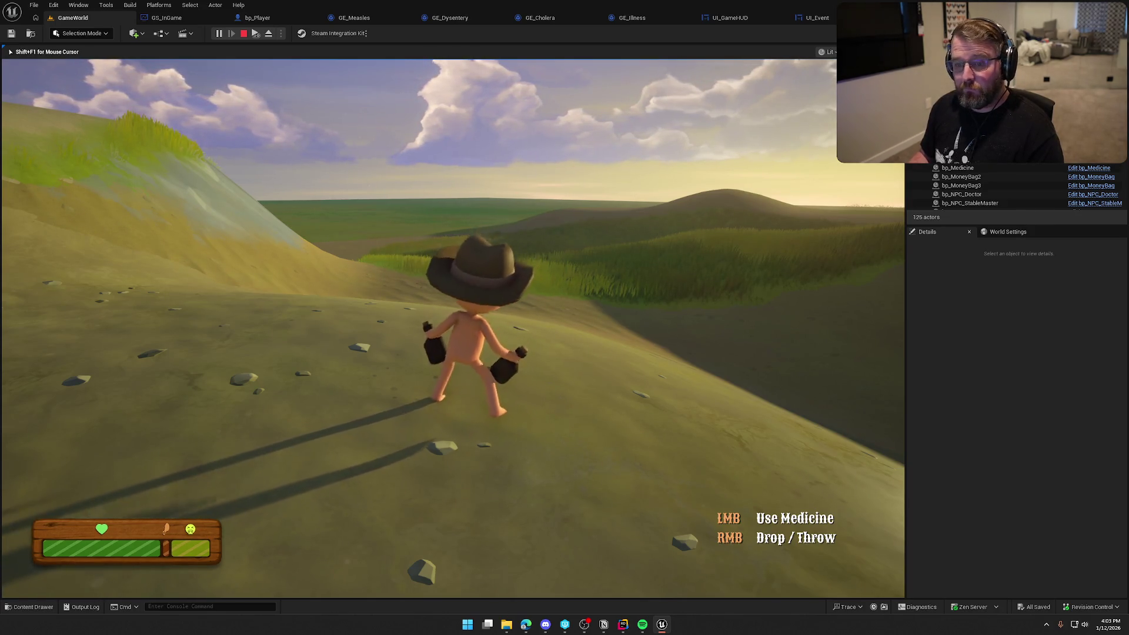
key("w")
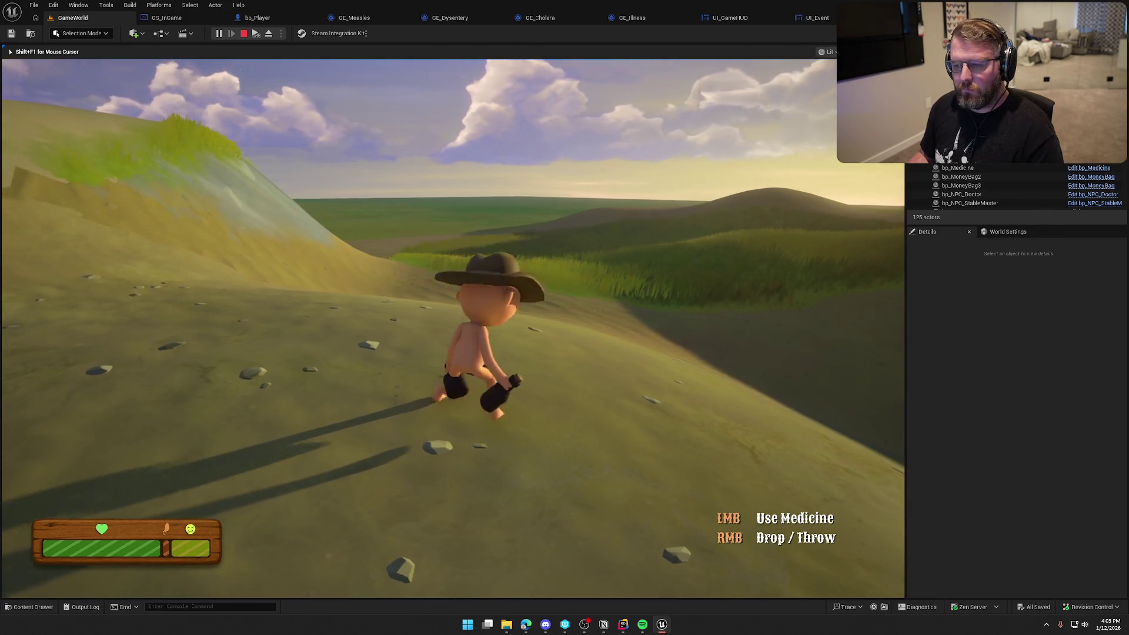
key("w")
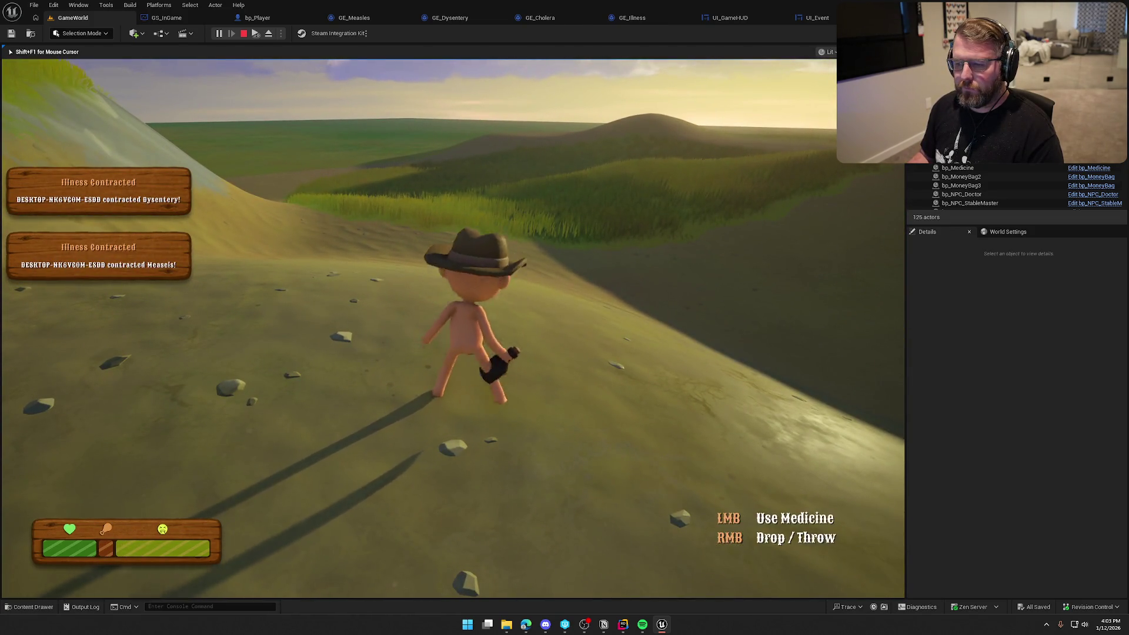
Sprint toward the stable and back toward the river, then stop the play session.
key("shift")
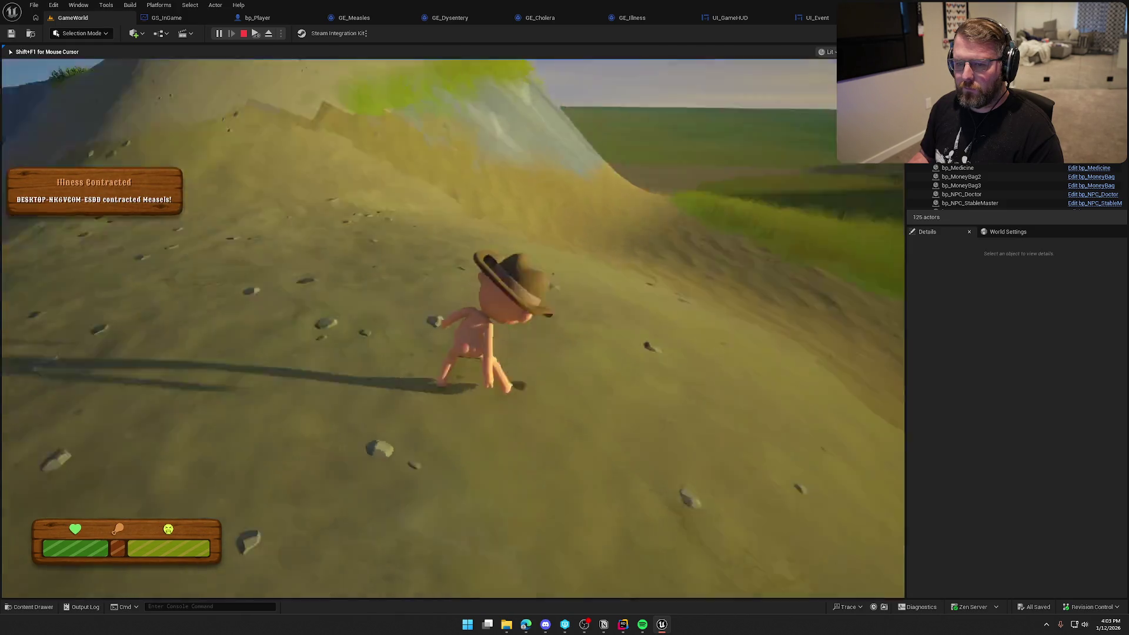
key("w")
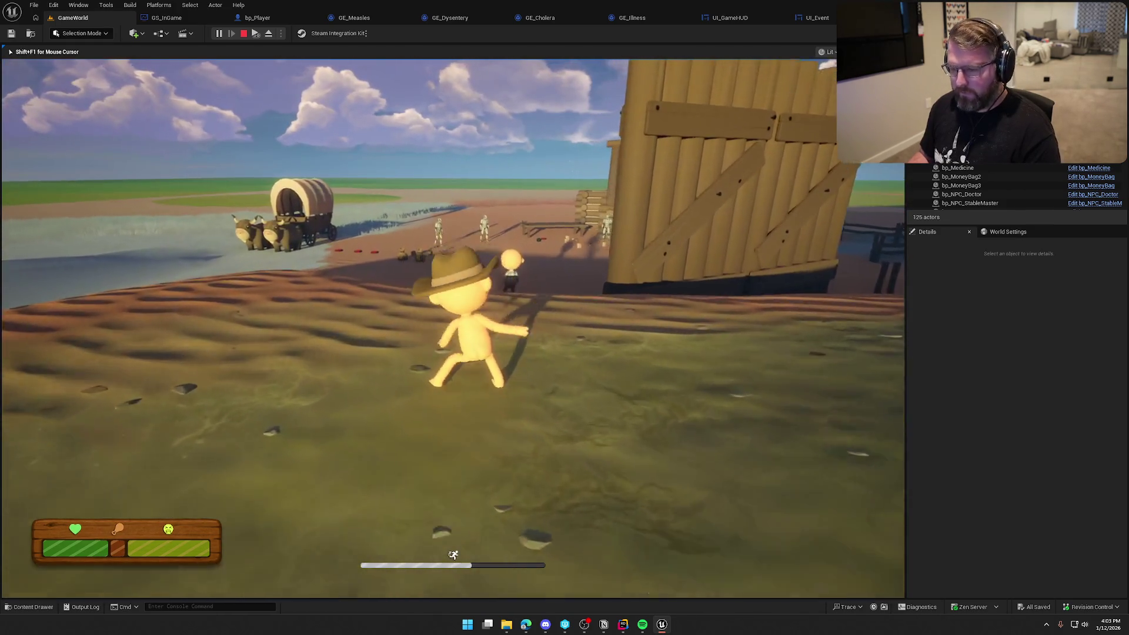
key("w")
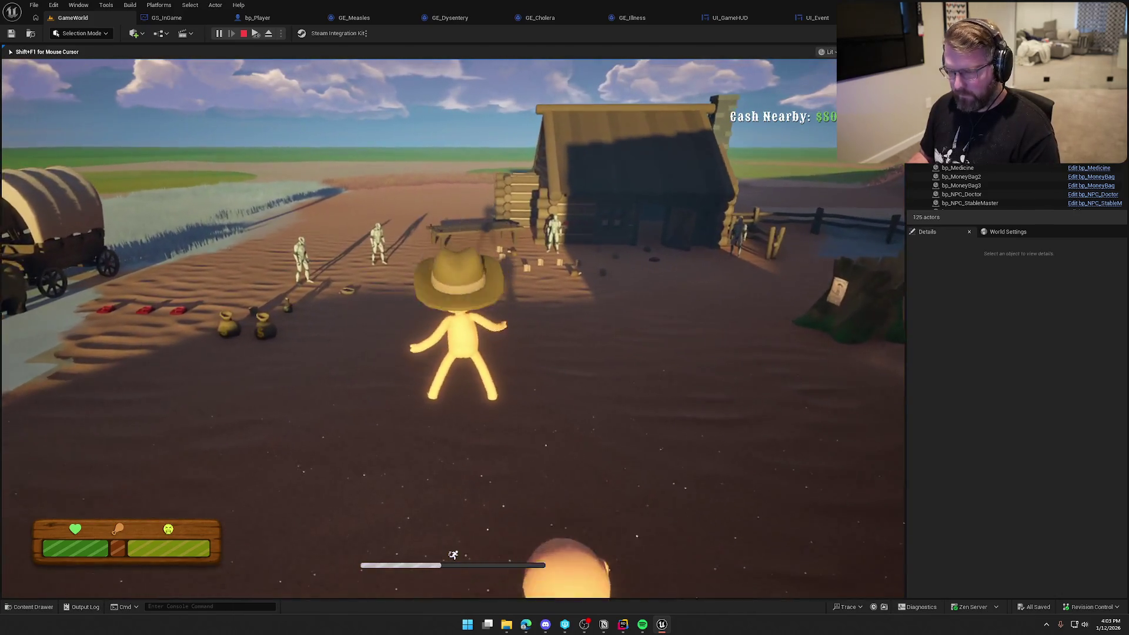
key("w")
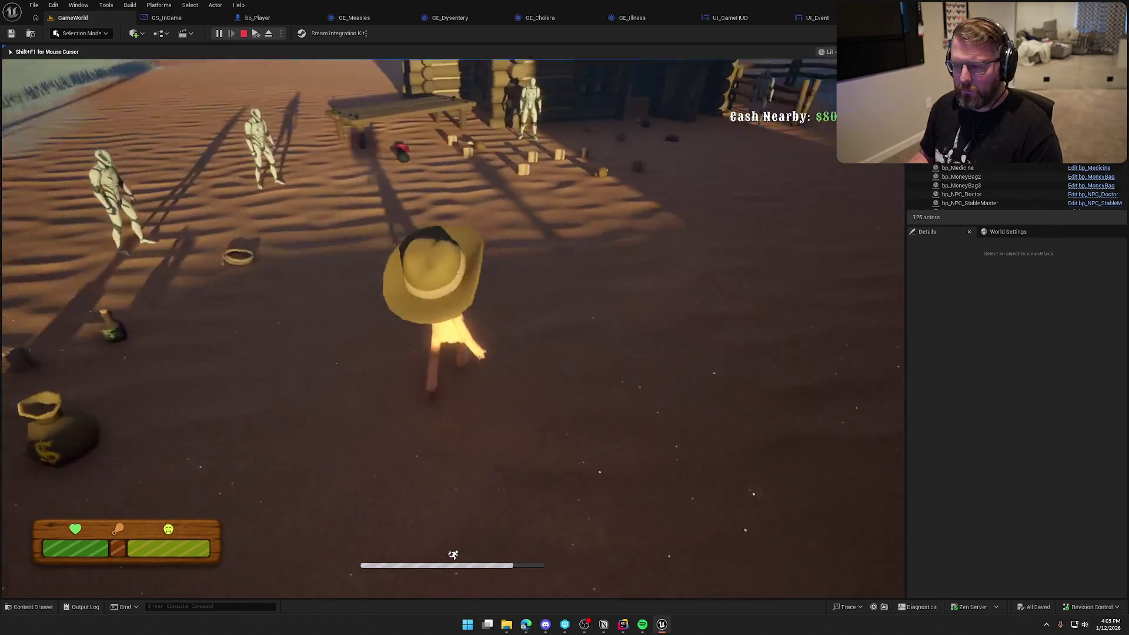
key("w")
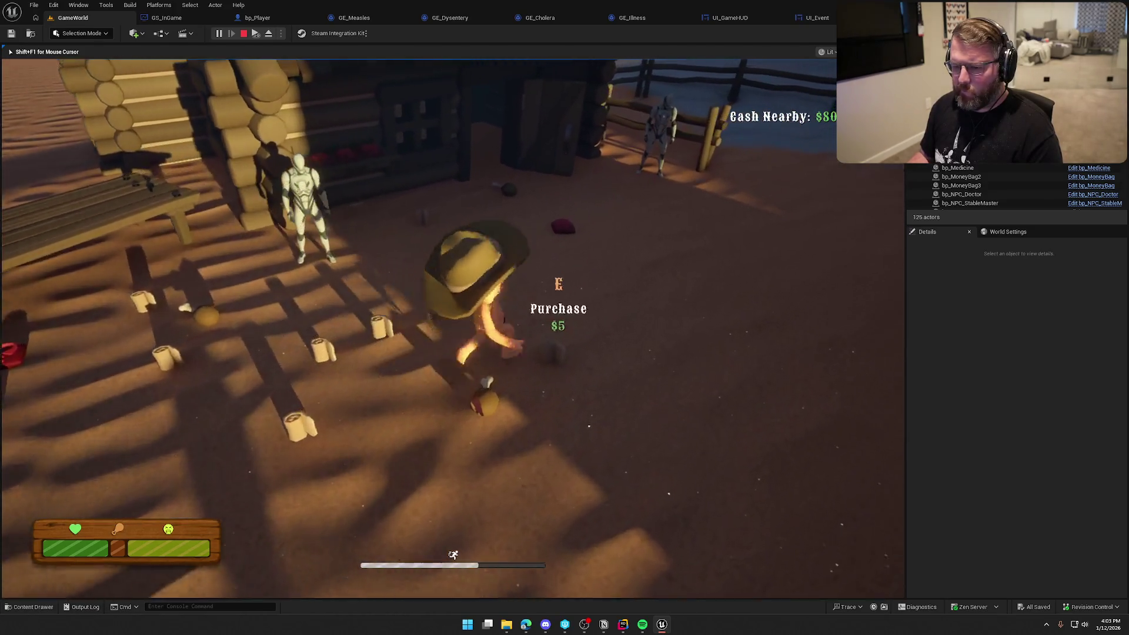
key("w")
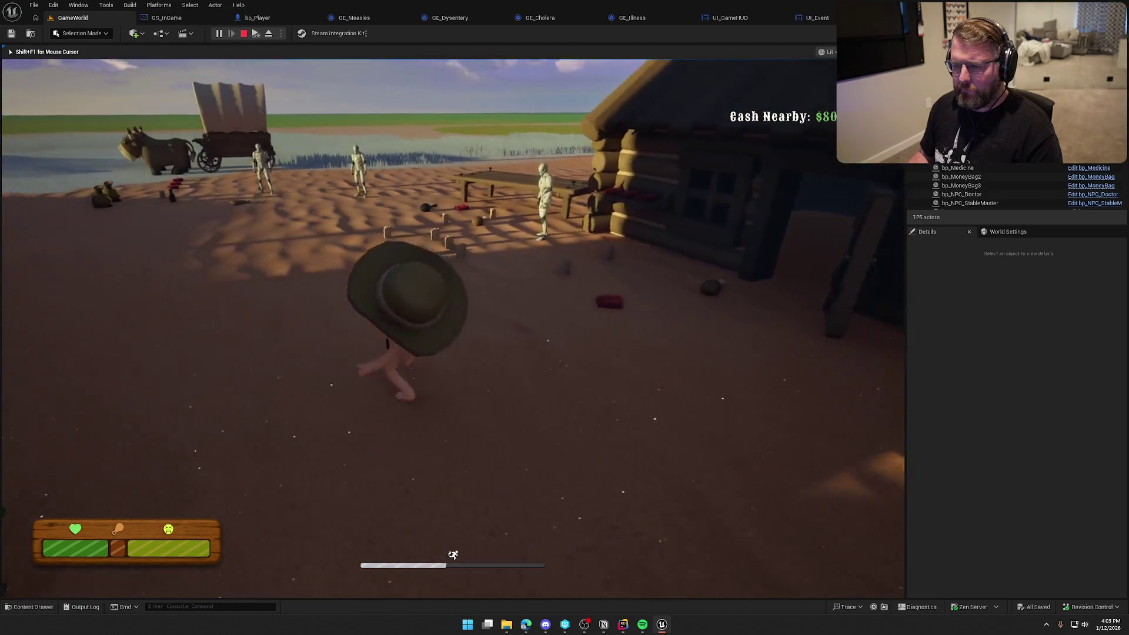
key("Escape")
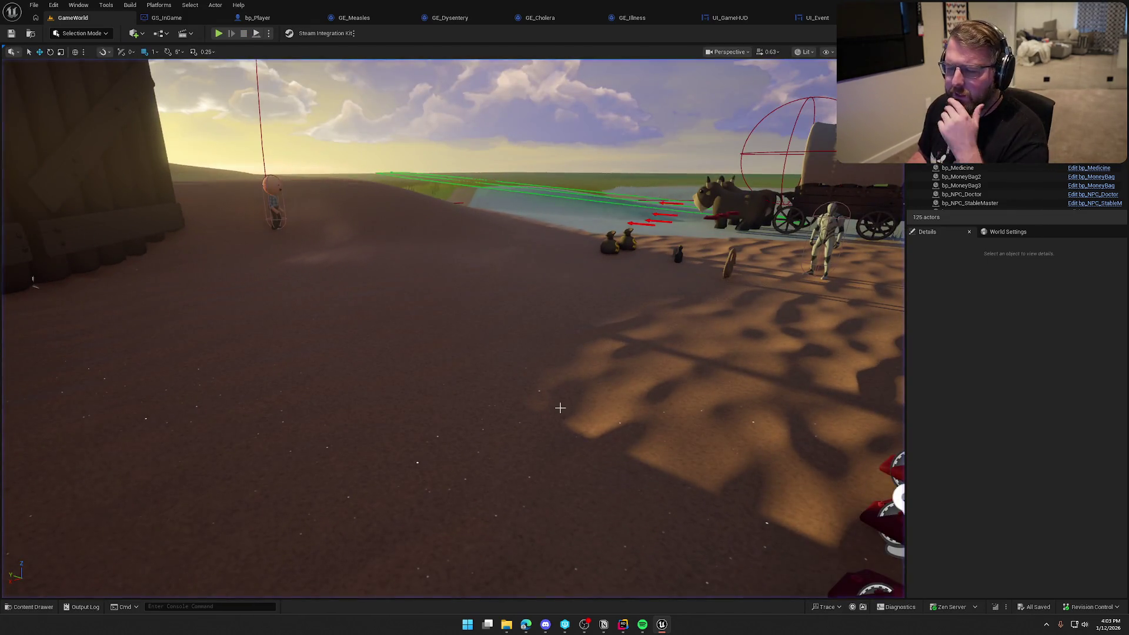
Collapse the Unreal Log window and open PlayerAttributeSet.cpp at line 86's illness clamp, beside the header.
key("alt+Tab")
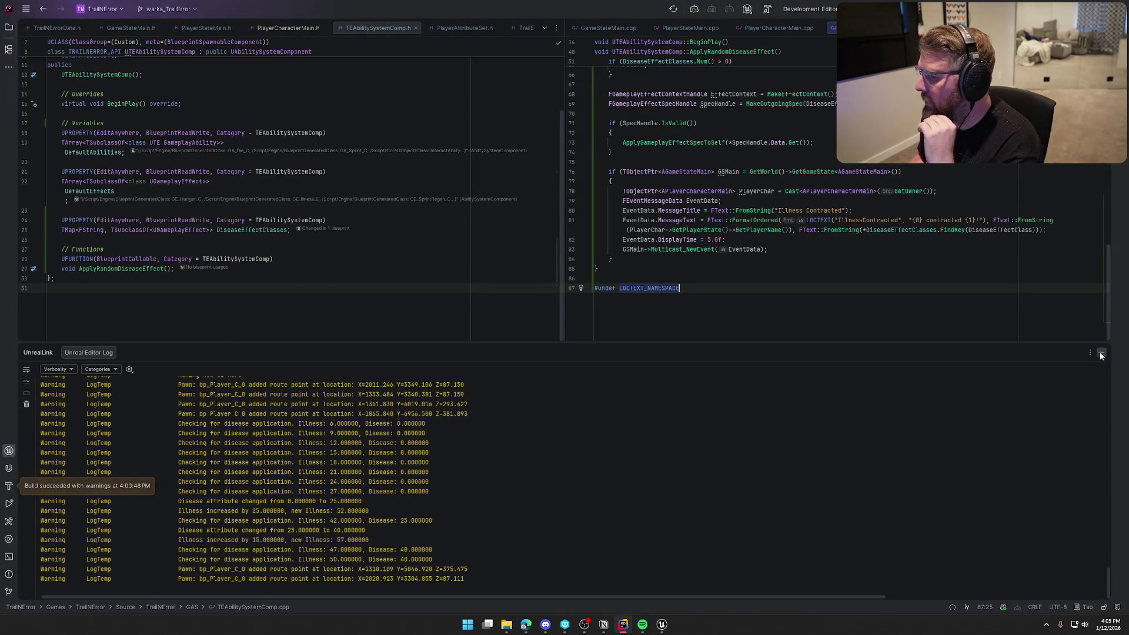
left_click(1101, 353)
scroll(896, 386, "up", 8)
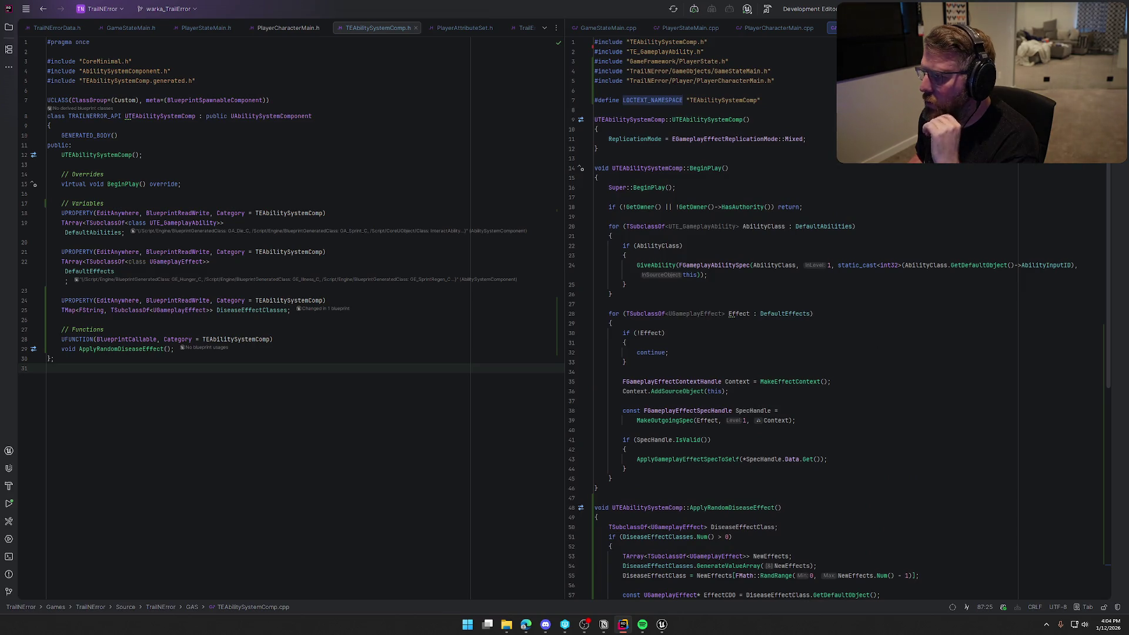
left_click(958, 28)
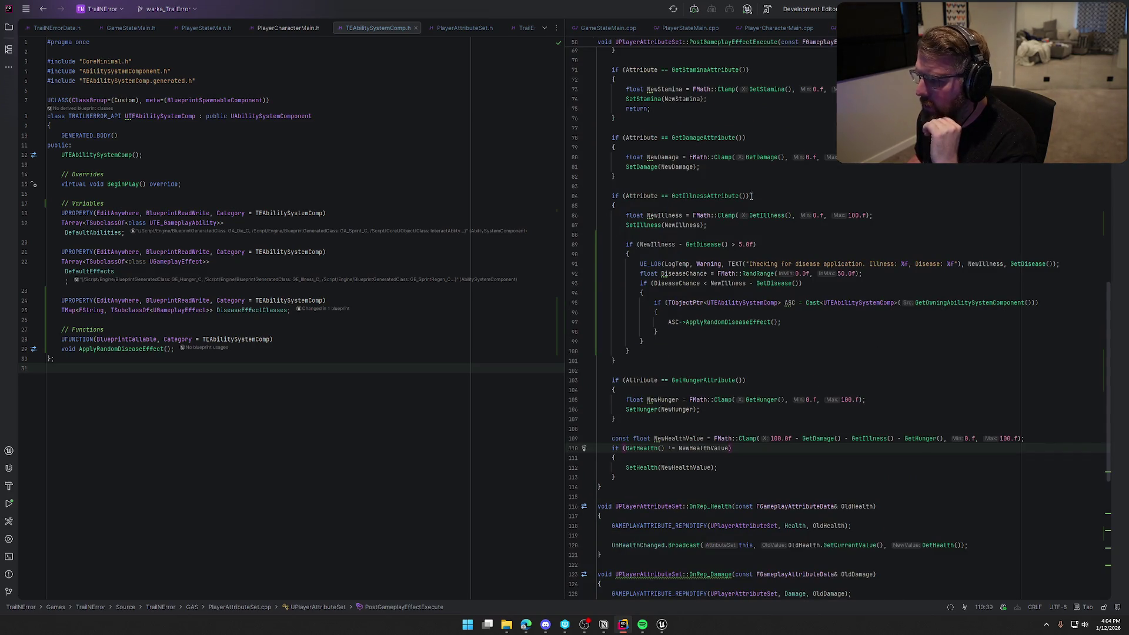
left_click(874, 215)
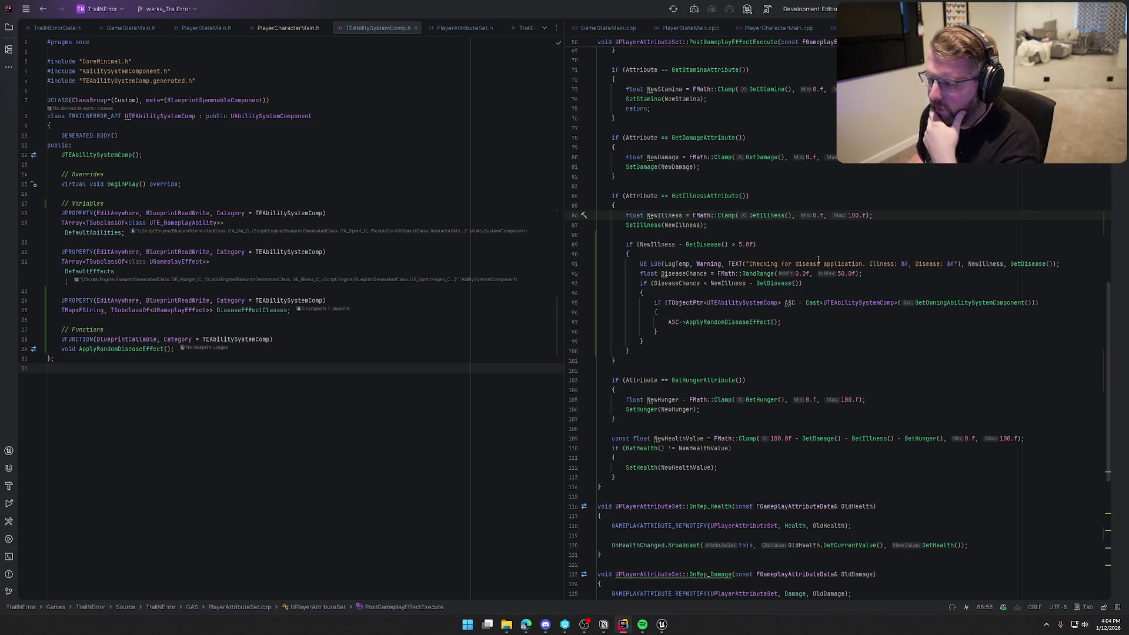
Replace the 0.f minimum in the NewIllness Clamp with GetDisease().
key("BackSpace")
key("BackSpace")
key("BackSpace")
type("Ge")
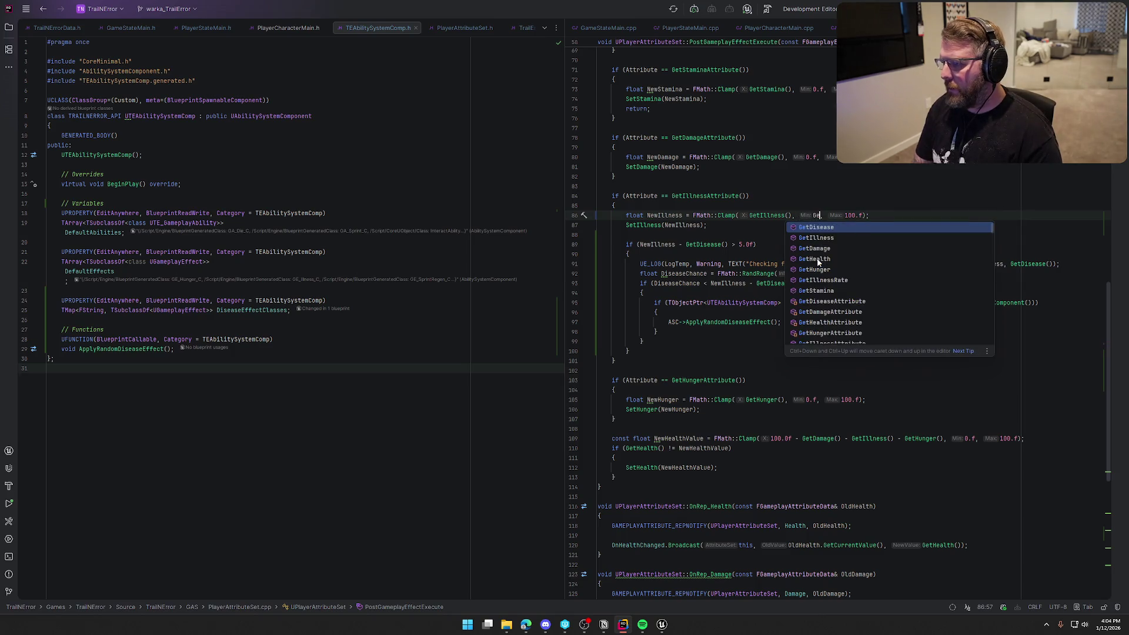
key("Return")
key("Escape")
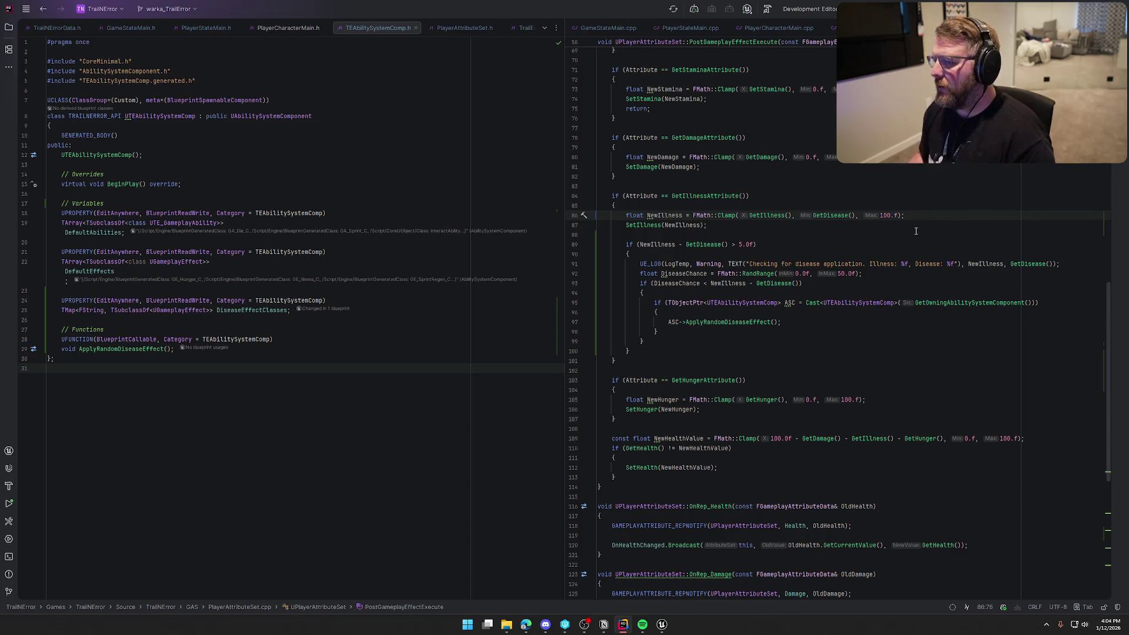
Raise the disease-chance FMath::RandRange maximum from 50.0f to 75.0f.
left_click(847, 275)
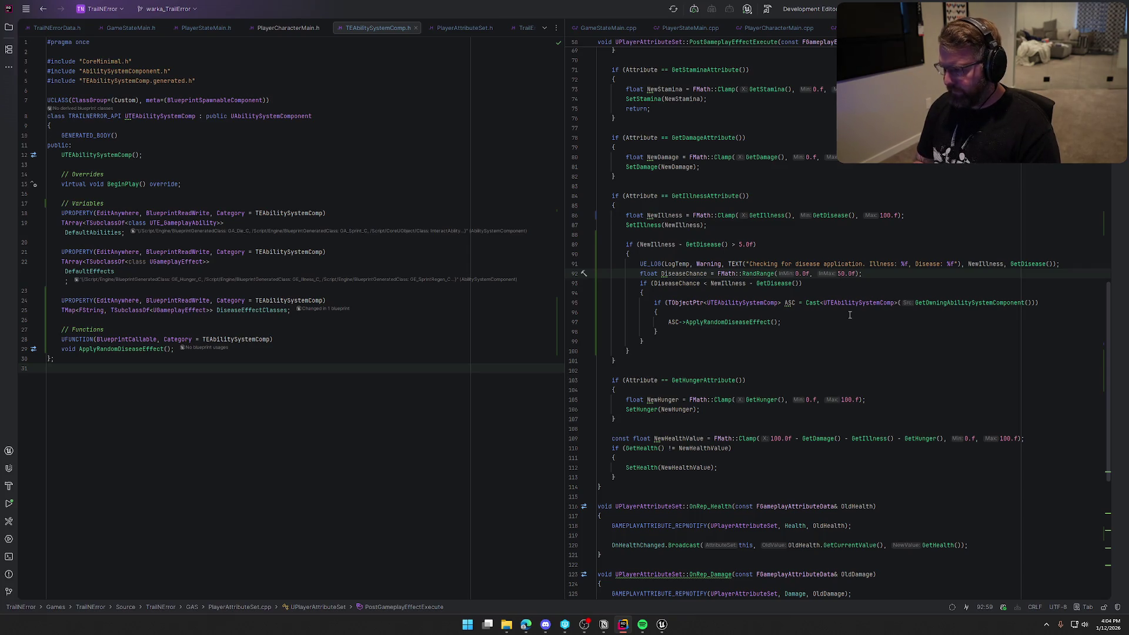
key("BackSpace")
key("BackSpace")
type("75")
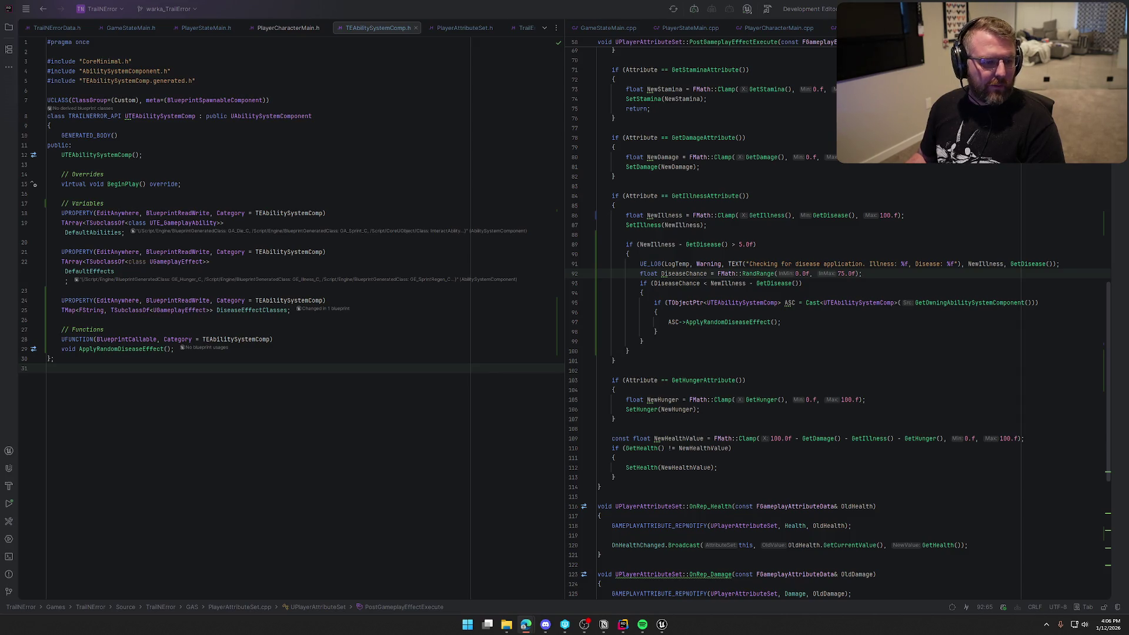
left_click(259, 383)
Remove the trailing blank line and change the illness threshold from 5.0f to 10.0f.
key("BackSpace")
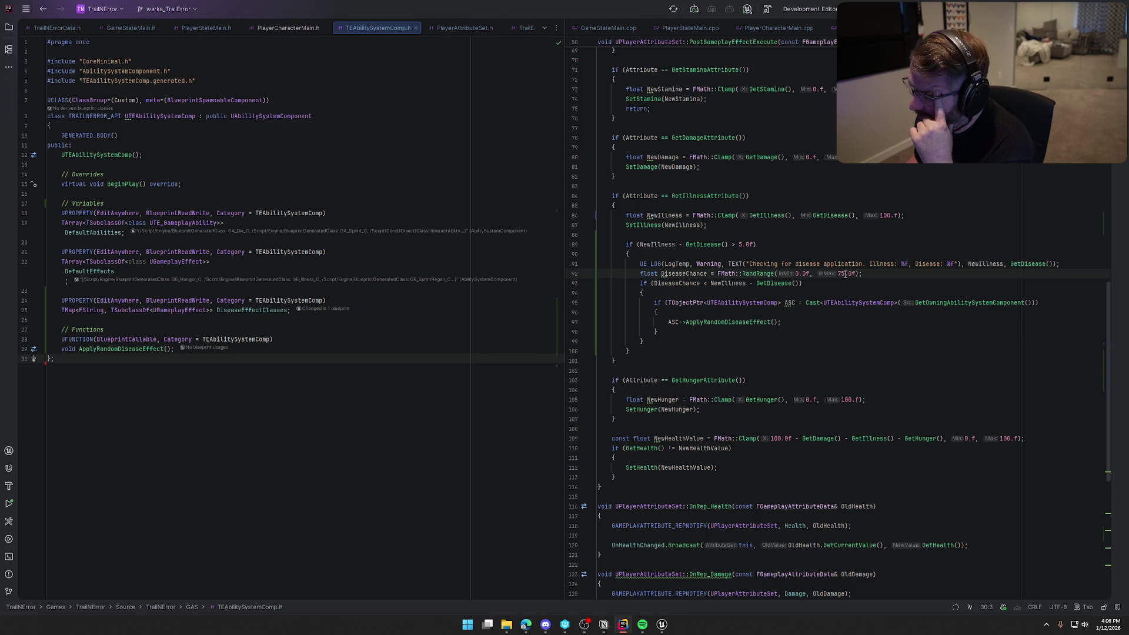
left_click(745, 245)
key("BackSpace")
key("BackSpace")
type("10.")
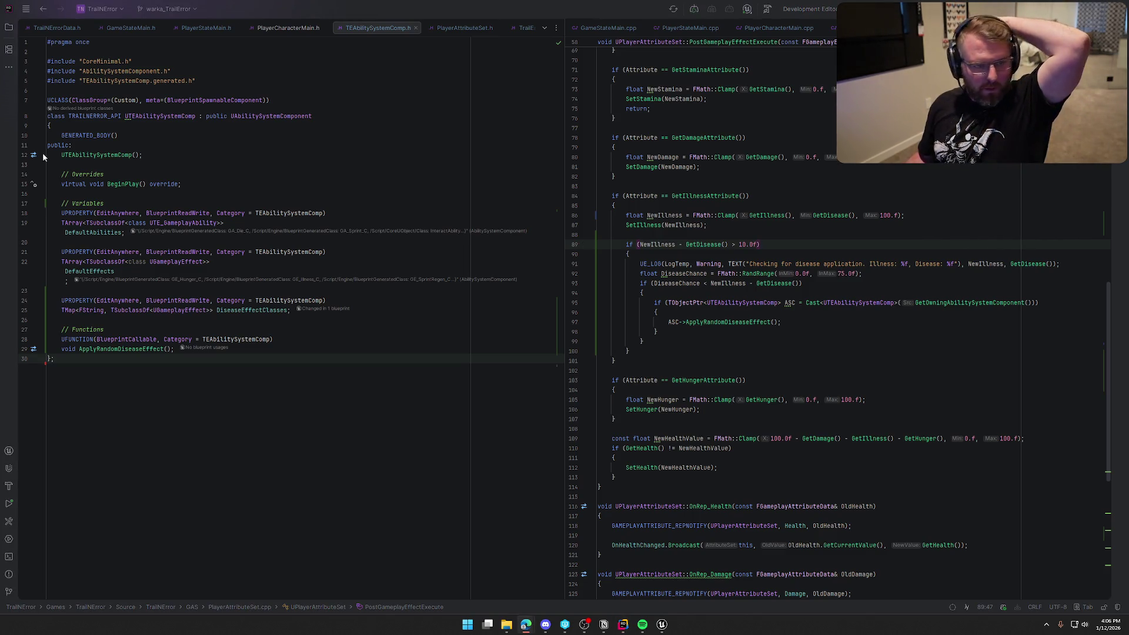
Review the ApplyRandomDiseaseEffect call, then return to the Unreal editor.
left_click(860, 324)
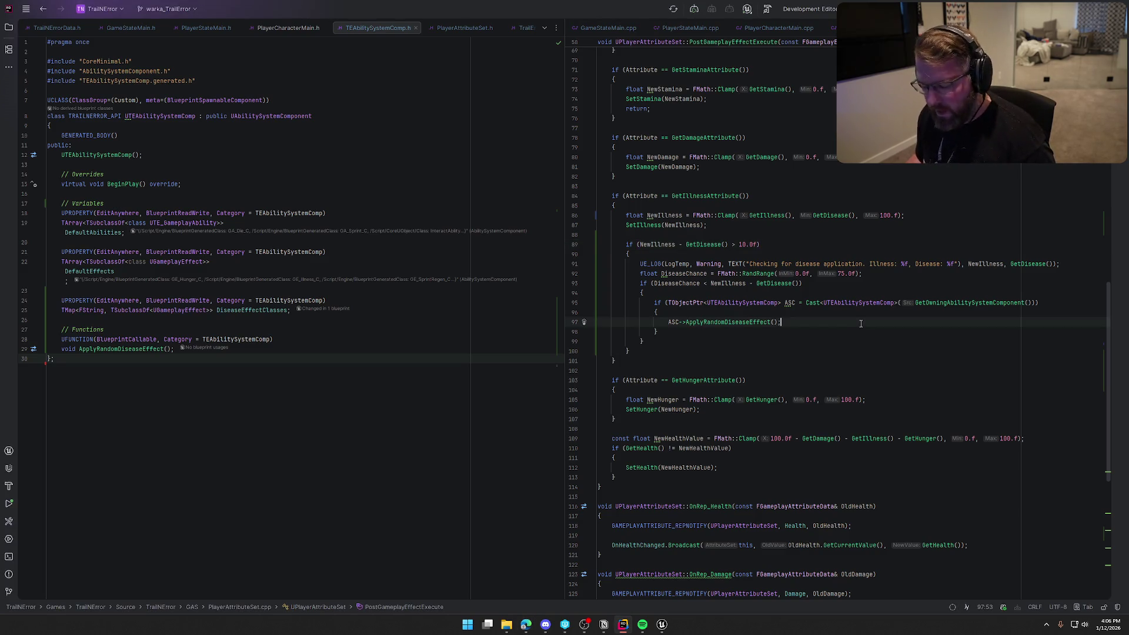
scroll(769, 589, "down", 5)
scroll(770, 589, "up", 7)
left_click(669, 626)
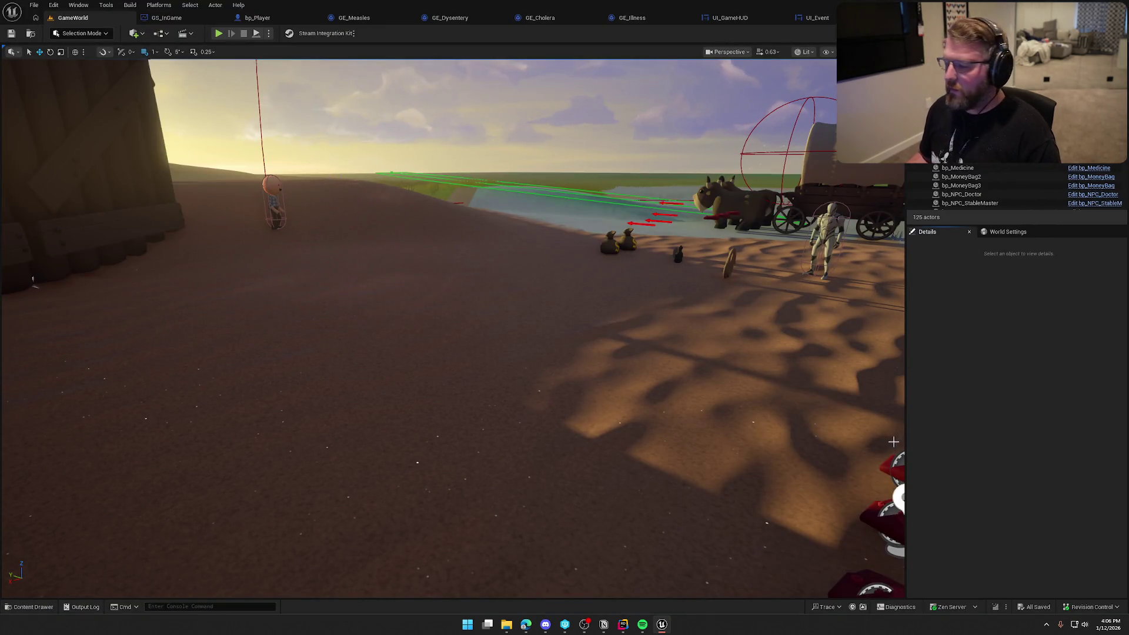
Live-compile the C++ disease changes, close the Live Coding log, and select the bp_Medicine bottle.
left_click(996, 614)
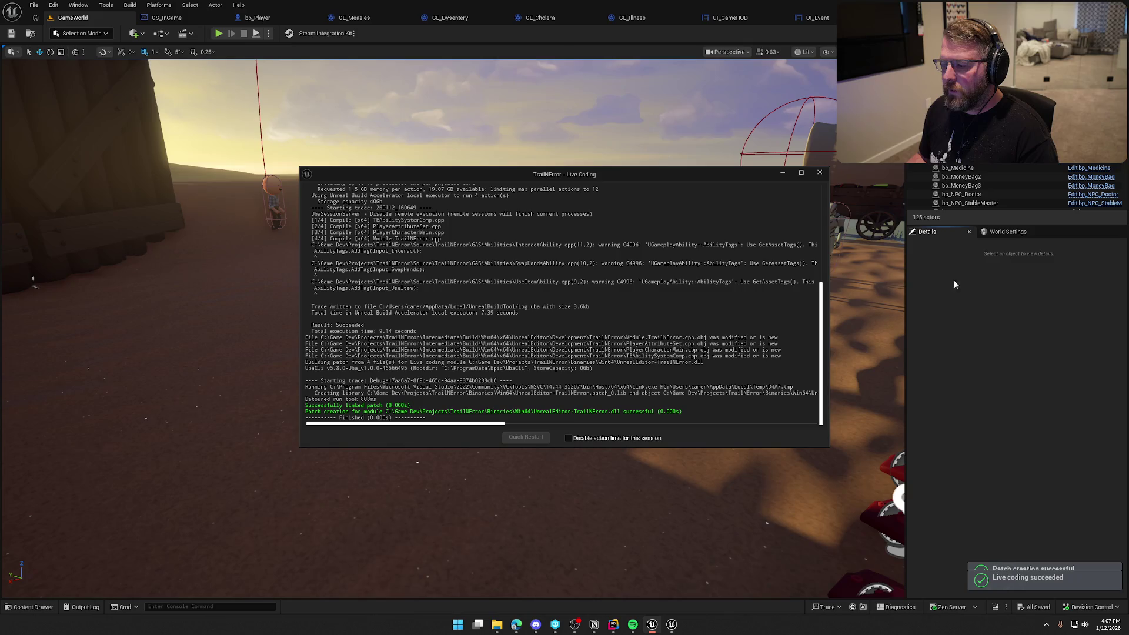
left_click(819, 173)
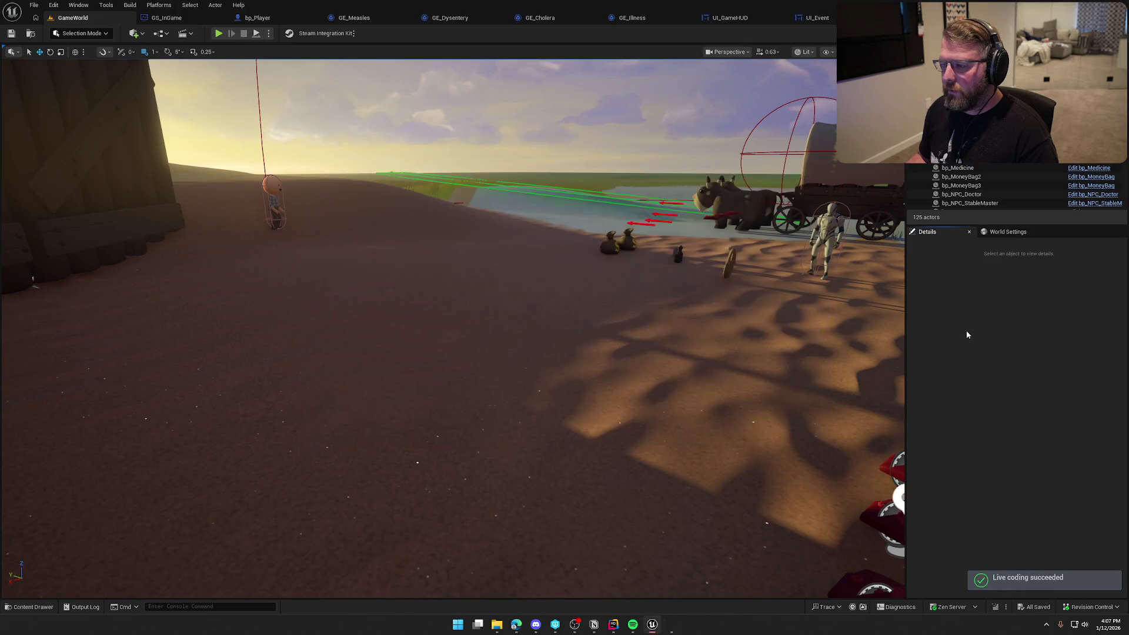
left_click(678, 256)
left_click_drag(744, 328, 743, 327)
Uncheck Requires Purchase on bp_Medicine, move it, and Alt-drag copies onto the hillside.
left_click(1005, 414)
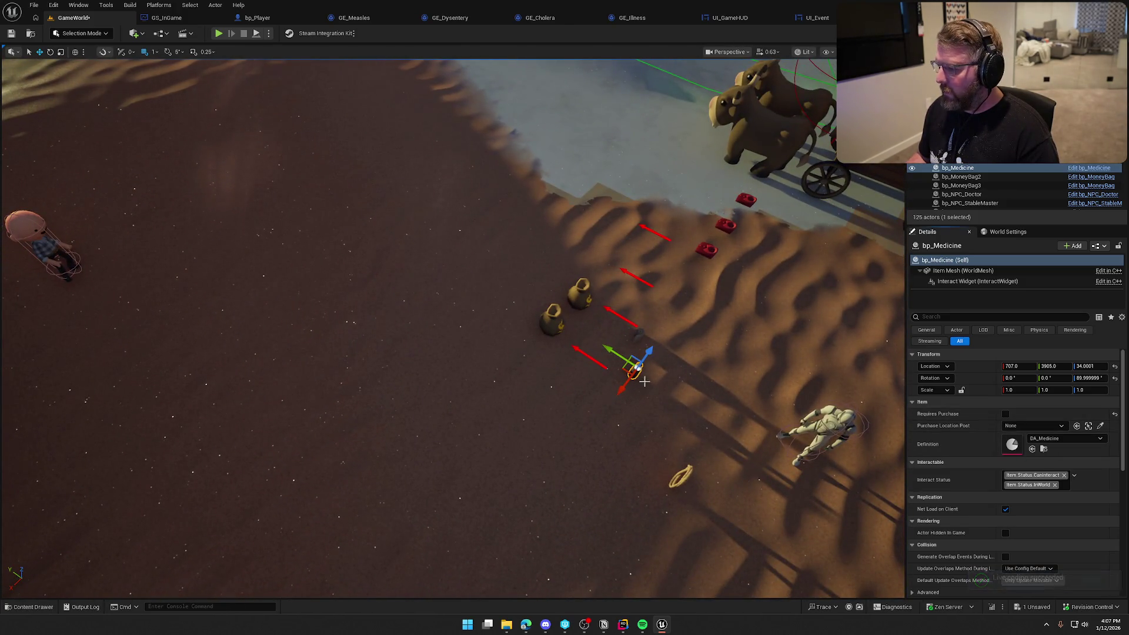
mouse_move(622, 381)
left_mouse_down()
mouse_move(306, 220)
mouse_move(211, 134)
mouse_move(106, 70)
left_mouse_up()
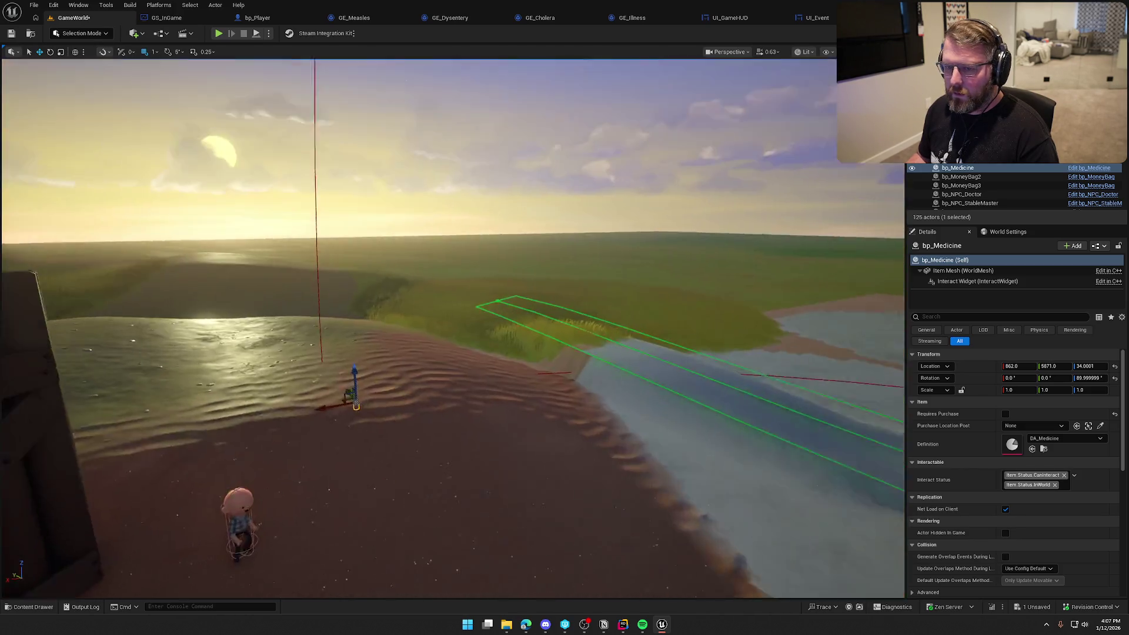
mouse_move(488, 247)
left_mouse_down()
mouse_move(488, 298)
mouse_move(330, 262)
mouse_move(329, 177)
left_mouse_up()
mouse_move(532, 306)
left_mouse_down()
mouse_move(458, 297)
mouse_move(365, 322)
mouse_move(327, 406)
mouse_move(353, 447)
mouse_move(364, 353)
mouse_move(351, 411)
left_mouse_up()
mouse_move(404, 353)
left_mouse_down()
mouse_move(494, 306)
mouse_move(472, 259)
mouse_move(366, 301)
mouse_move(371, 312)
left_mouse_up()
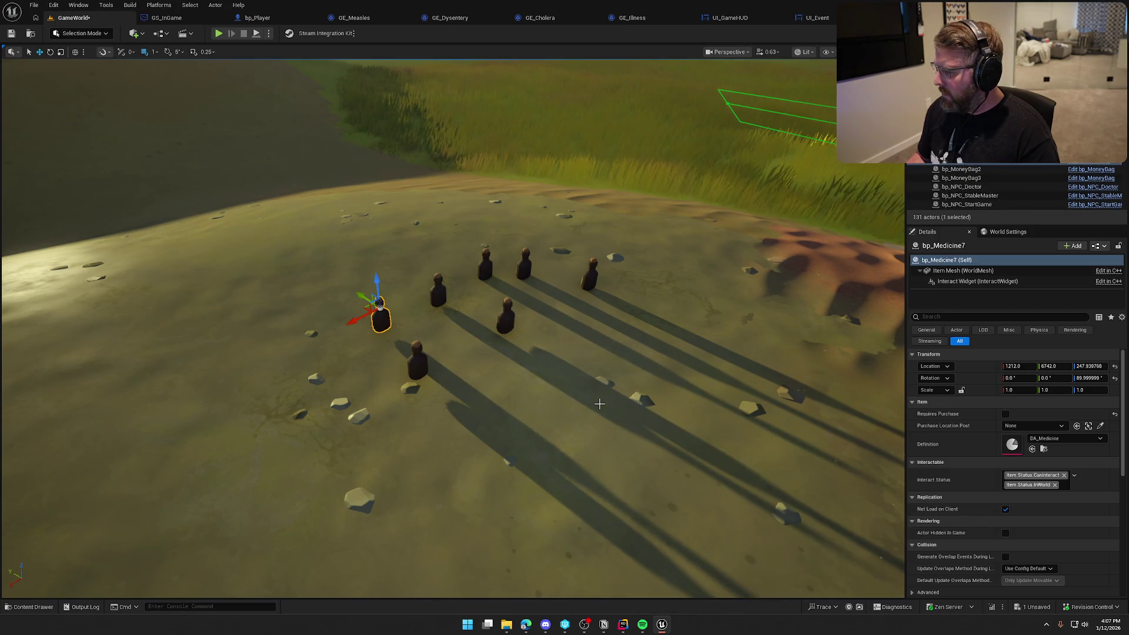
left_click_drag(599, 404, 599, 403)
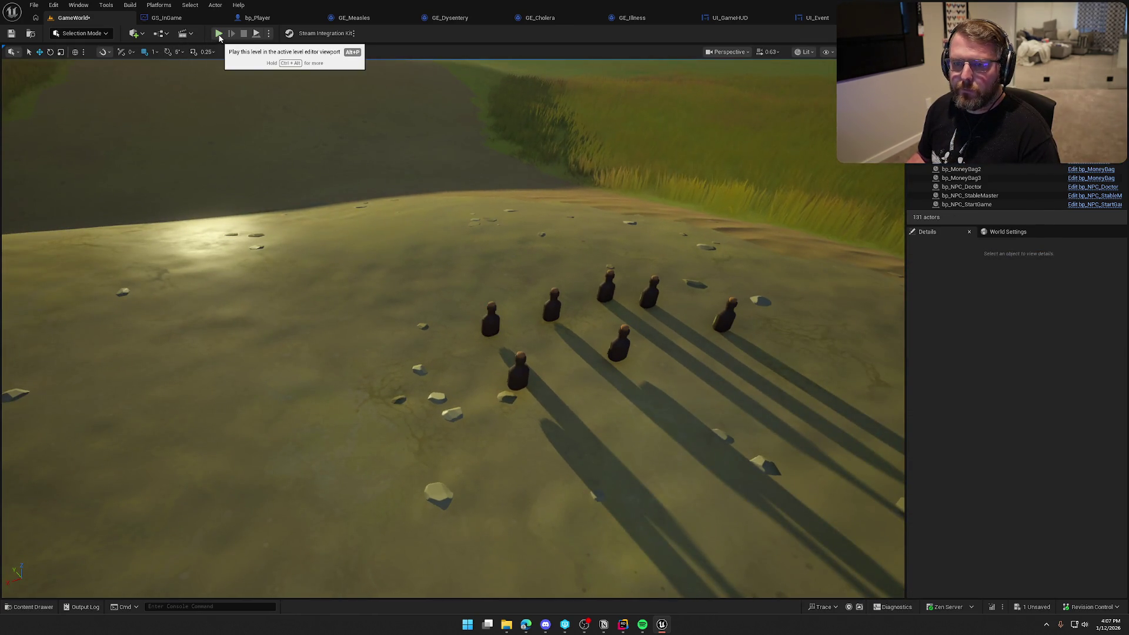
Check out and save GameWorld, then play-test, picking up bottles with the gameplay debugger shown.
key("ctrl+s")
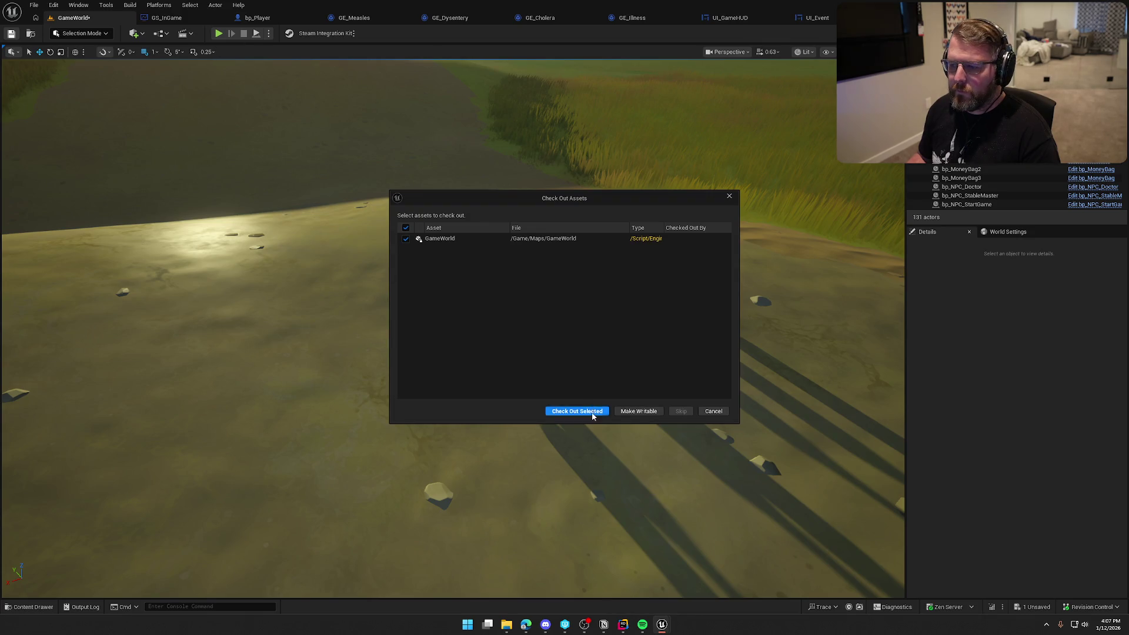
left_click(593, 411)
key("alt+p")
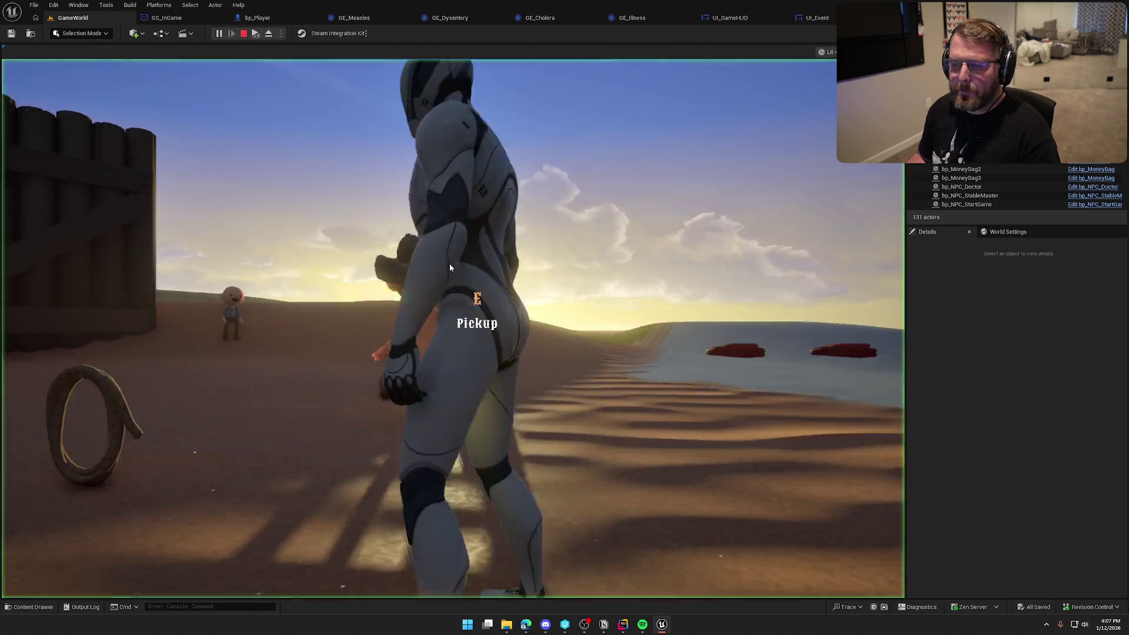
left_click(450, 268)
key("w")
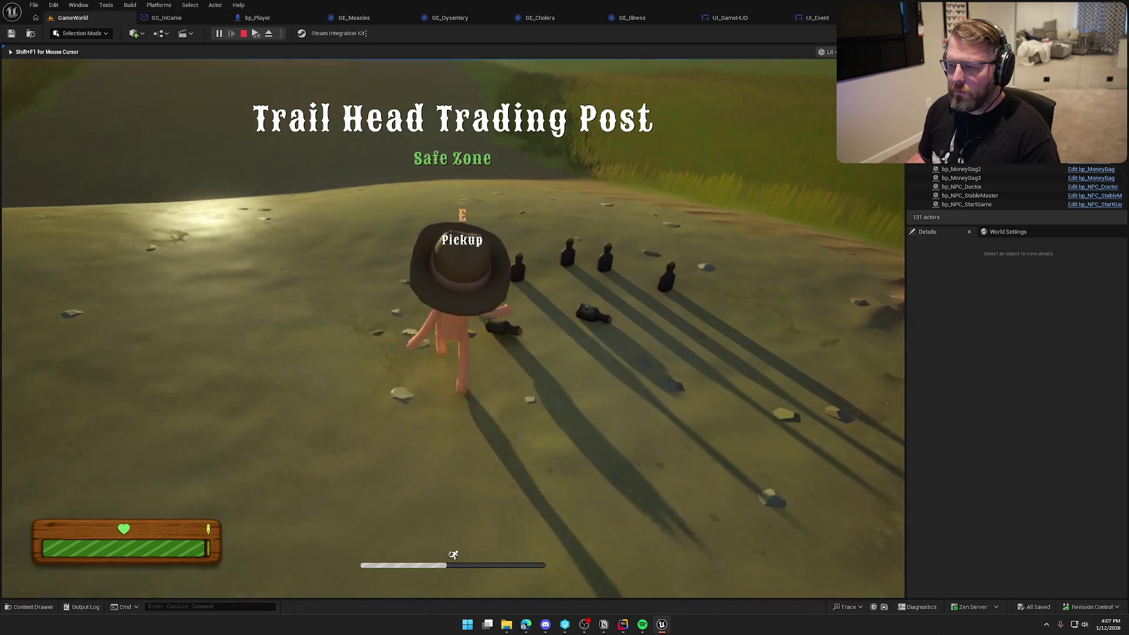
key("e")
key("w")
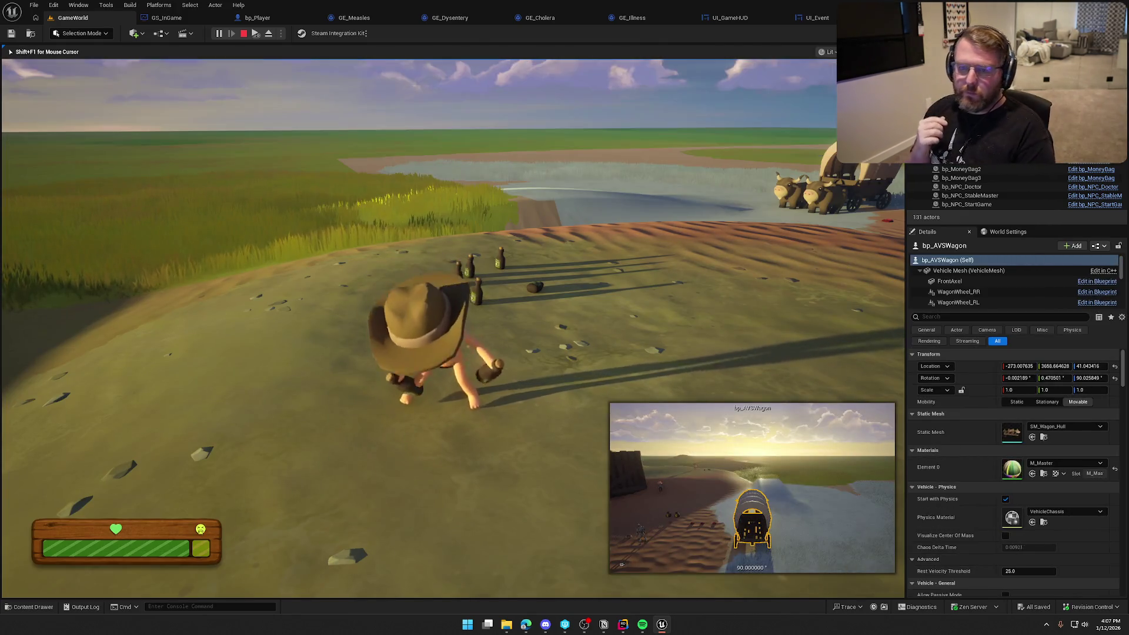
key("apostrophe")
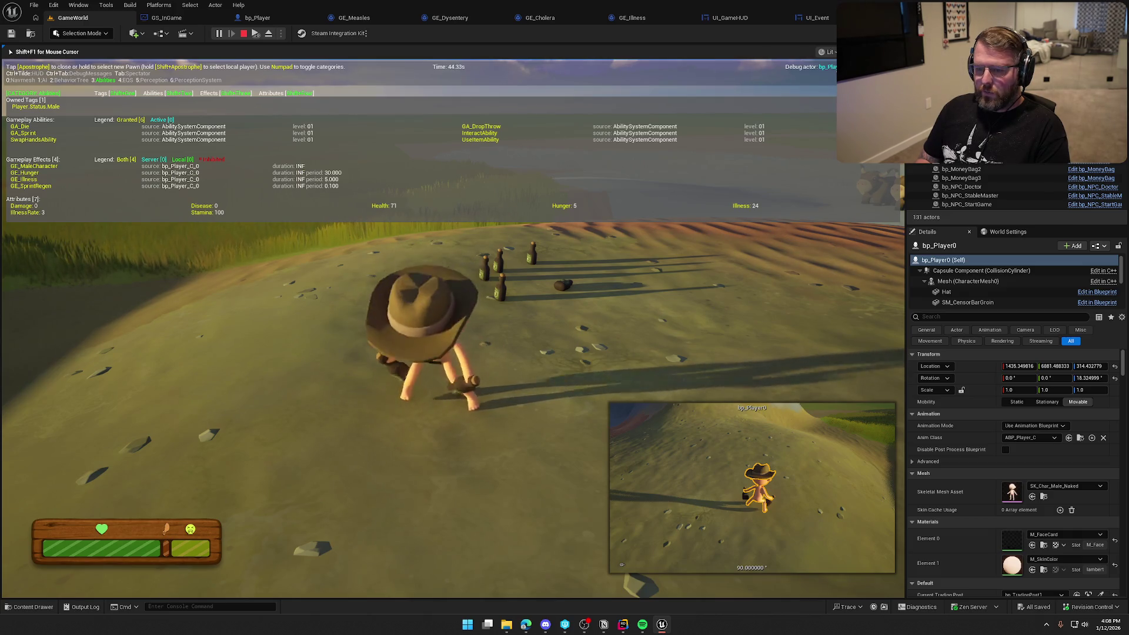
Walk toward town, toggling the gameplay debugger to confirm Dysentery and Measles tags, then stop play.
key("apostrophe")
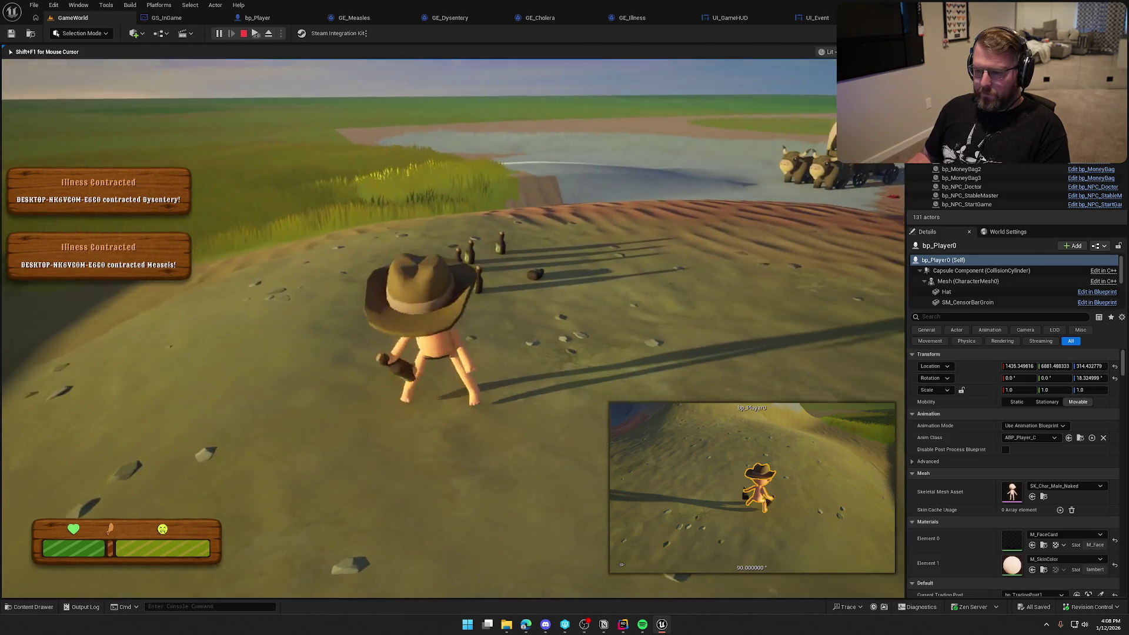
key("w")
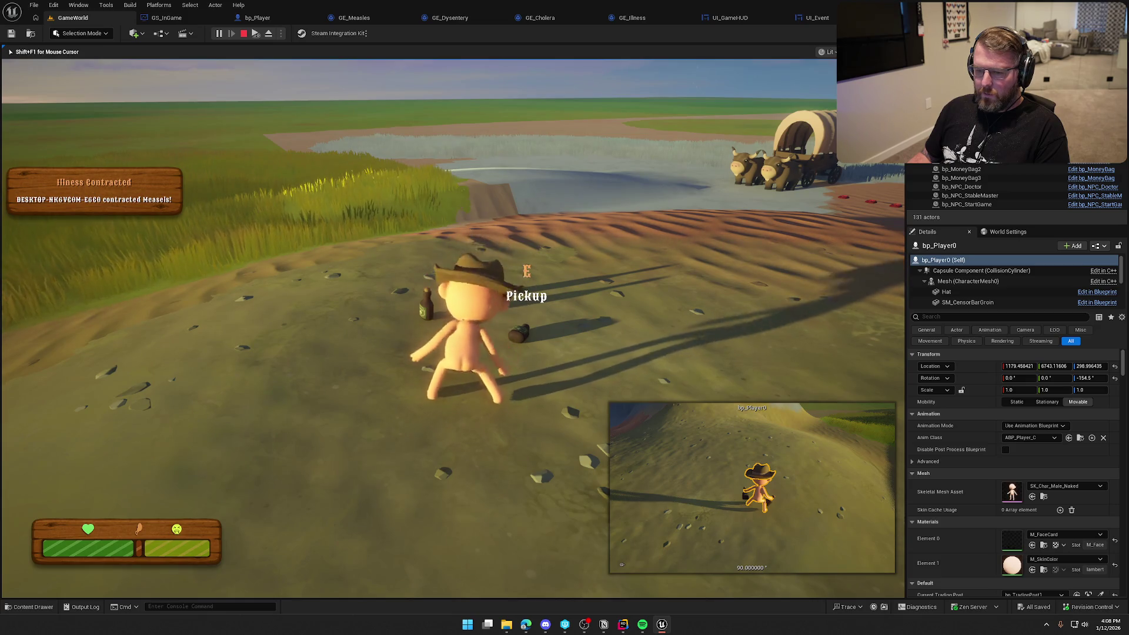
key("w")
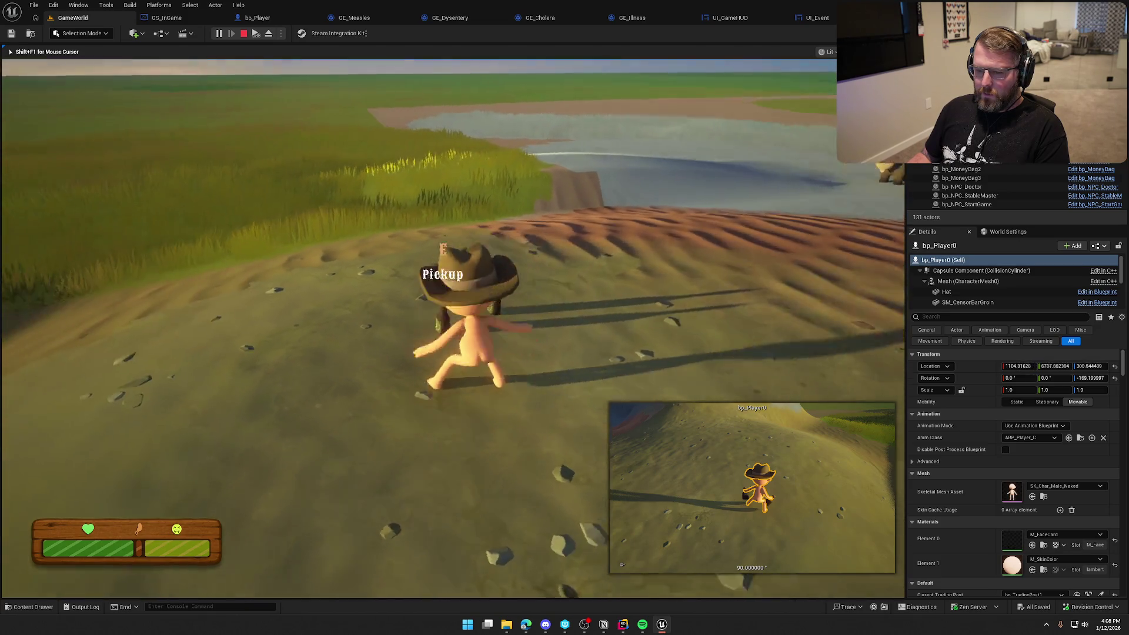
key("w")
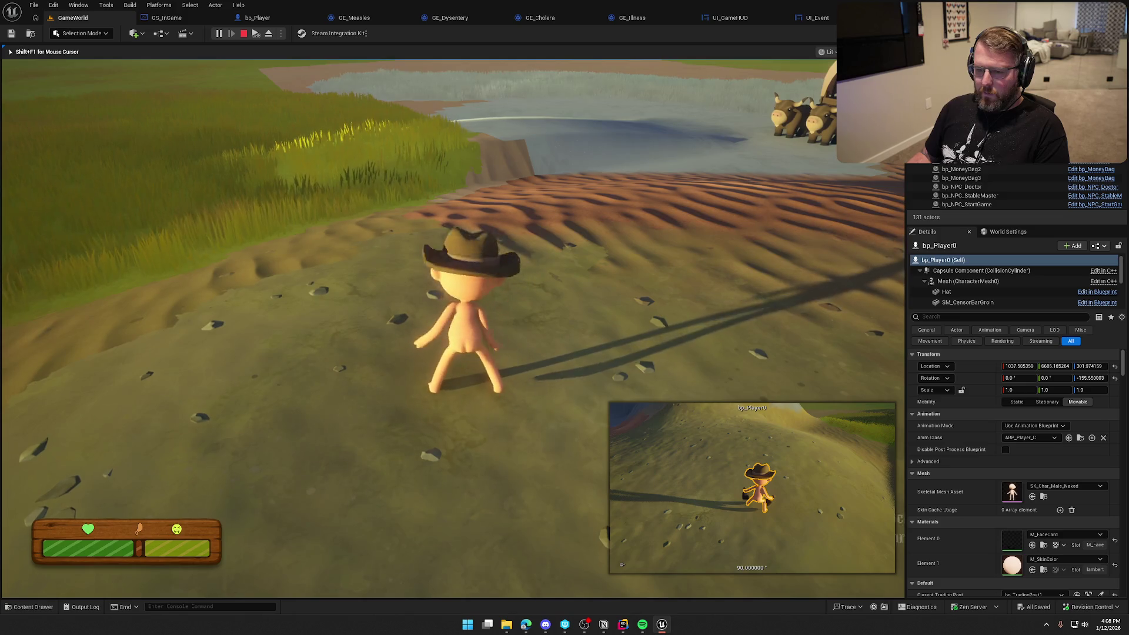
key("w")
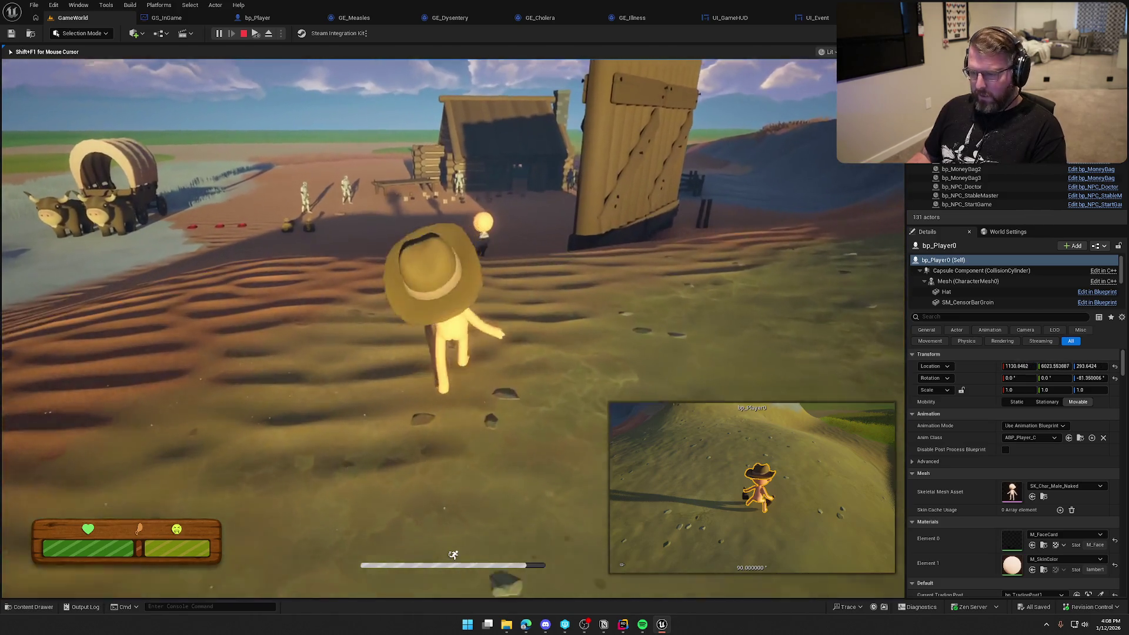
key("w")
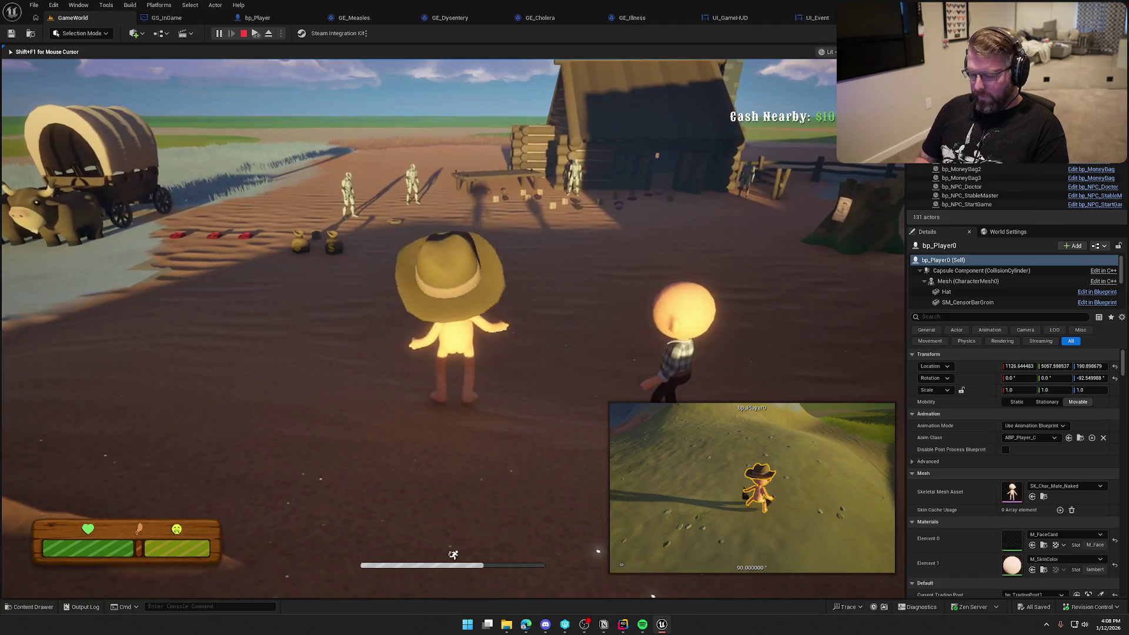
key("apostrophe")
key("apostrophe")
key("w")
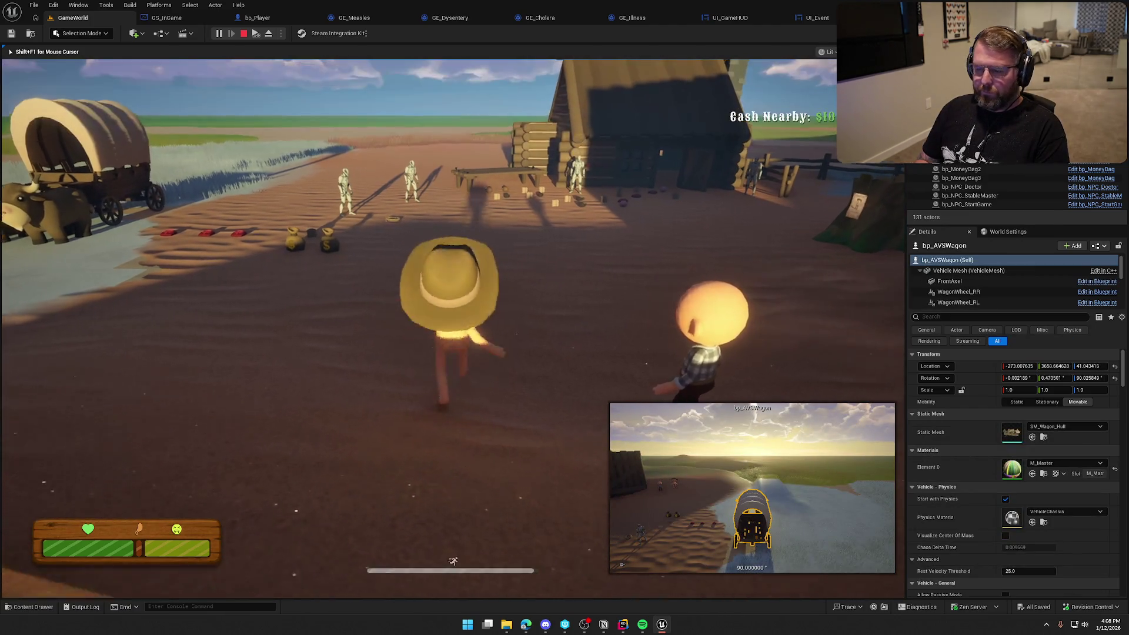
key("apostrophe")
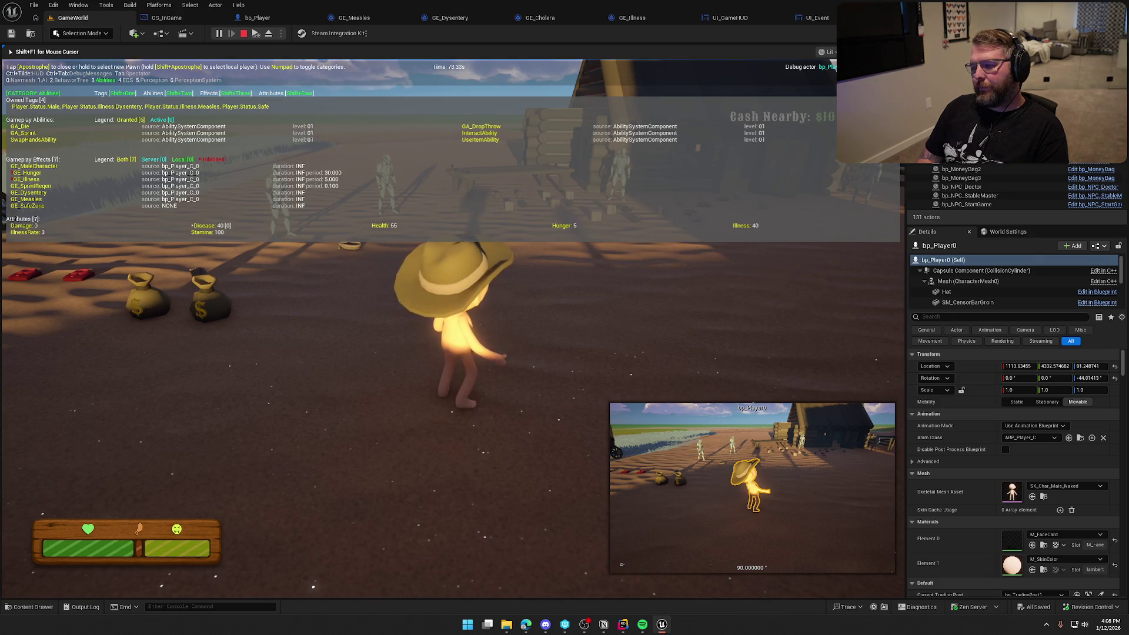
key("Escape")
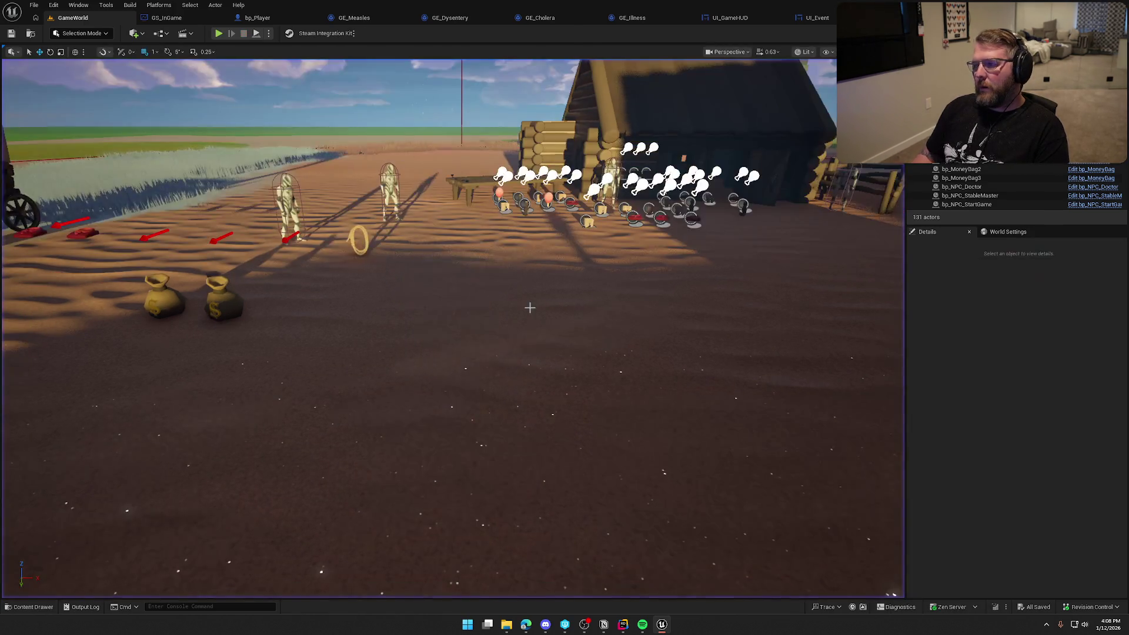
Open the UI_GameHUD event graph and box-select the Create UI Player Status Widget and Add Child nodes.
left_click(730, 18)
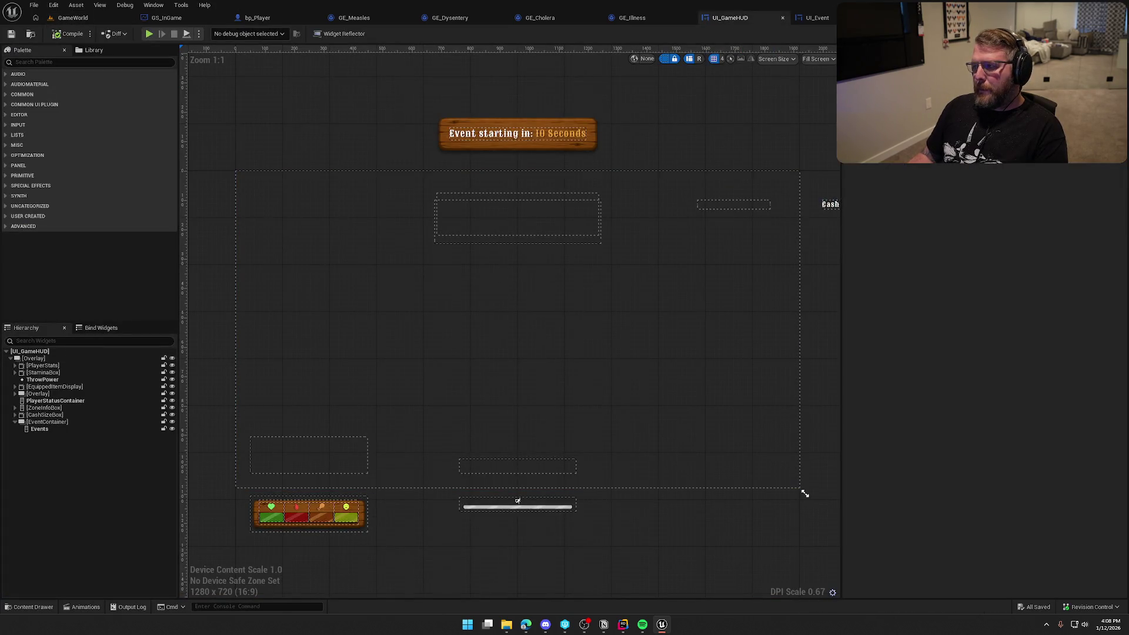
left_click(1103, 34)
scroll(524, 469, "down", 10)
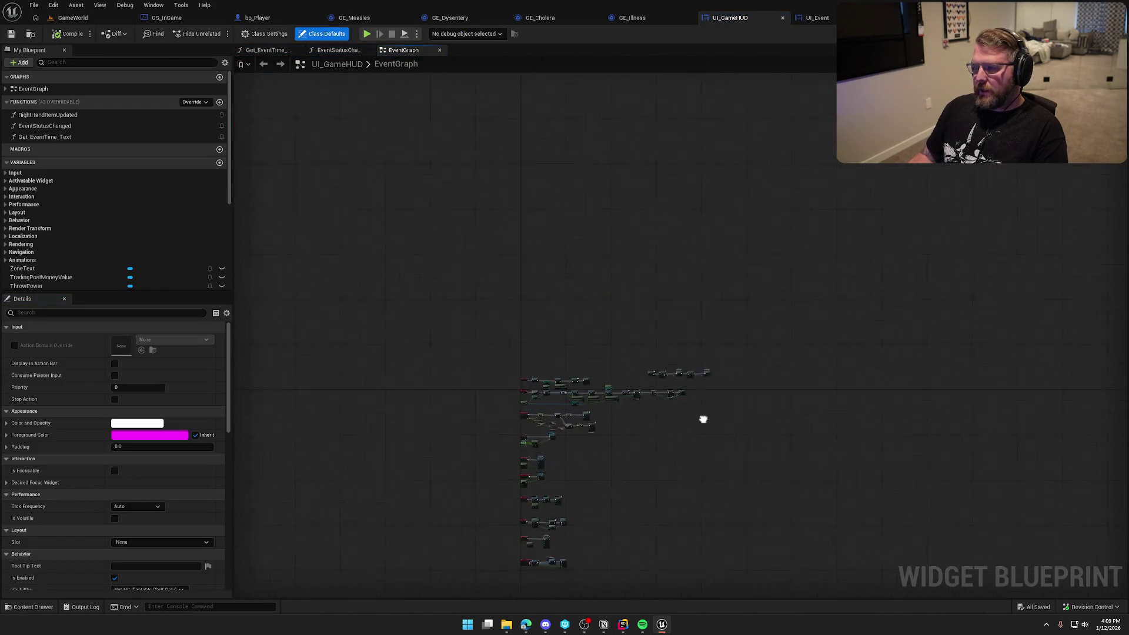
scroll(723, 397, "up", 10)
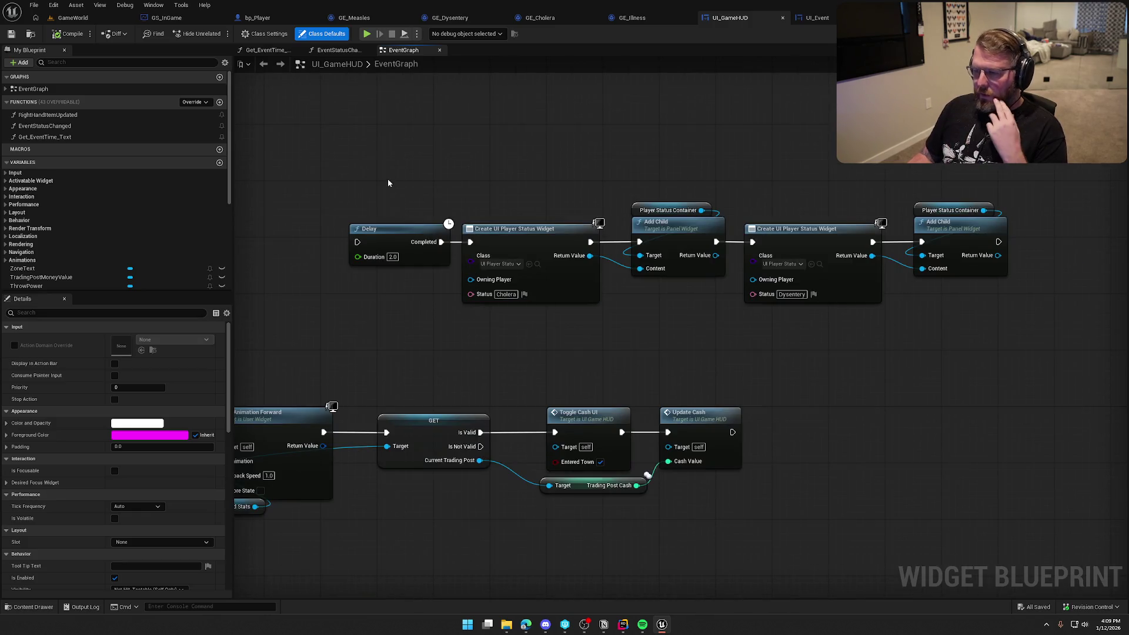
left_click_drag(492, 174, 716, 388)
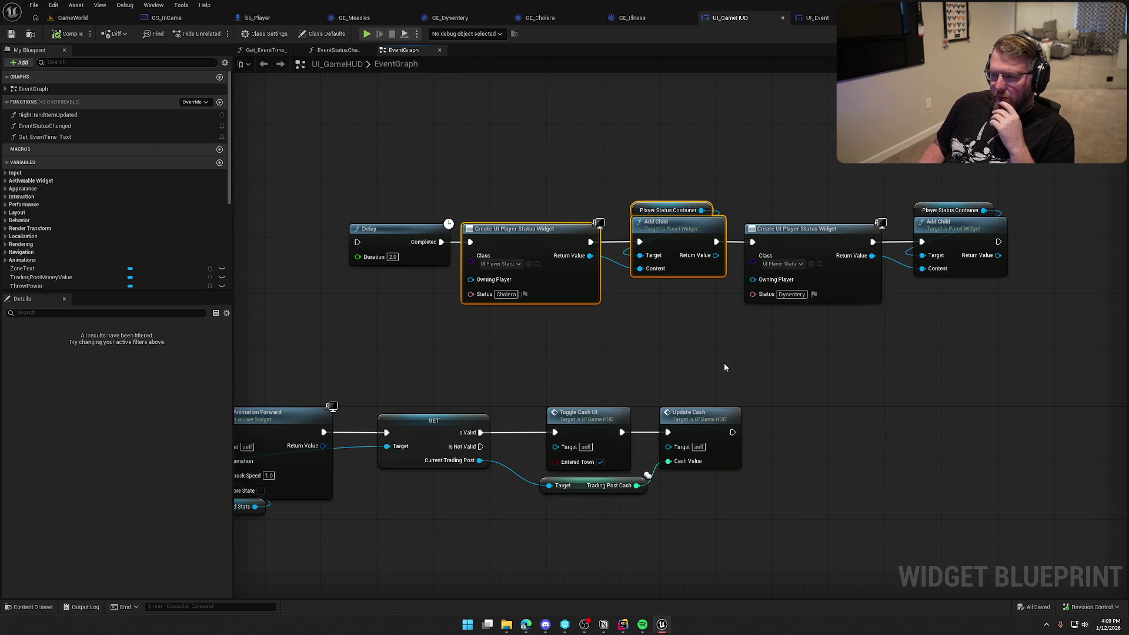
Pan across the Bind Event, Delay and status widget nodes, then switch to Rider.
mouse_move(443, 344)
left_mouse_down()
mouse_move(446, 276)
mouse_move(471, 211)
mouse_move(500, 177)
mouse_move(530, 170)
left_mouse_up()
mouse_move(906, 225)
left_mouse_down()
mouse_move(1020, 223)
mouse_move(899, 214)
mouse_move(951, 220)
mouse_move(493, 254)
mouse_move(502, 291)
left_mouse_up()
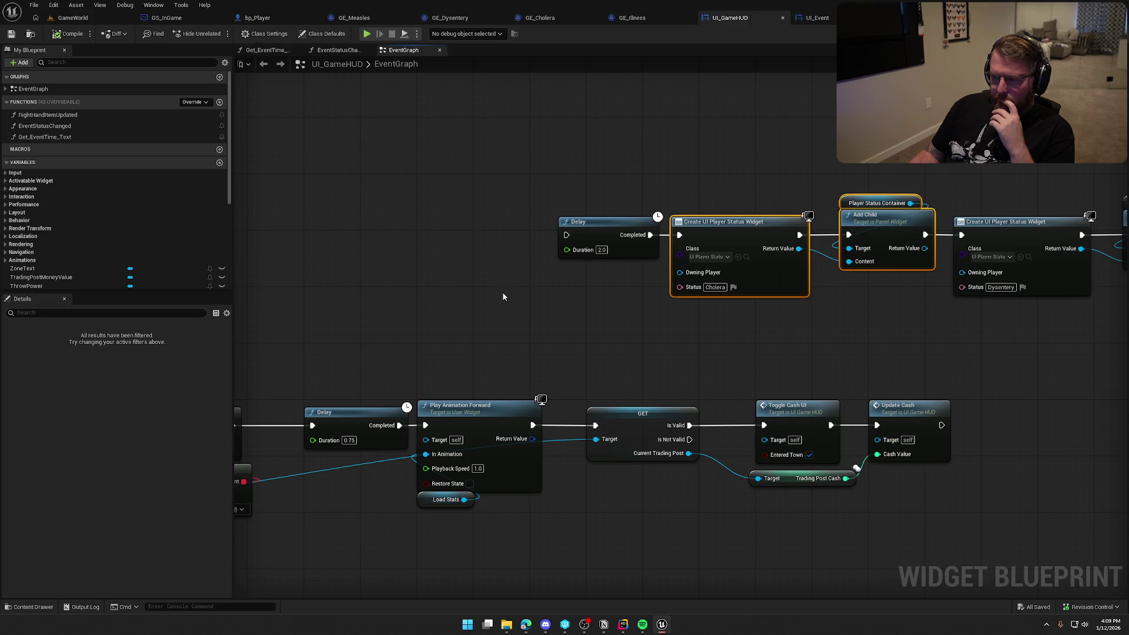
mouse_move(502, 297)
left_mouse_down()
mouse_move(496, 336)
mouse_move(367, 333)
left_mouse_up()
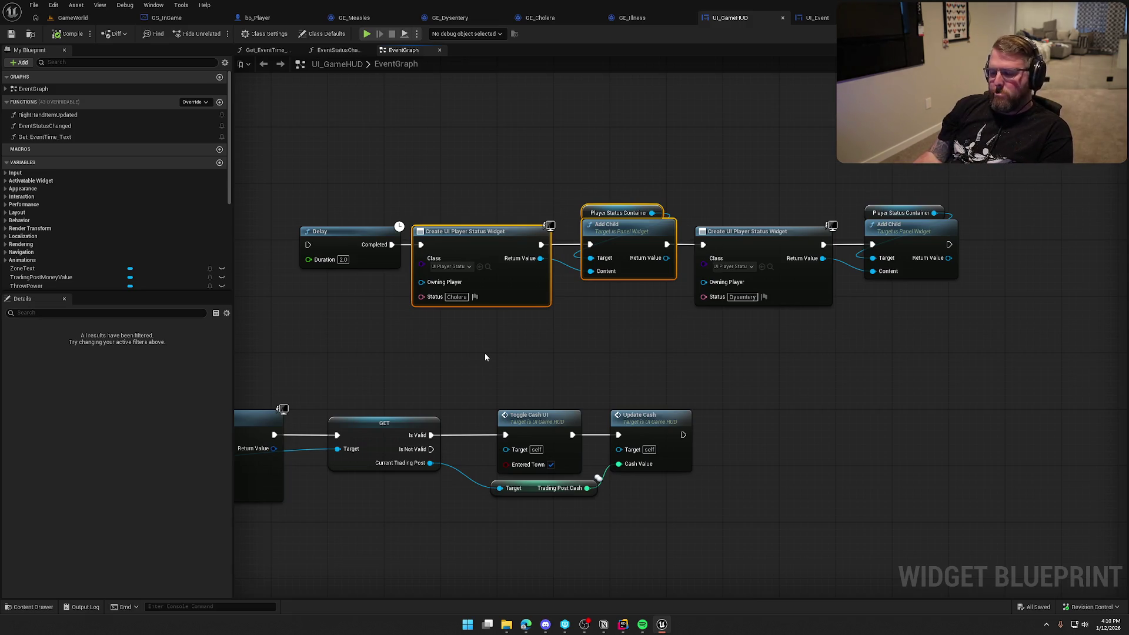
scroll(459, 358, "down", 5)
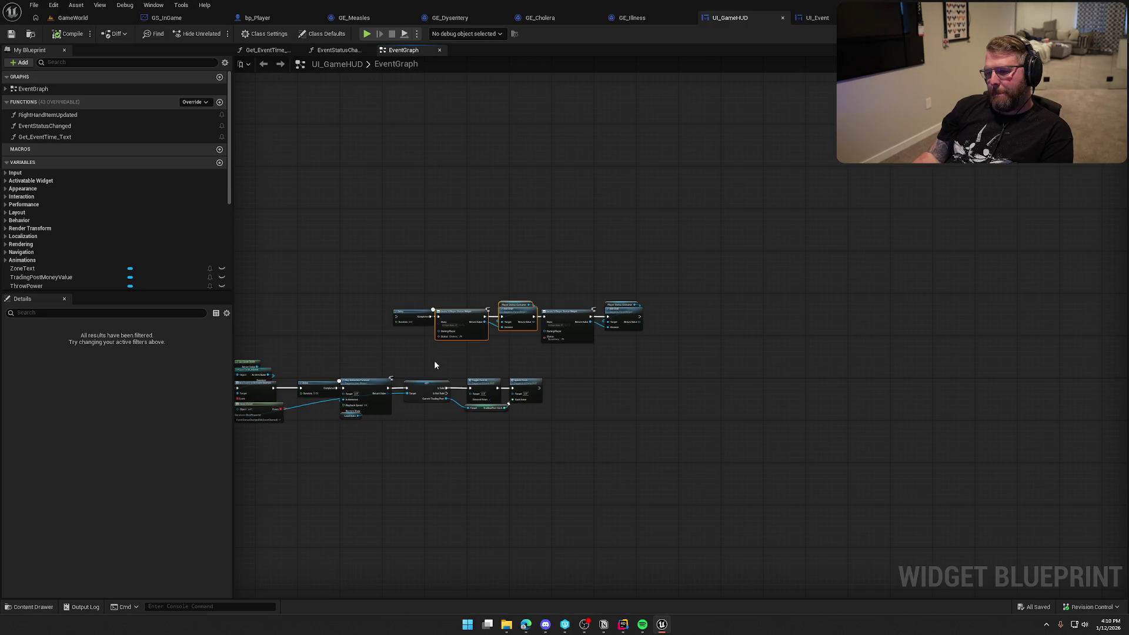
scroll(434, 361, "up", 5)
left_click_drag(470, 357, 497, 354)
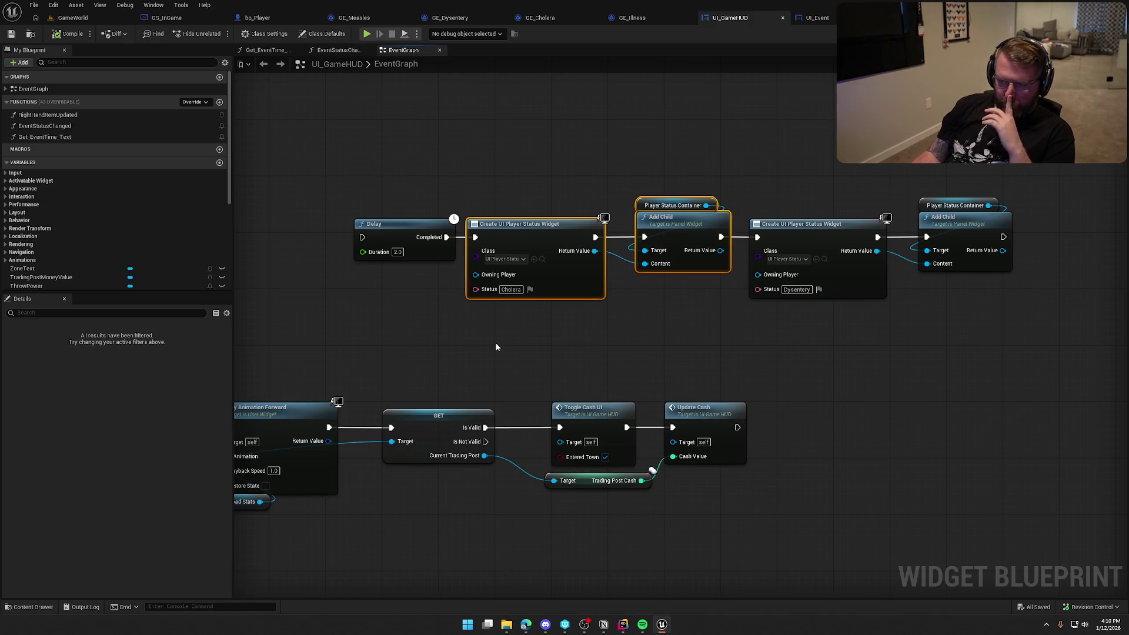
mouse_move(493, 344)
left_mouse_down()
mouse_move(669, 280)
mouse_move(768, 259)
mouse_move(821, 163)
mouse_move(902, 198)
mouse_move(1015, 186)
mouse_move(902, 186)
left_mouse_up()
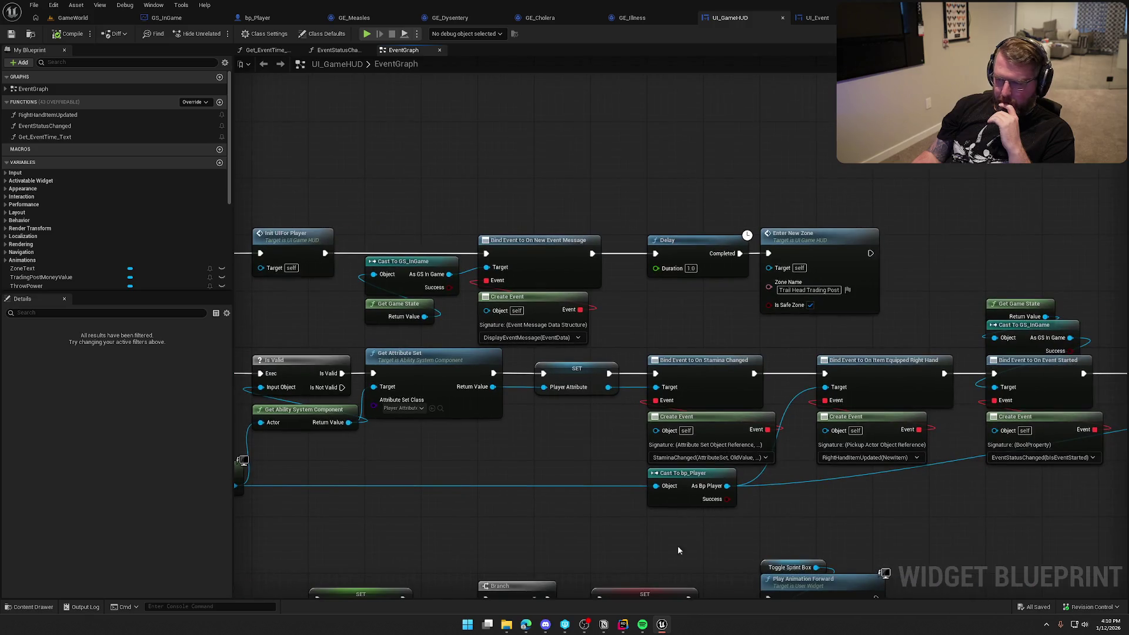
left_click(622, 625)
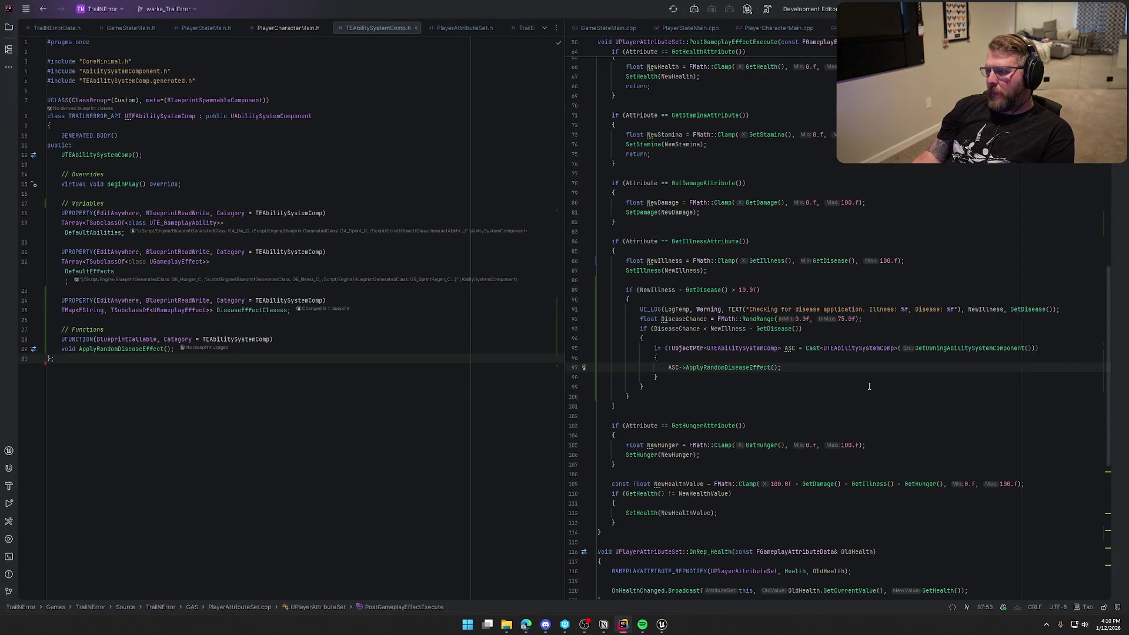
Show ApplyRandomDiseaseEffect in TEAbilitySystemComp.cpp in the right pane, then return to the HUD graph.
scroll(869, 387, "down", 1)
scroll(868, 387, "up", 3)
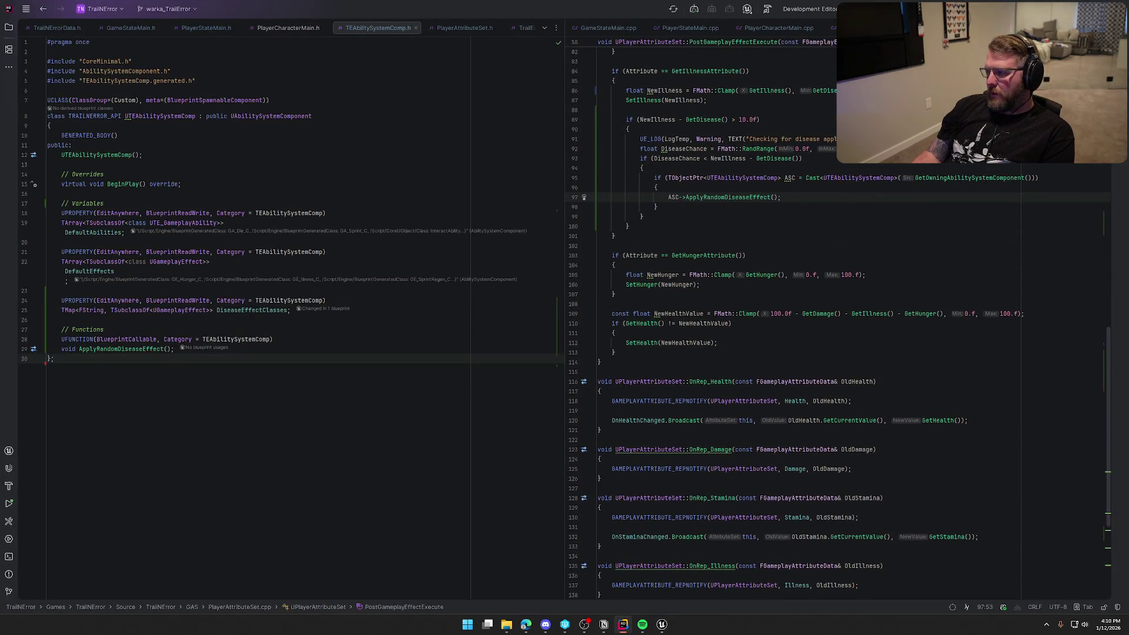
left_click(832, 28)
scroll(952, 342, "down", 10)
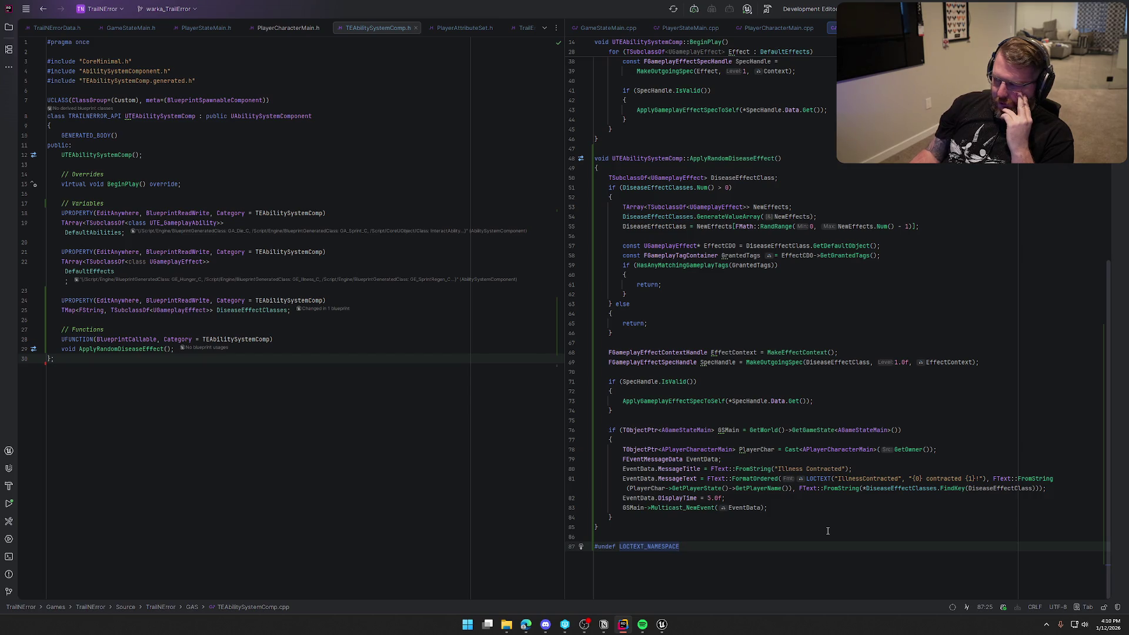
left_click(662, 624)
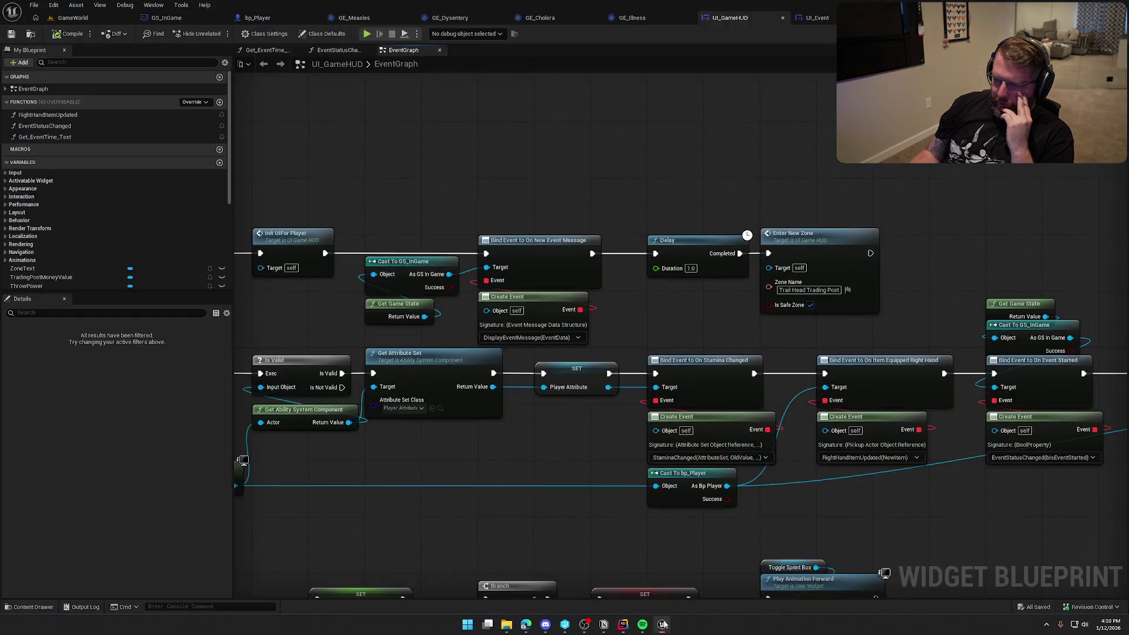
Pan the event graph past the Play Animation Forward and Enter New Zone nodes, then switch to Rider.
scroll(781, 395, "down", 2)
scroll(601, 404, "up", 3)
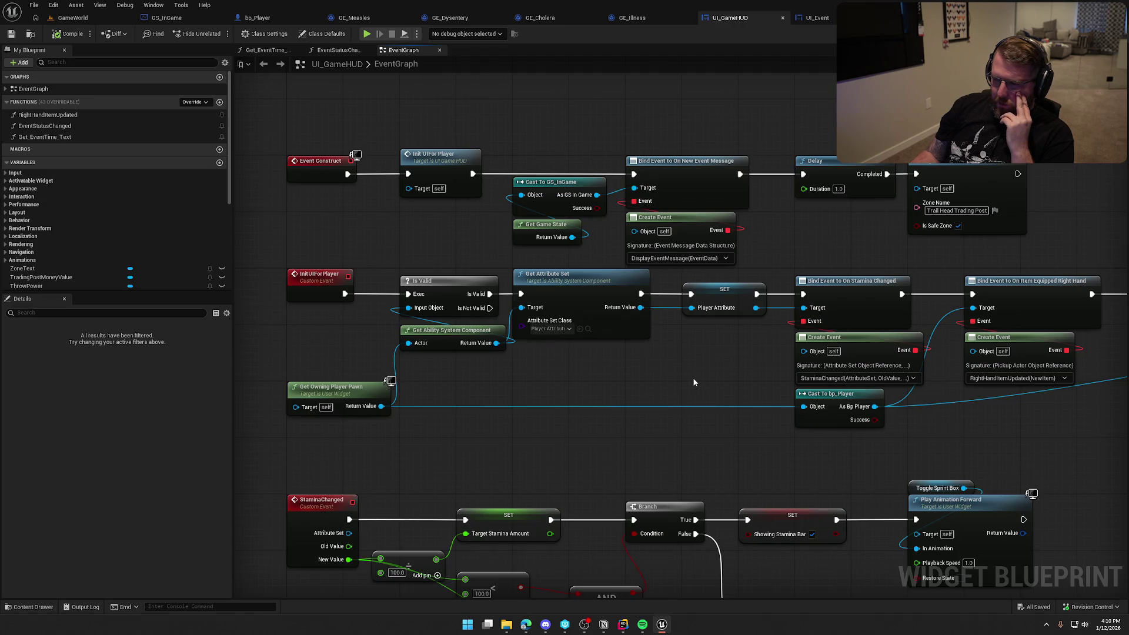
left_click_drag(721, 375, 497, 364)
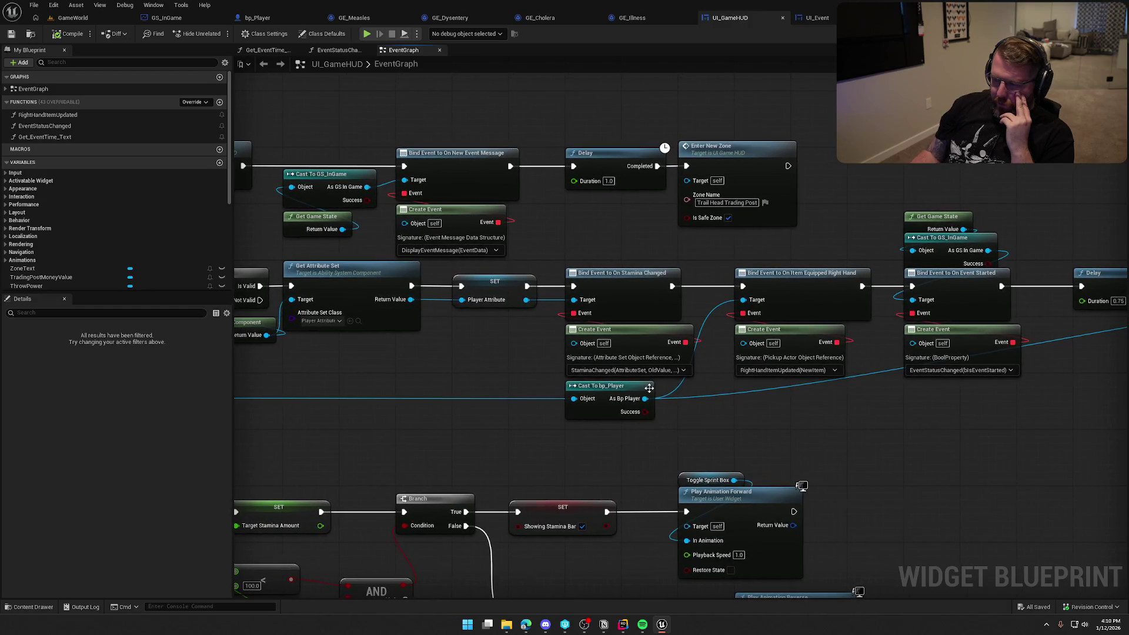
left_click_drag(810, 424, 557, 413)
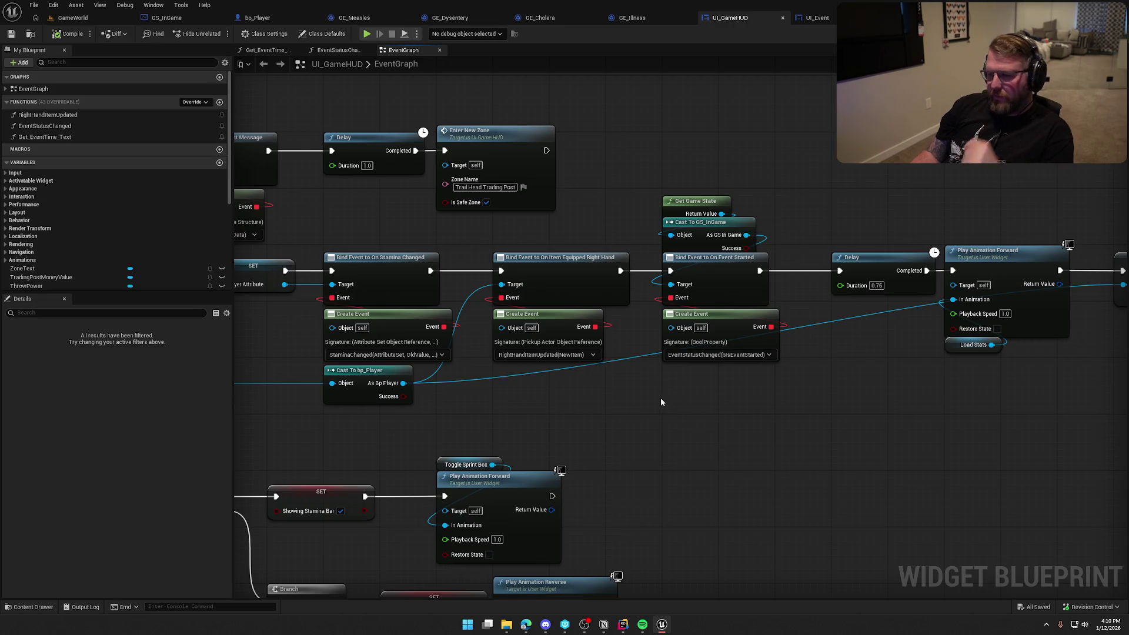
scroll(629, 419, "down", 3)
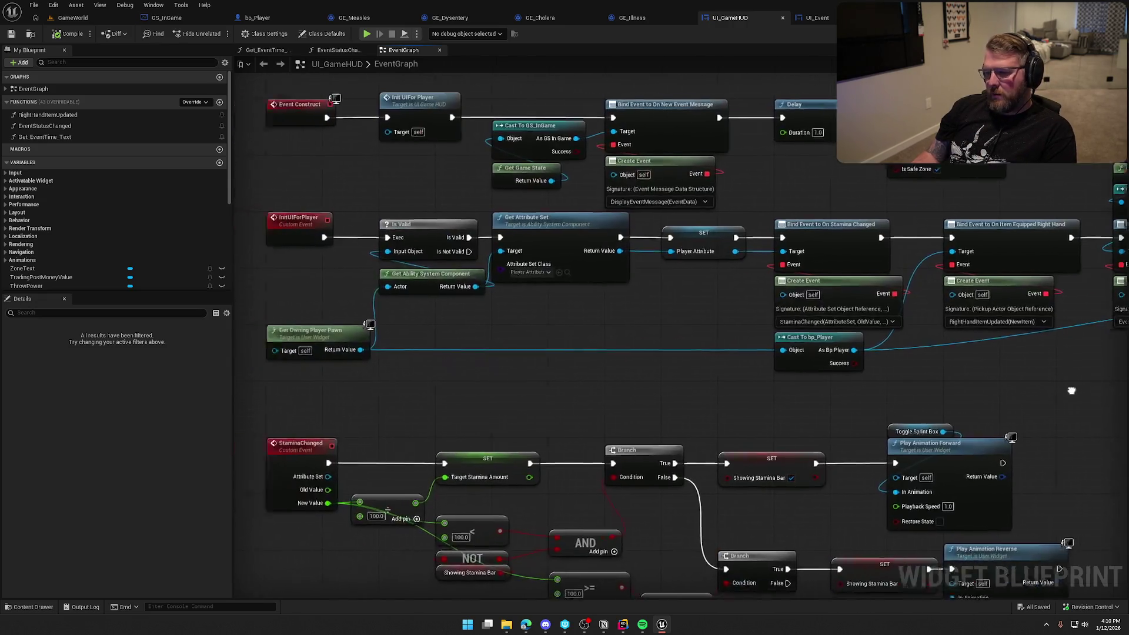
scroll(508, 416, "up", 3)
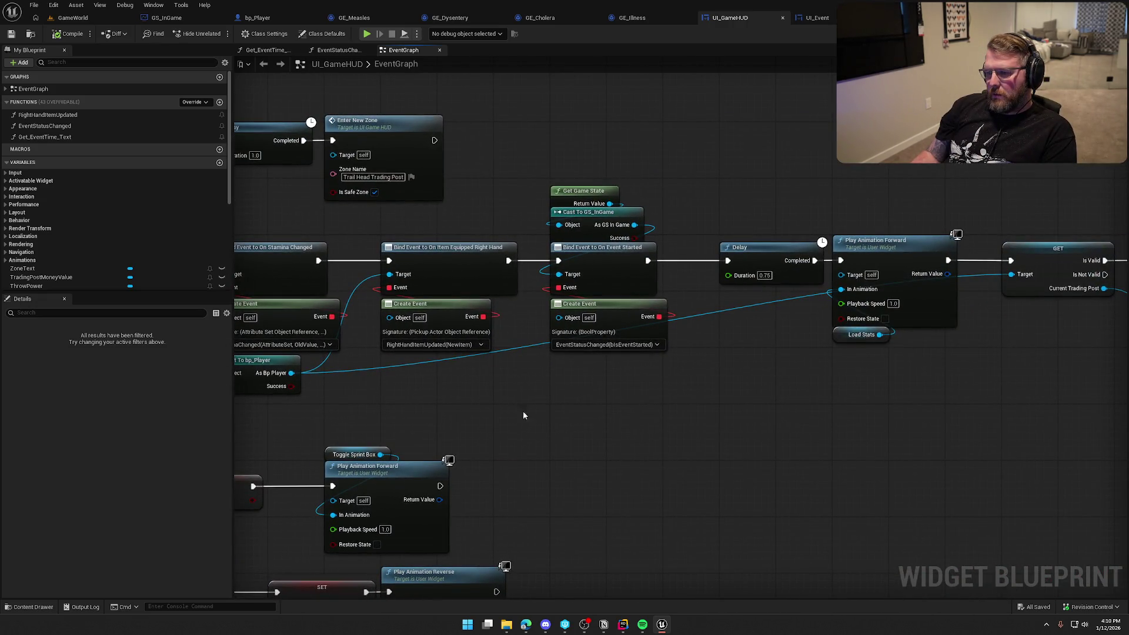
left_click_drag(513, 411, 679, 406)
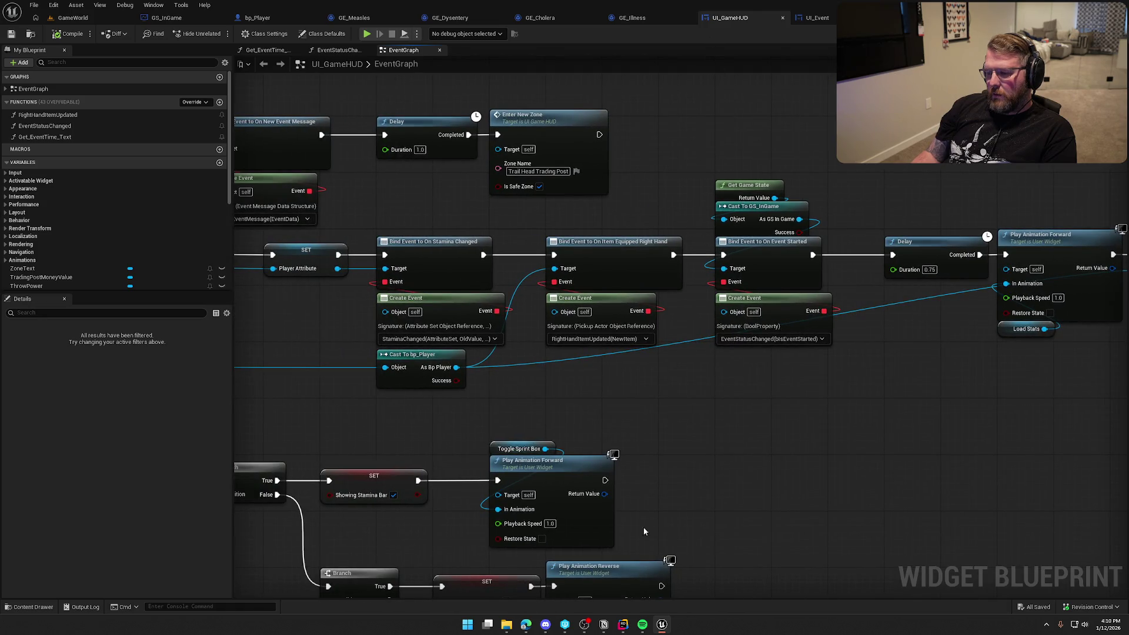
left_click(622, 625)
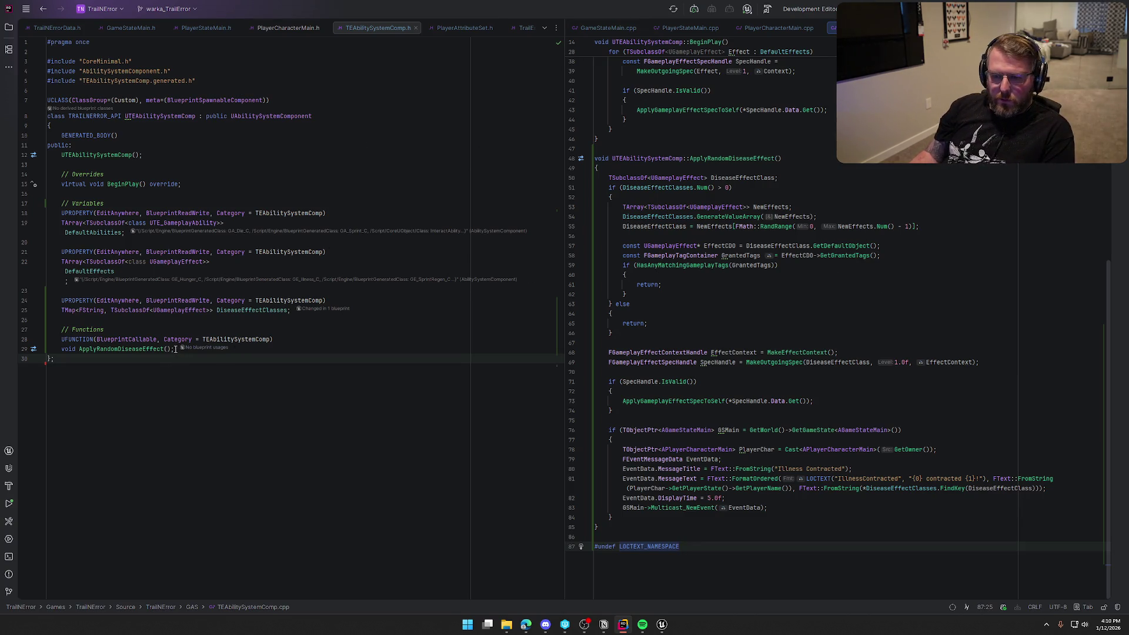
Declare DECLARE_DYNAMIC_MULTICAST_DELEGATE_OneParam(FStatusAppliedDelegate, FString, StatusName) below the includes.
left_click(255, 85)
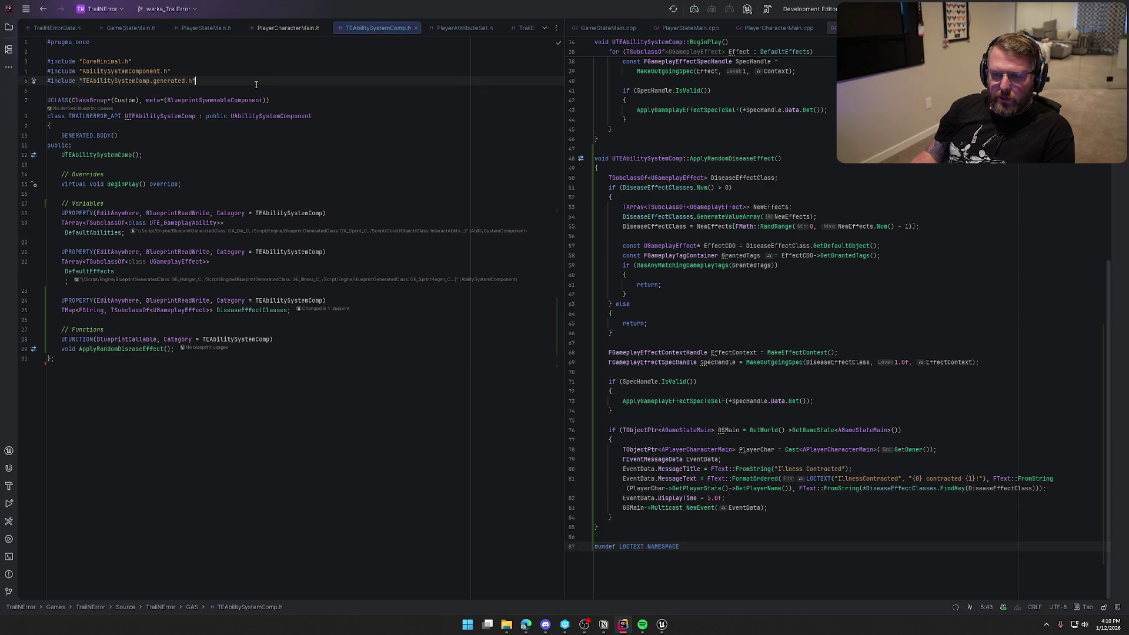
key("Return")
key("Return")
type("DECLARE_DY")
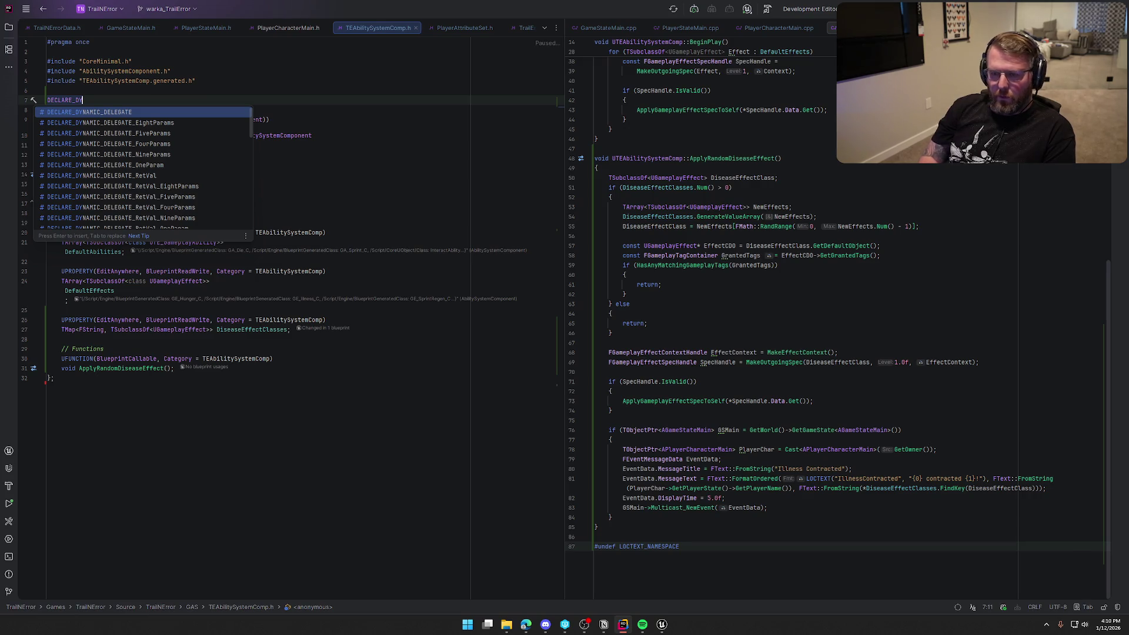
type("NAMIC_MUL")
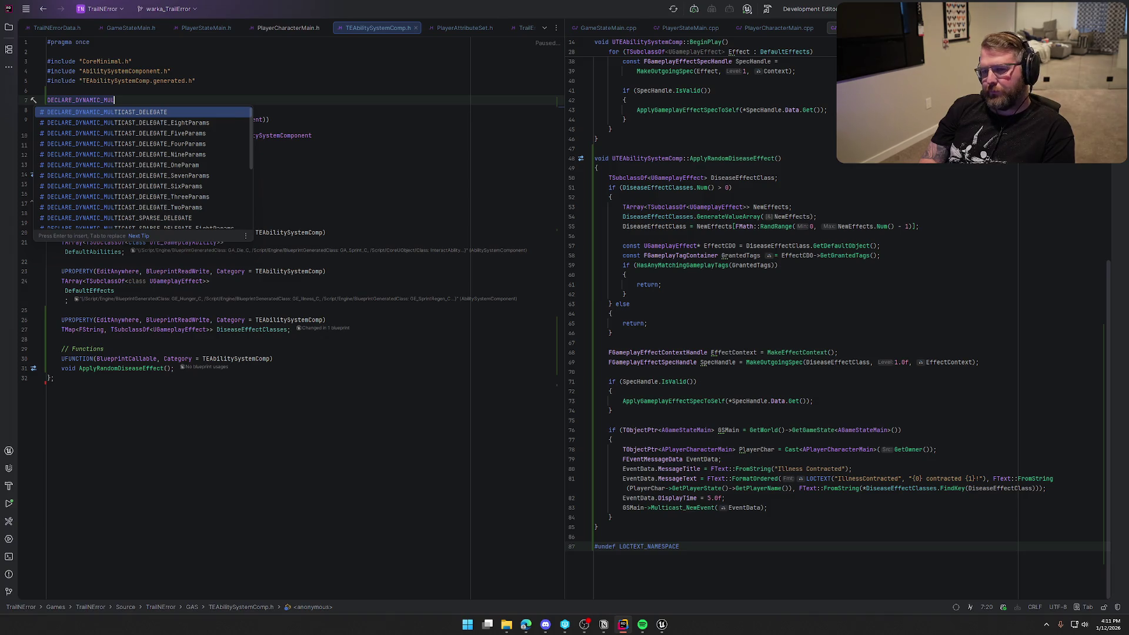
key("Down")
key("Down")
key("Down")
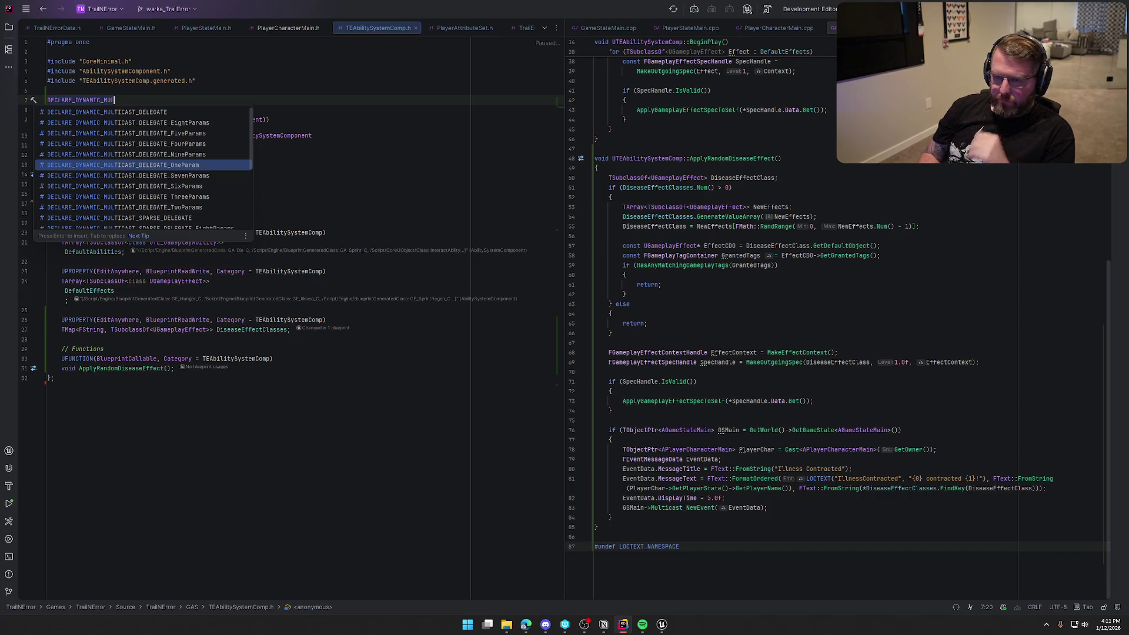
key("Return")
type("F")
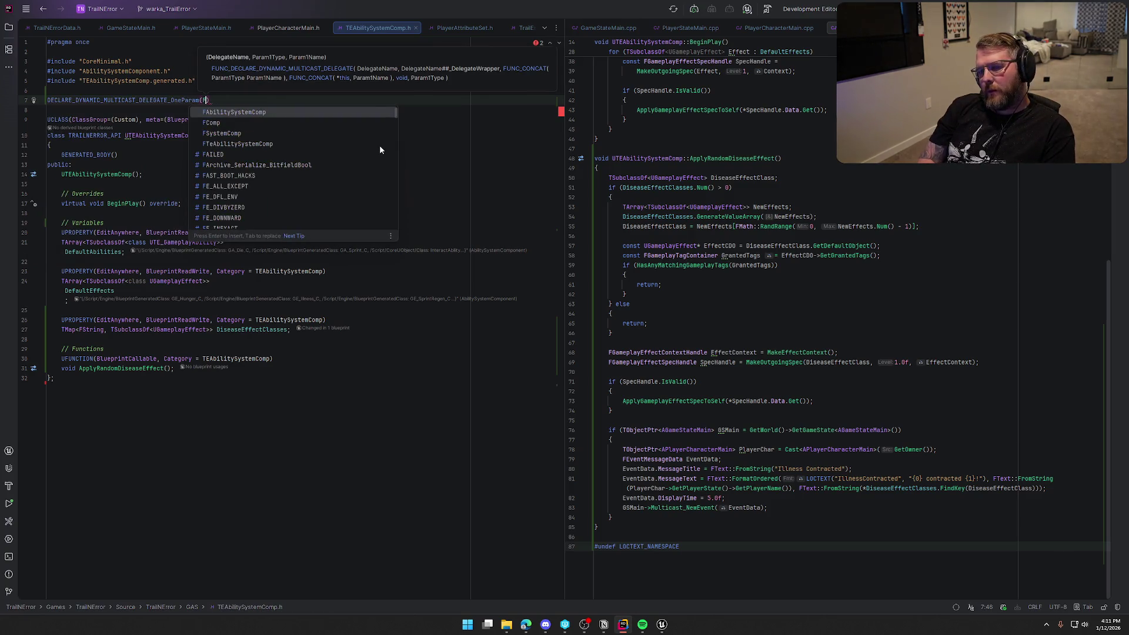
type("Status")
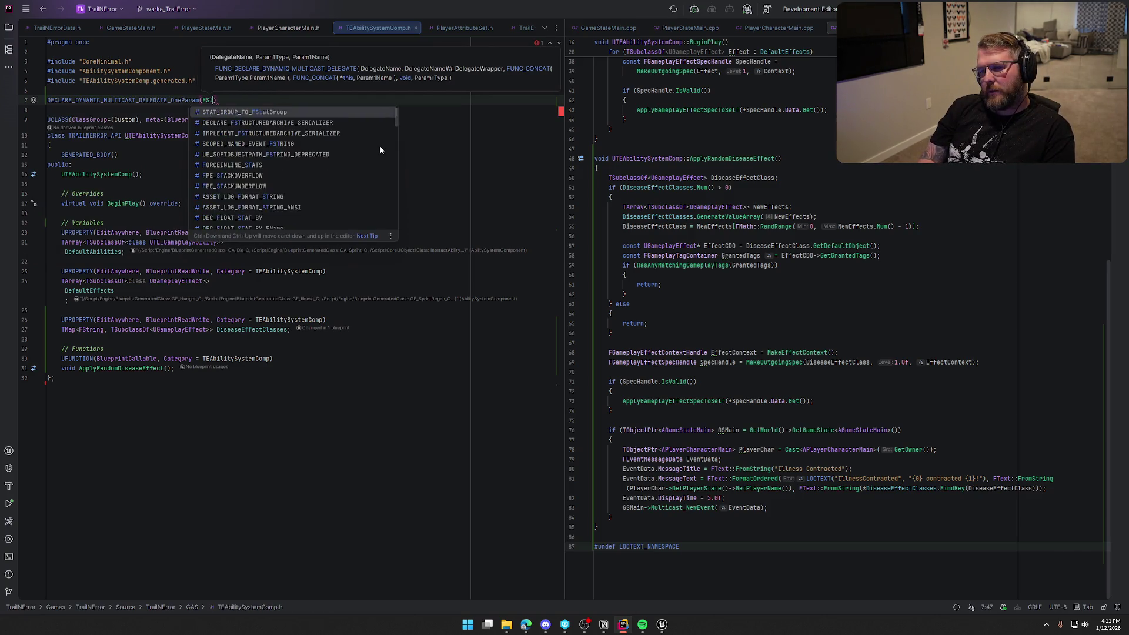
type("Applie")
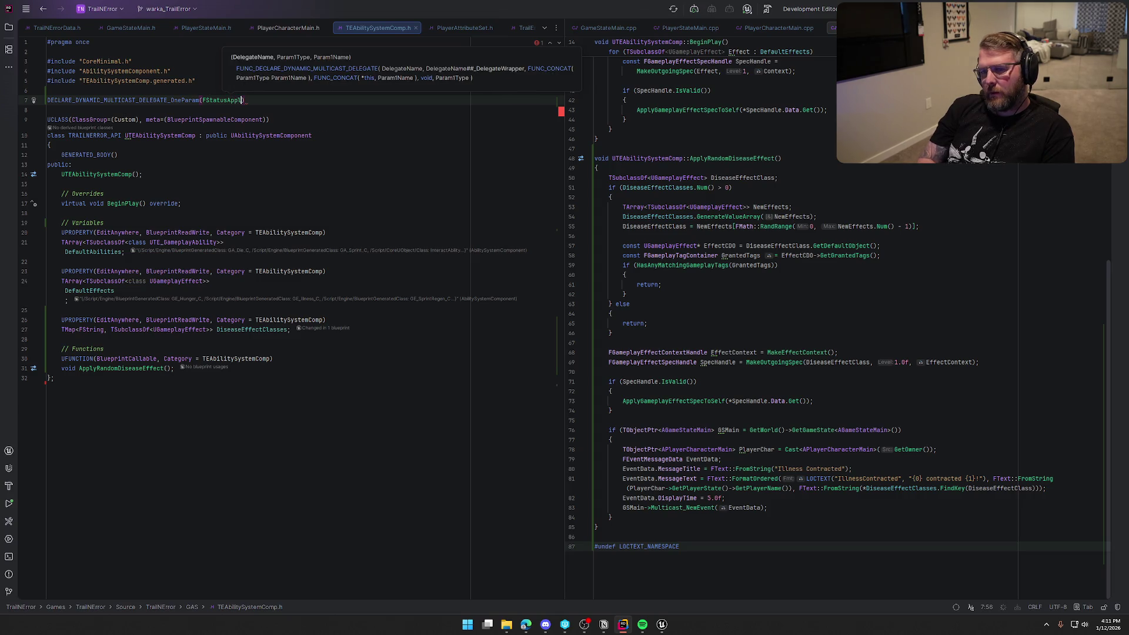
type("d")
key("Tab")
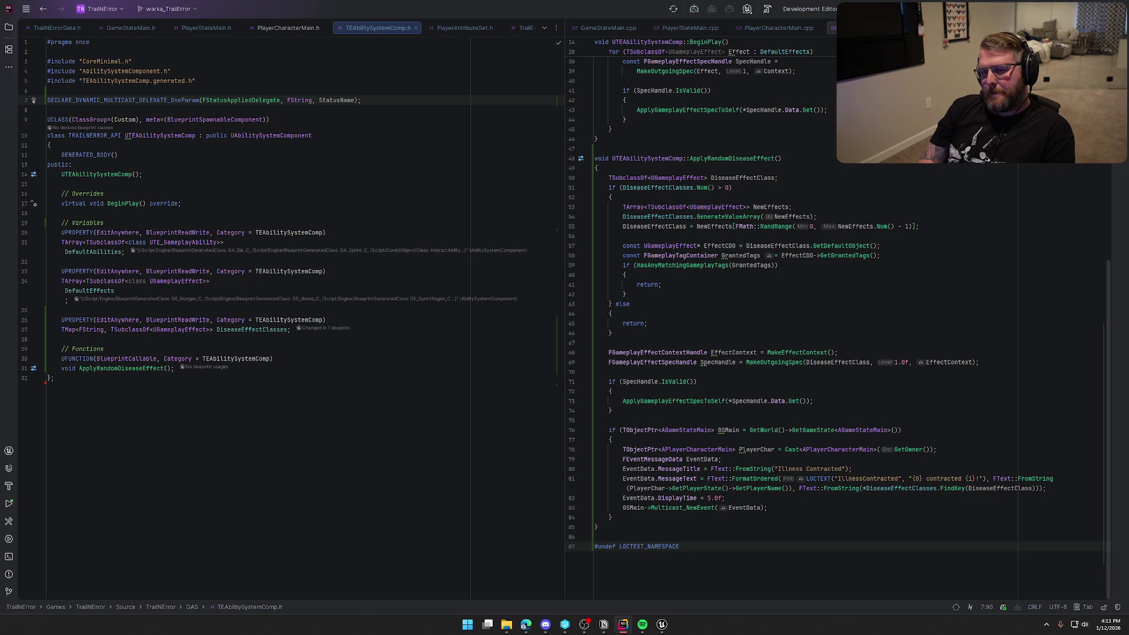
Add a UPROPERTY(BlueprintAssignable) FStatusAppliedDelegate OnStatusApplied under a '// Delegates' comment.
left_click(176, 370)
key("Return")
key("Return")
type("// Delegates")
key("Return")
key("Tab")
key("Return")
key("Tab")
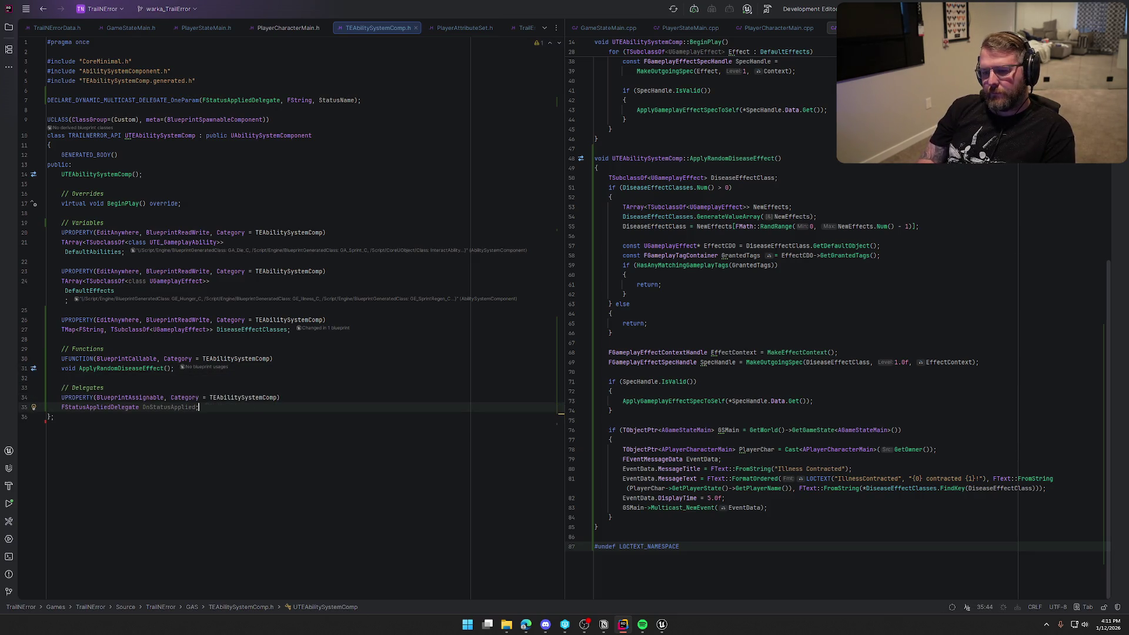
Add OnStatusApplied.Broadcast(*DiseaseEffectClasses.FindKey(DiseaseEffectClass)); after the Multicast_NewEvent(EventData) call.
left_click(790, 508)
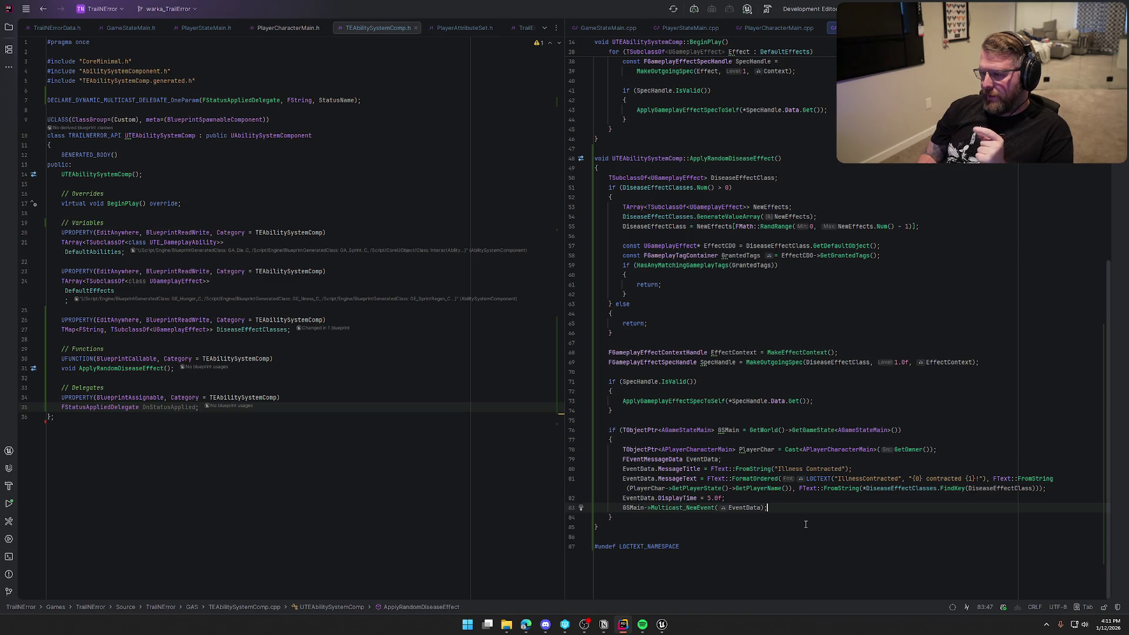
key("Return")
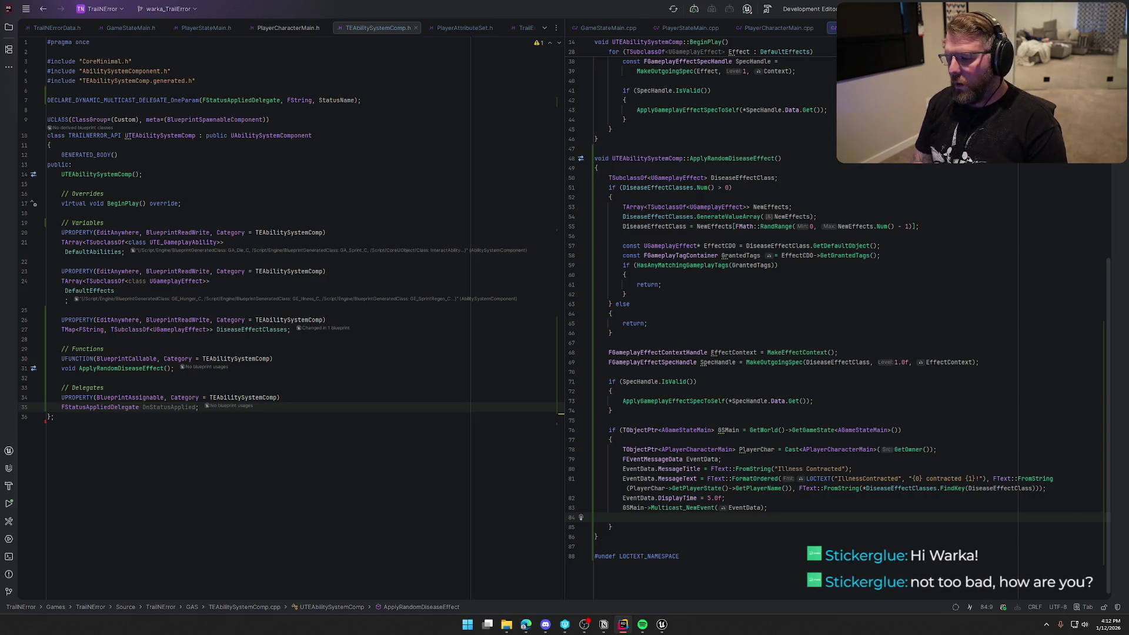
type("OnS")
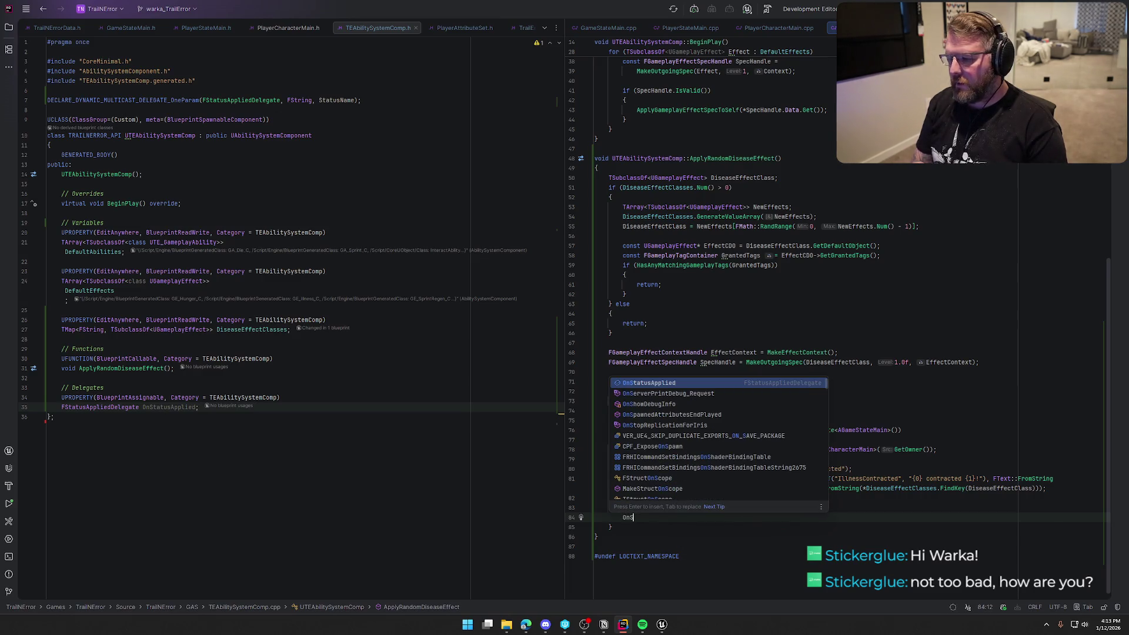
key("Return")
type(".")
key("Tab")
key("ctrl+z")
key("ctrl+z")
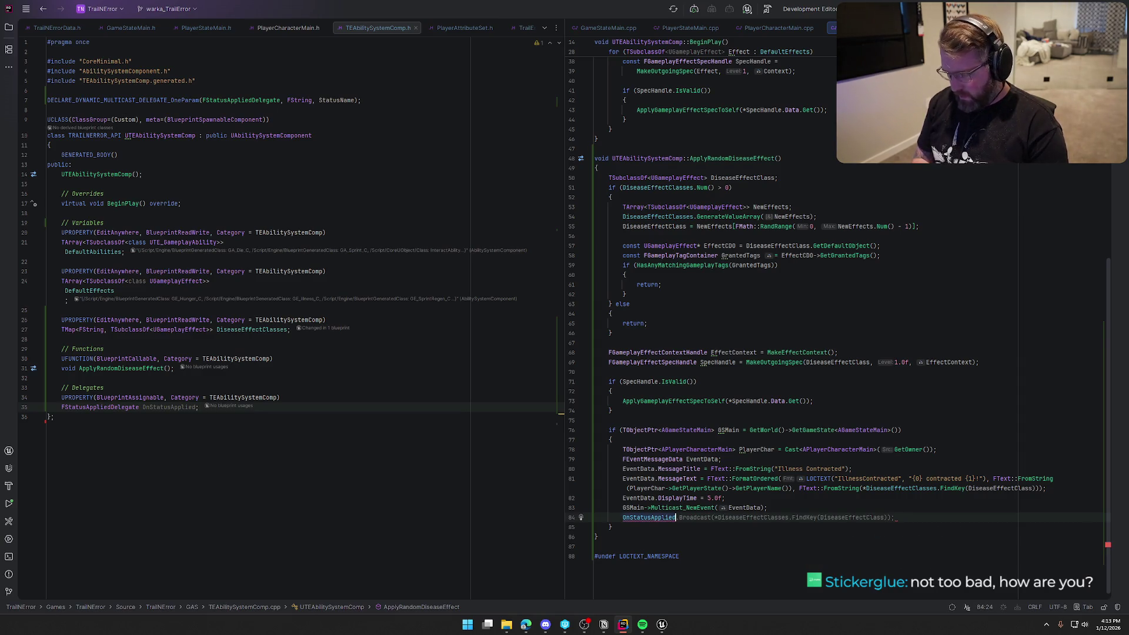
key("Tab")
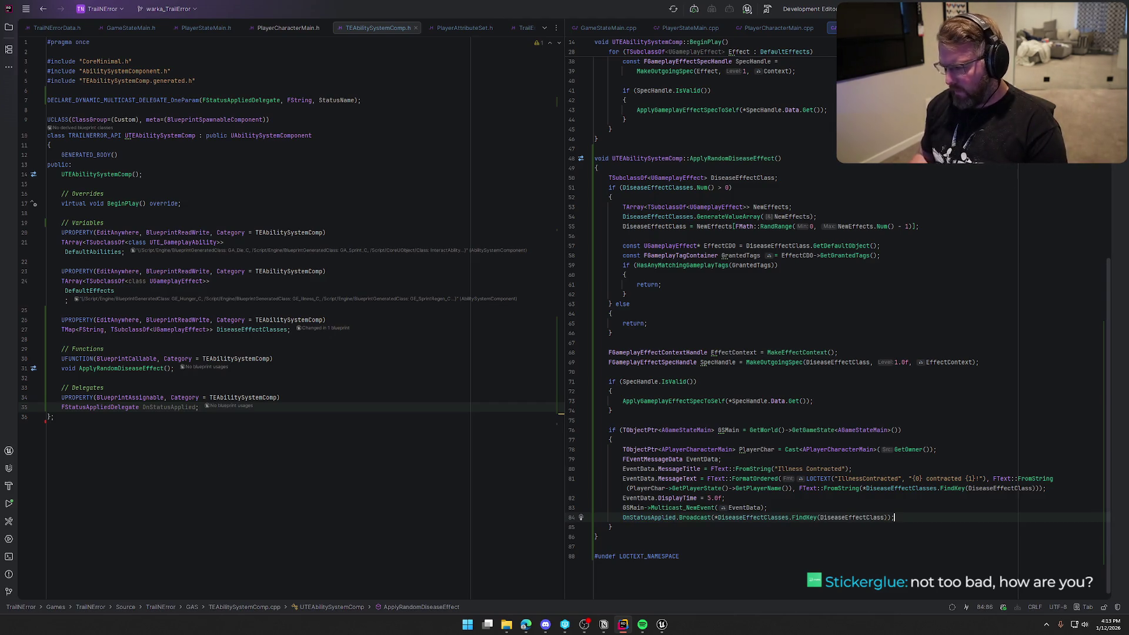
left_click(666, 630)
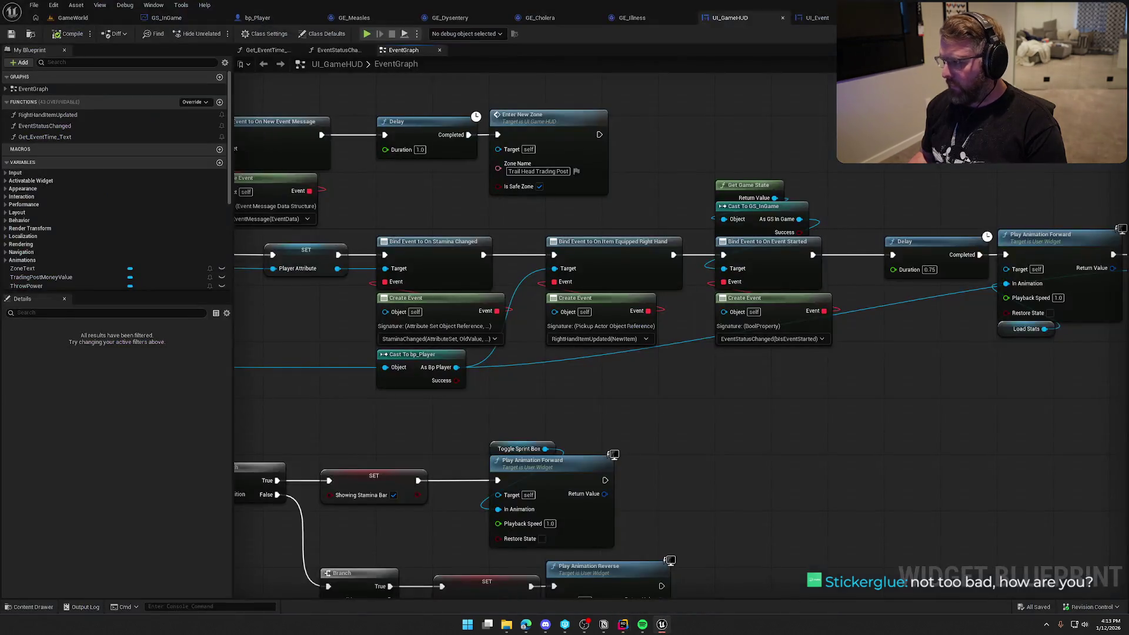
Close Unreal Editor, rebuild the project with Ctrl+Shift+B, and hide the build log afterwards.
left_click(1119, 5)
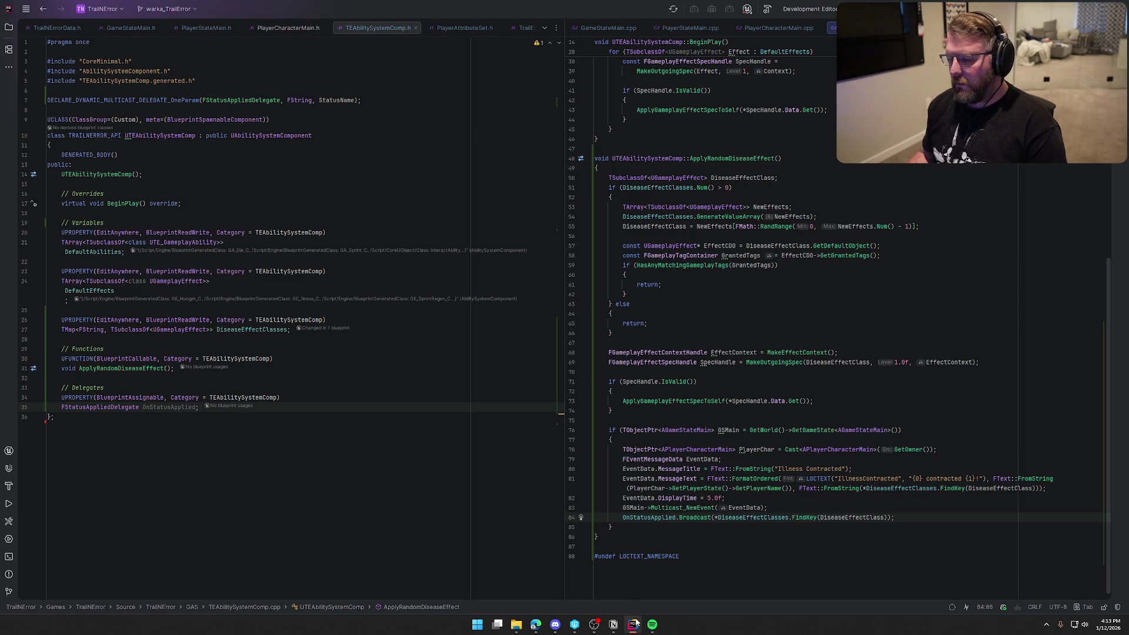
mouse_move(636, 622)
key("ctrl+shift+b")
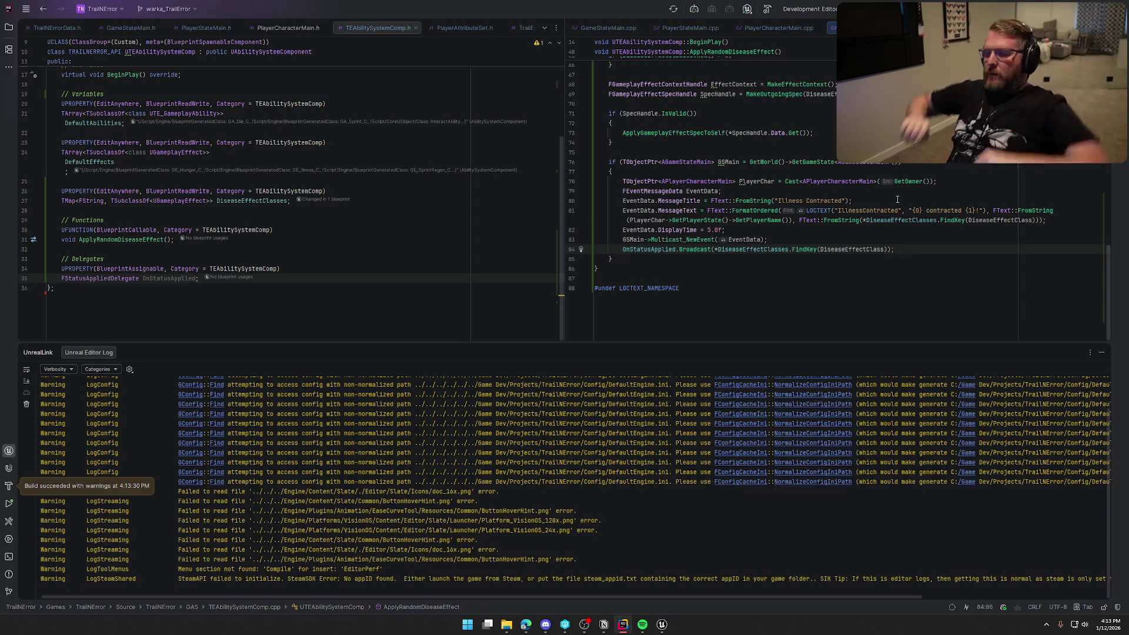
key("shift+Escape")
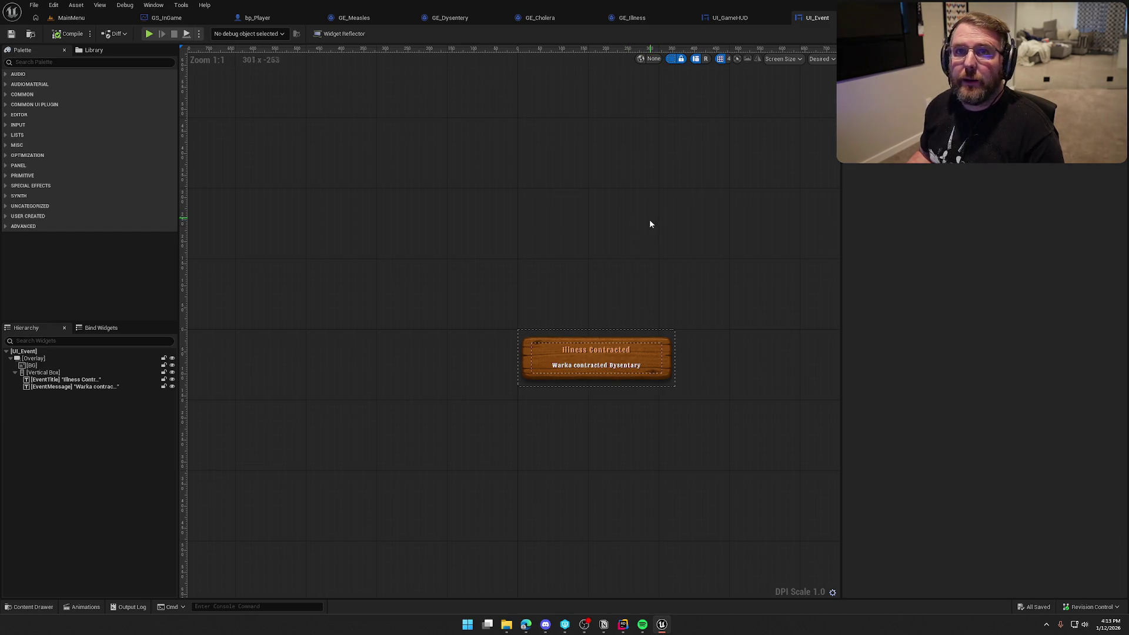
In UI_GameHUD's event graph, move the Delay through Update Cash node chain about 300 px right.
left_click(706, 20)
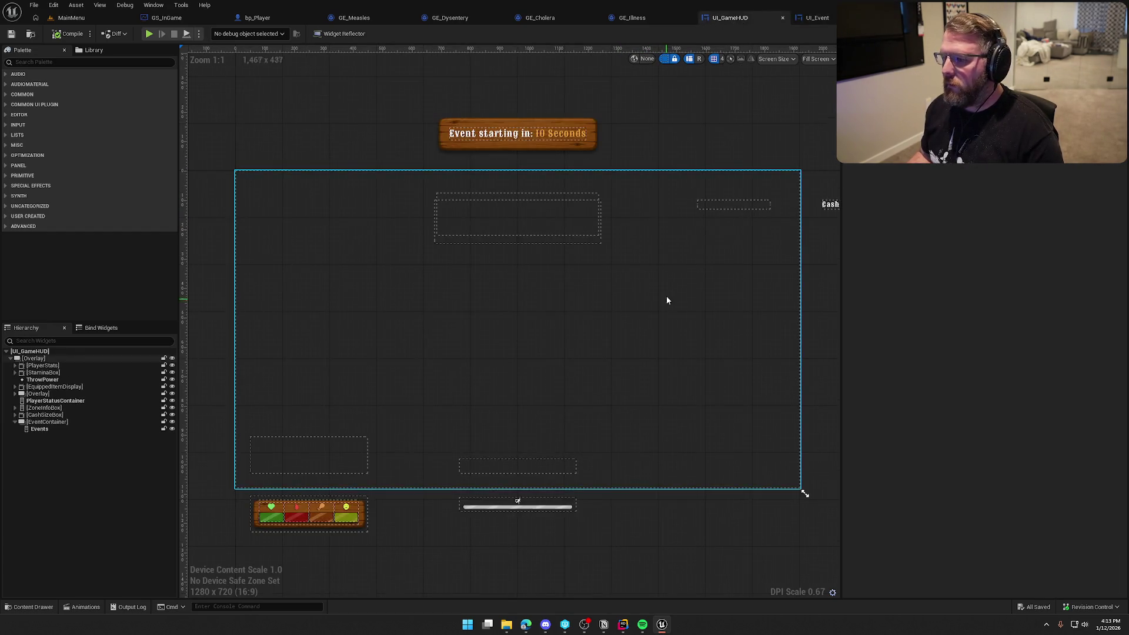
key("ctrl+shift+g")
scroll(663, 247, "down", 5)
scroll(663, 246, "up", 10)
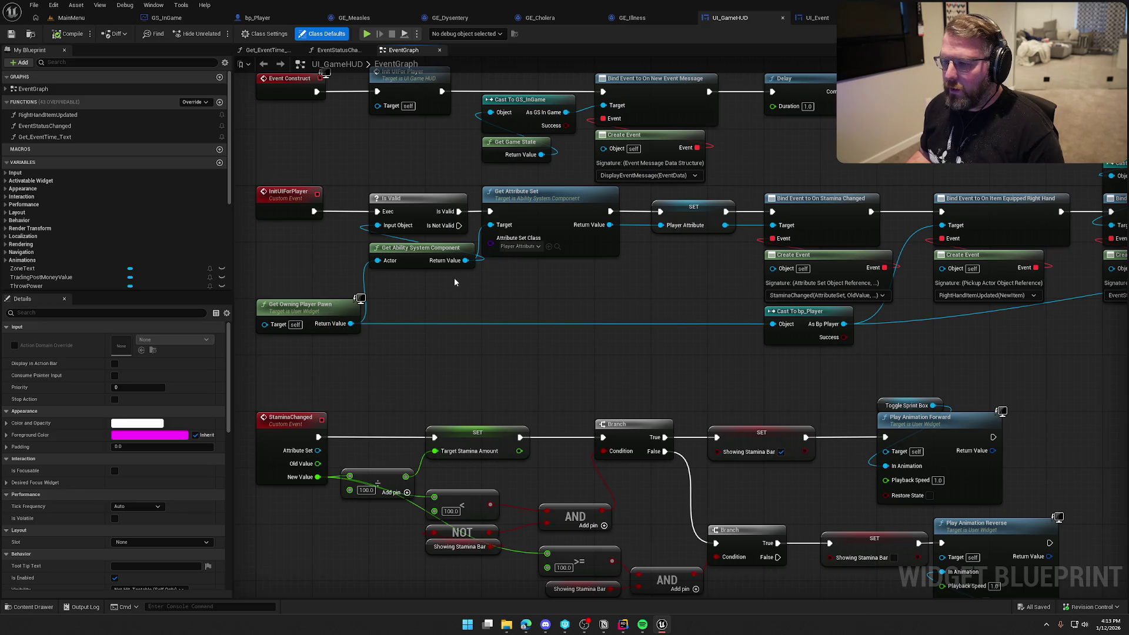
left_click_drag(377, 238, 289, 247)
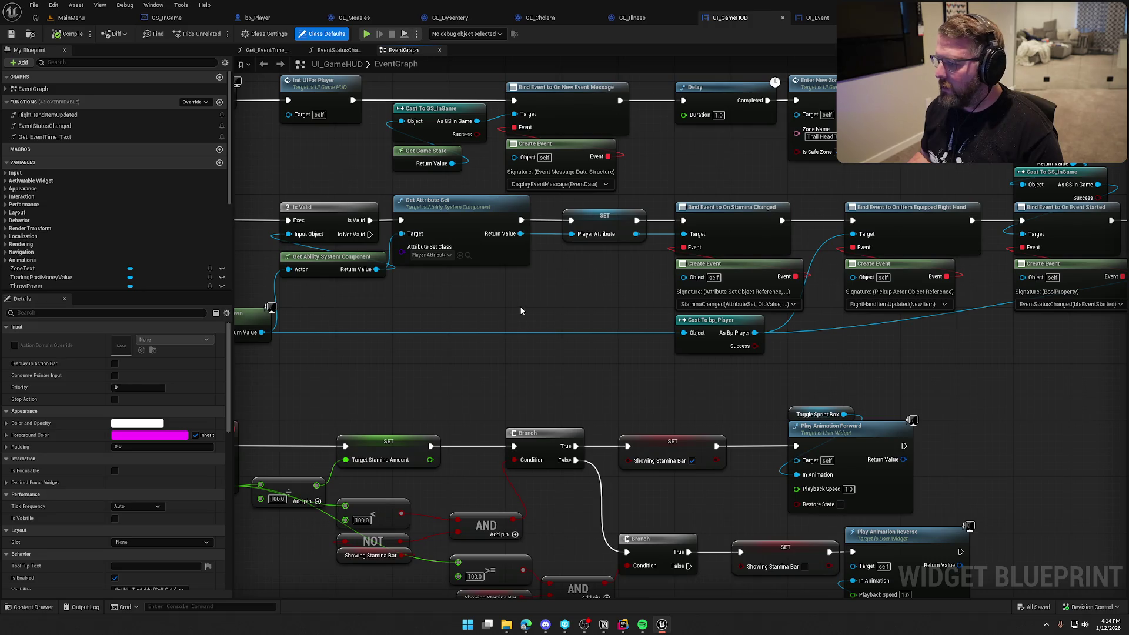
left_click_drag(475, 291, 90, 271)
mouse_move(529, 282)
left_mouse_down()
mouse_move(253, 274)
mouse_move(631, 277)
mouse_move(402, 286)
left_mouse_up()
left_click_drag(465, 172, 1057, 340)
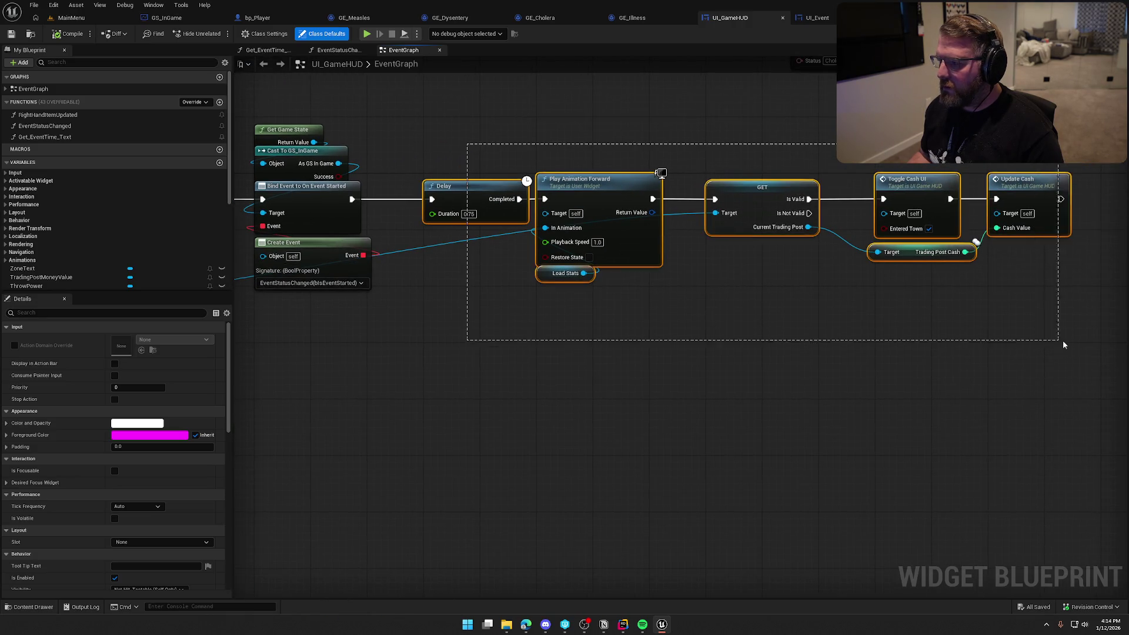
left_click_drag(464, 186, 640, 186)
left_click(464, 267)
Paste Get Owning Player Pawn and Get Ability System Component nodes below the Event Started bind.
mouse_move(361, 343)
left_mouse_down()
mouse_move(654, 396)
mouse_move(795, 334)
mouse_move(983, 334)
left_mouse_up()
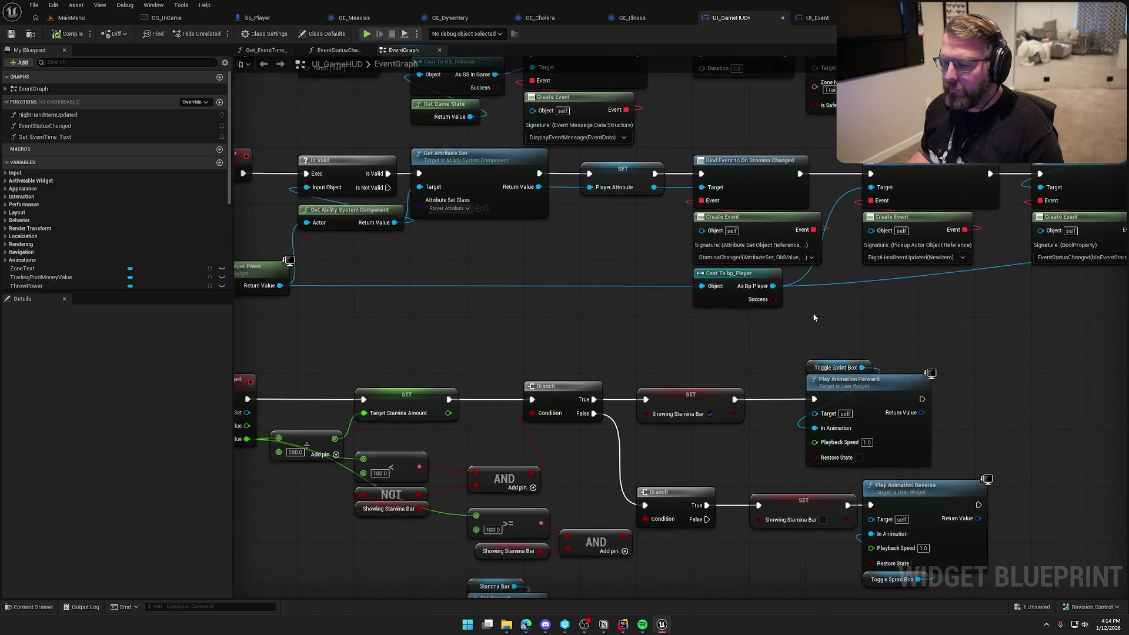
left_click_drag(354, 267, 492, 275)
left_click(406, 287)
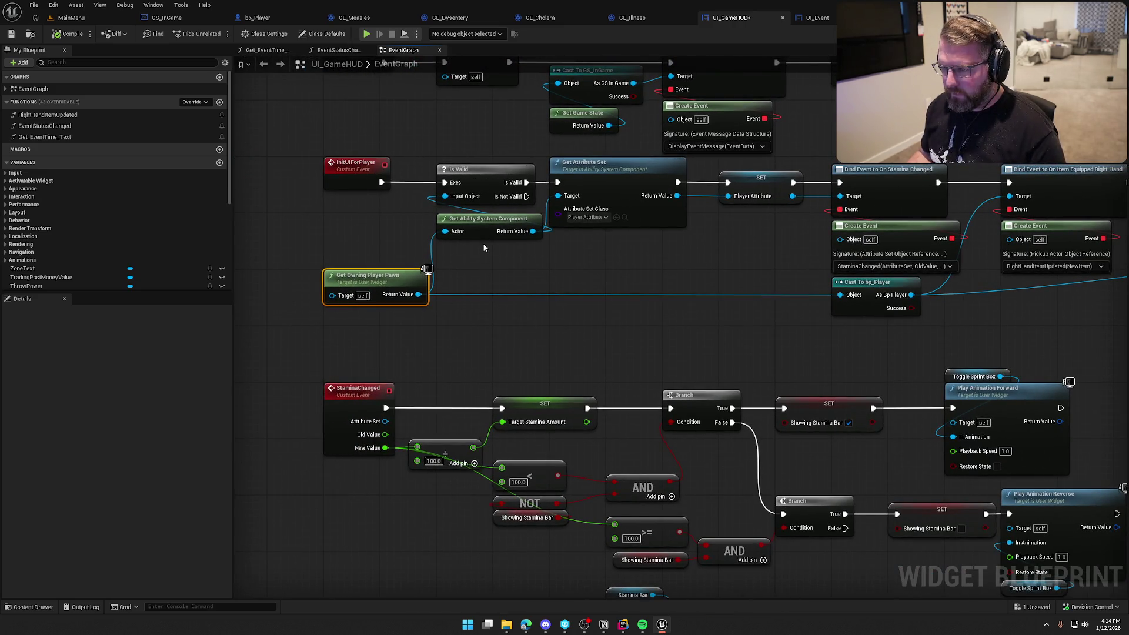
left_click_drag(488, 277, 511, 300)
key("ctrl+v")
left_click(526, 345)
left_click_drag(518, 260, 421, 284)
left_click_drag(492, 373, 370, 261)
left_click_drag(432, 306, 453, 279)
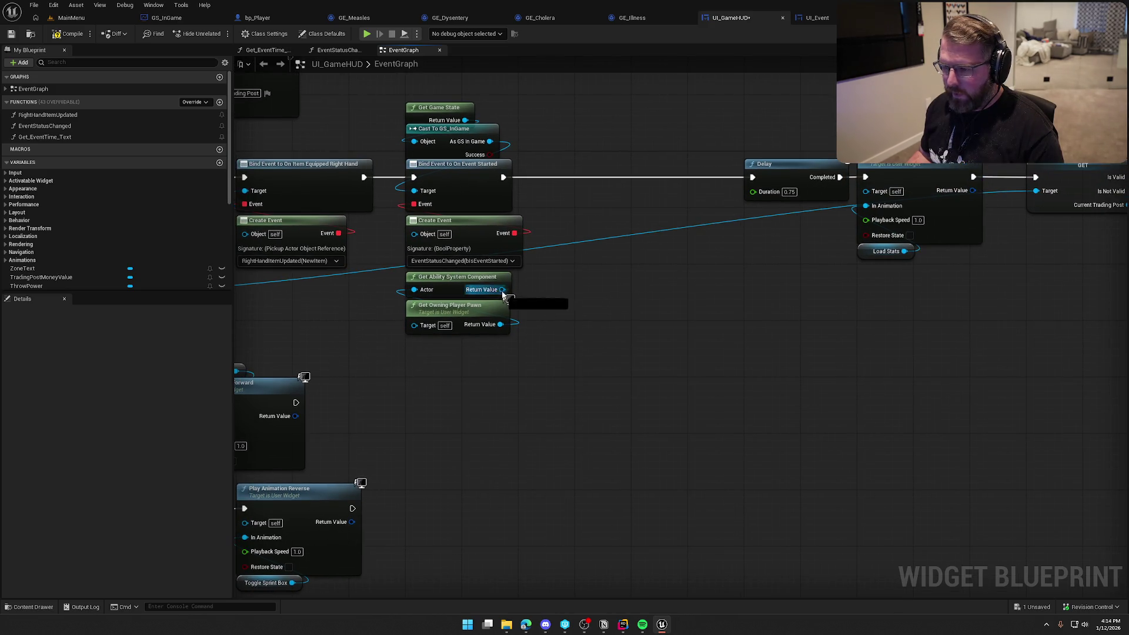